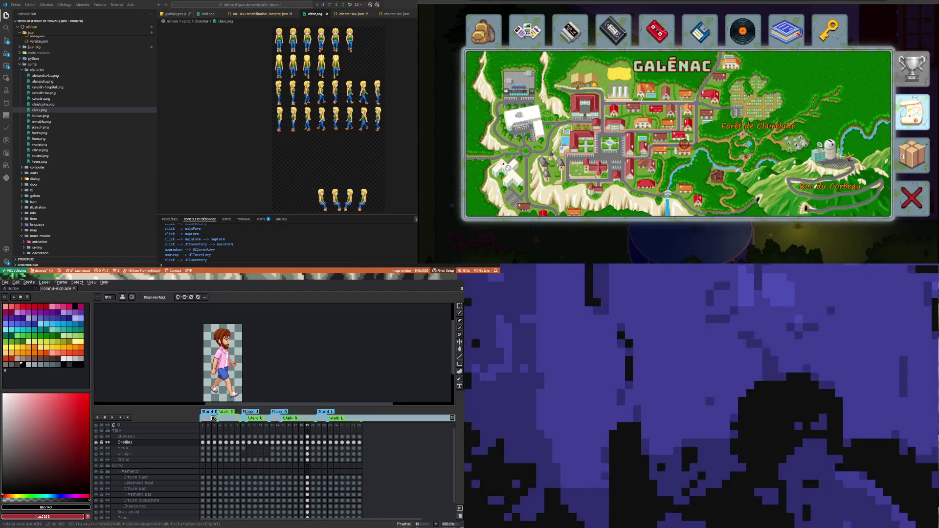
- Tag the front-facing frames 1–7 as 'South'
left_click(238, 426)
left_click_drag(203, 426, 238, 428)
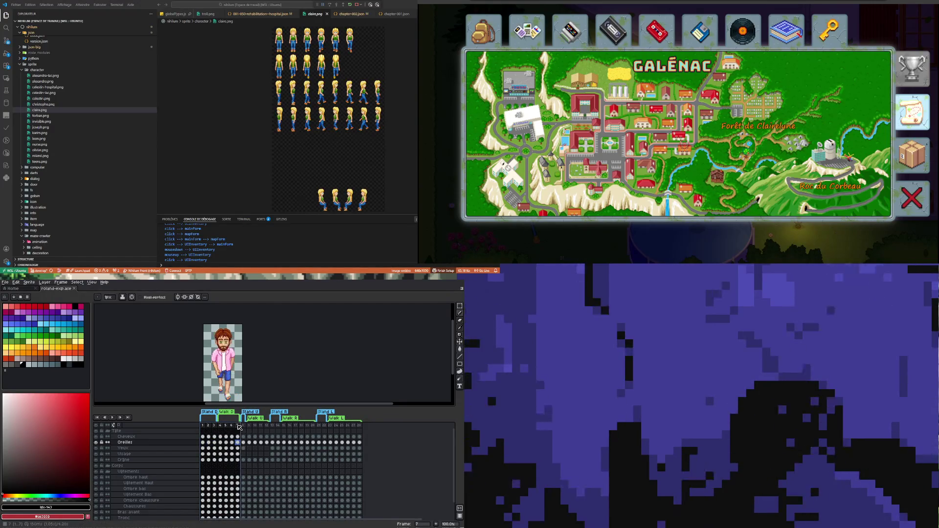
right_click(238, 428)
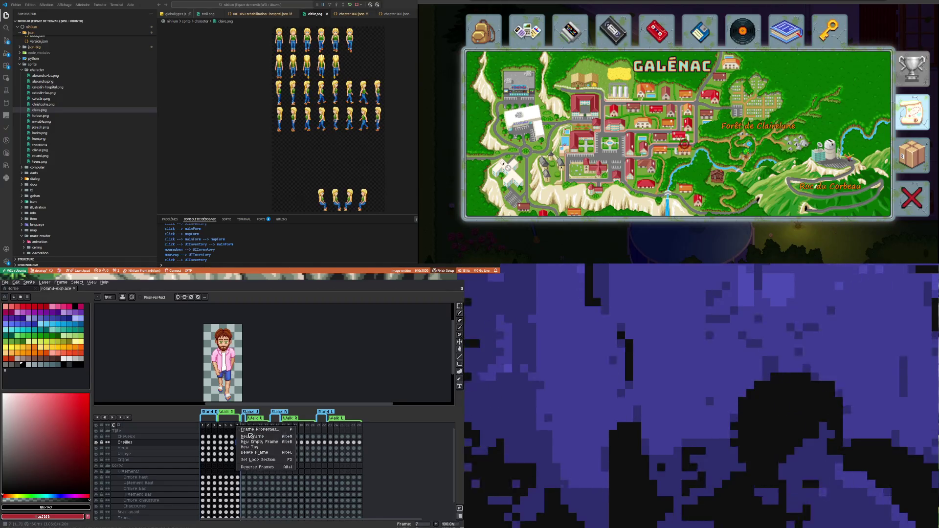
left_click(252, 448)
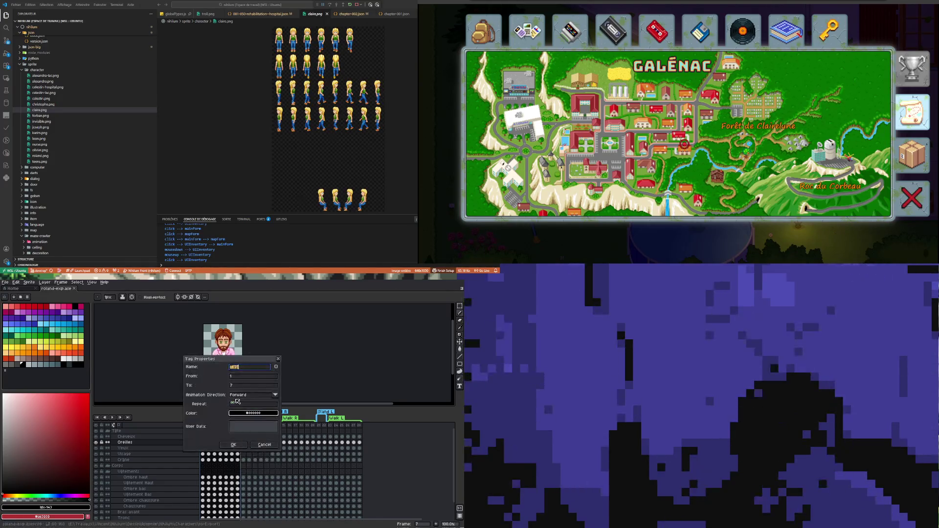
type("South")
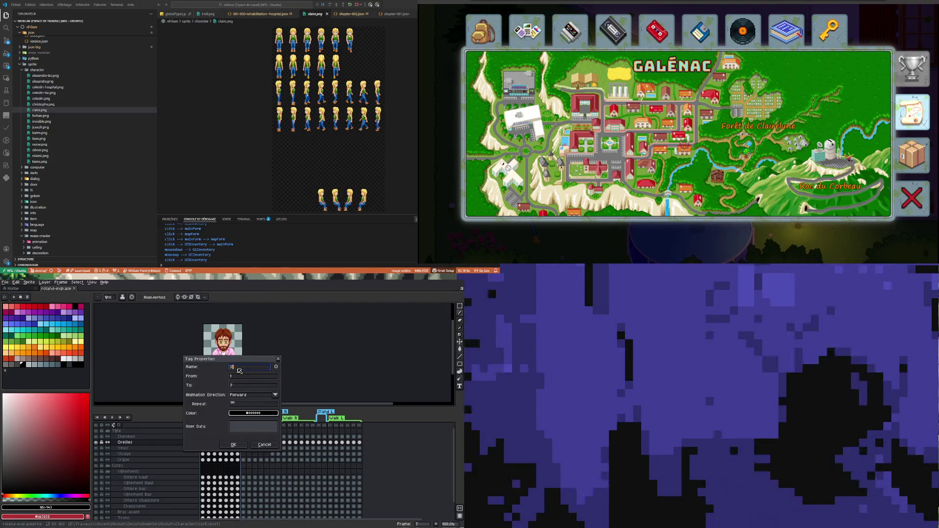
key("Return")
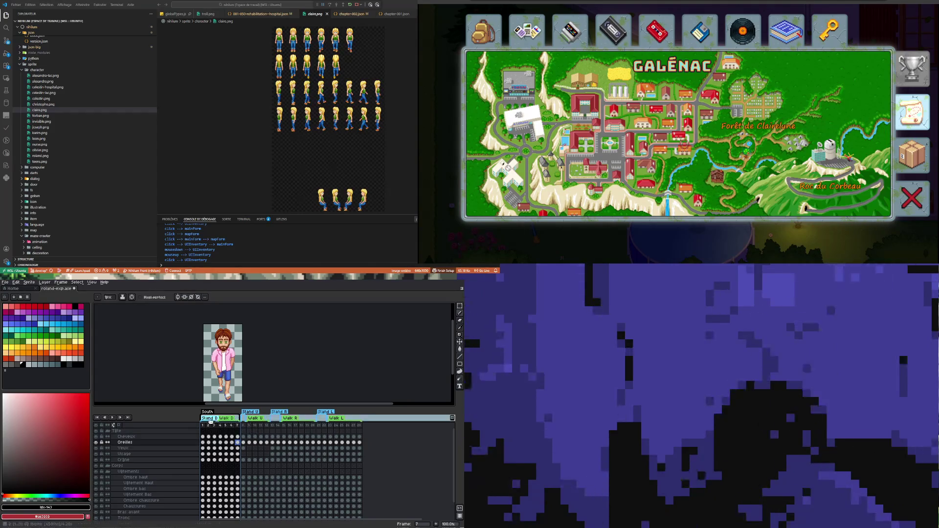
- Delete the old Stand D and Walk D tags
right_click(209, 419)
left_click(226, 429)
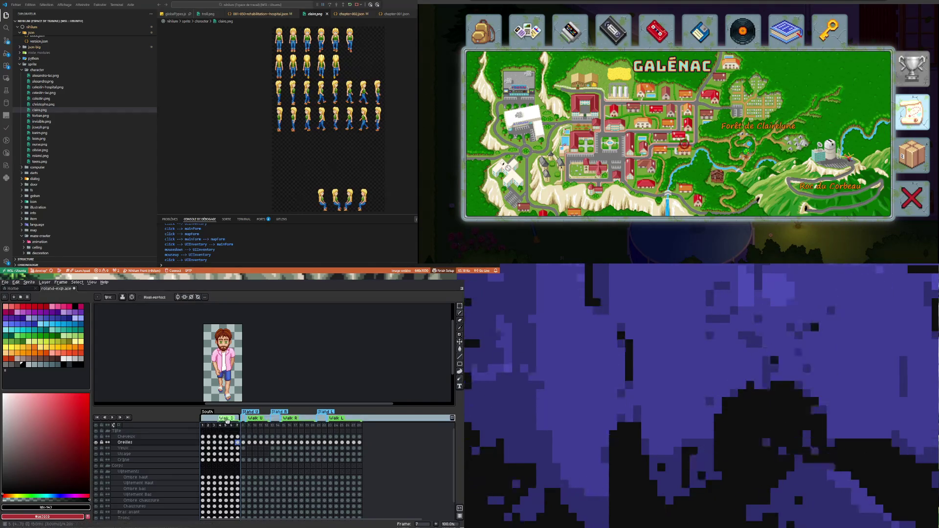
right_click(229, 420)
left_click(244, 429)
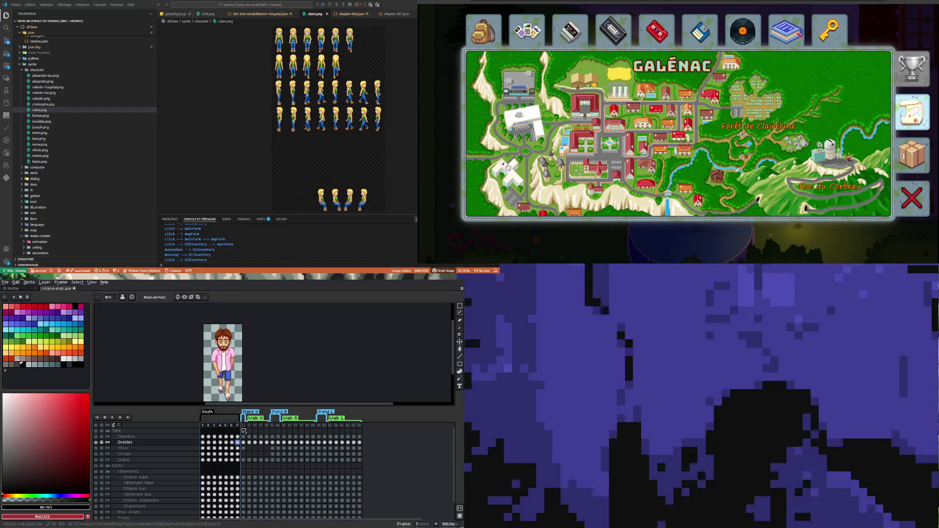
- Tag the back-facing frames 8–12 as 'North'
left_click_drag(246, 428, 267, 427)
right_click(267, 427)
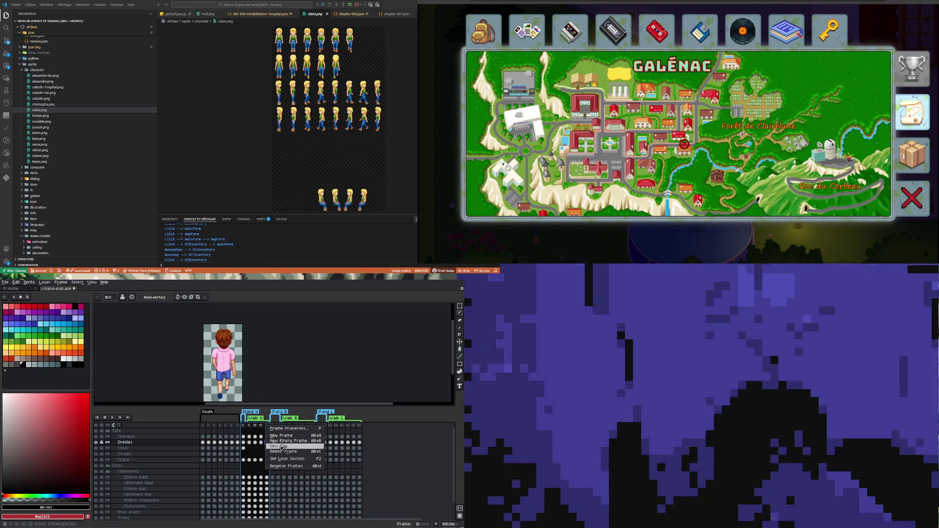
left_click(281, 446)
type("North")
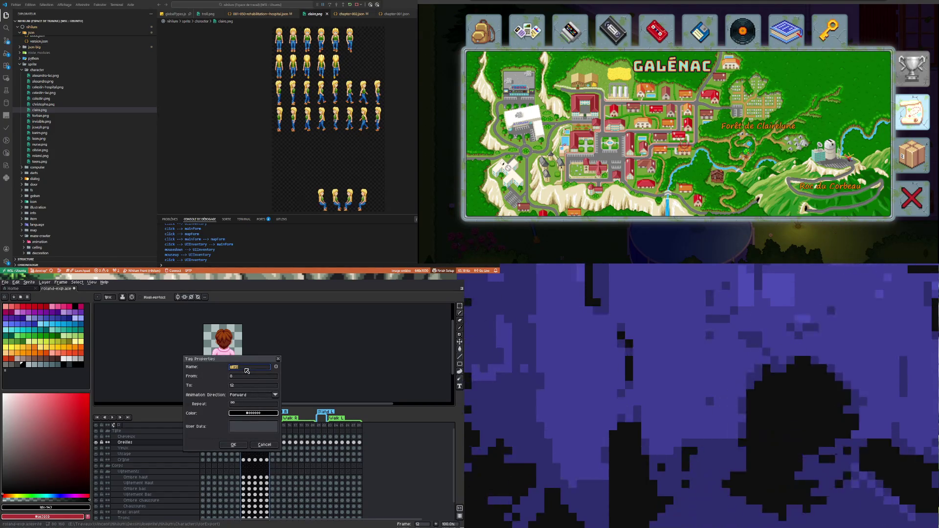
key("Return")
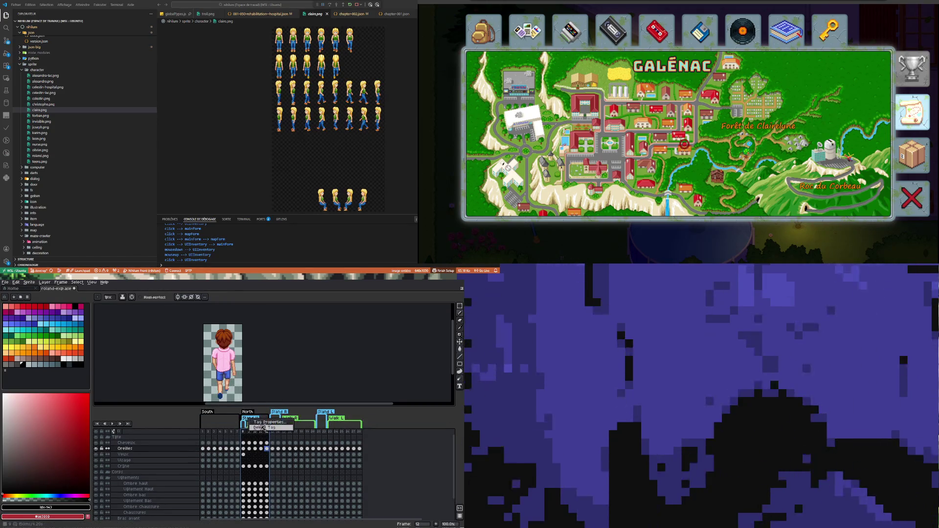
- Delete the old Walk U tag and move to the side-facing frames 13–15
right_click(256, 421)
left_click(265, 428)
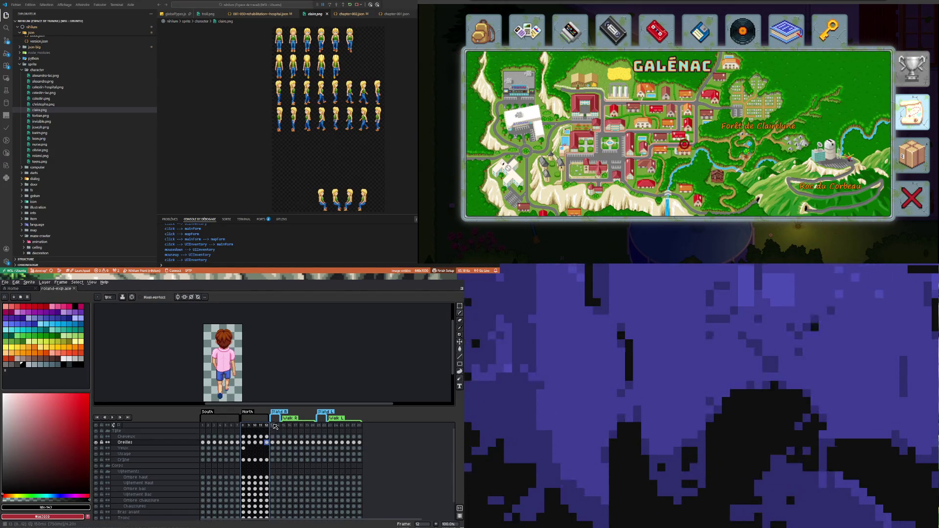
left_click(275, 426)
left_click(286, 427)
- Tag frames 13–20 as 'East'
left_click_drag(274, 428, 314, 430)
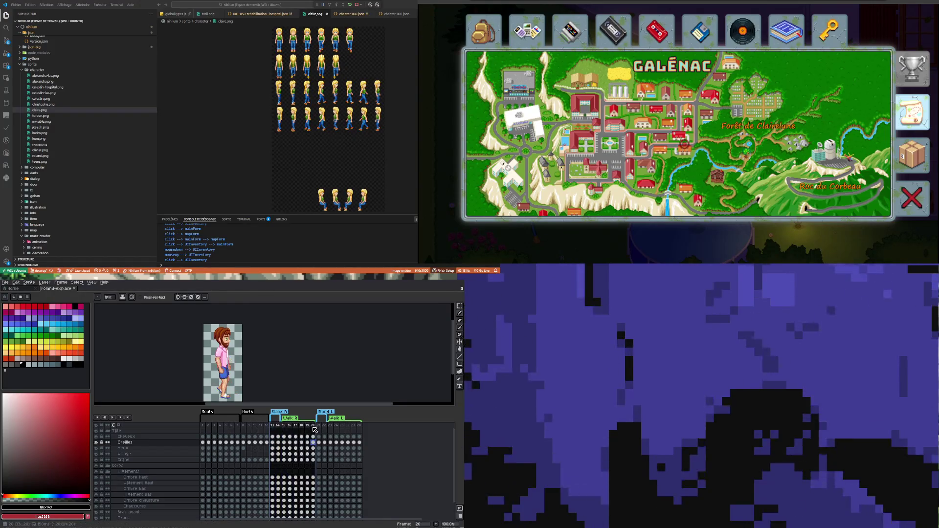
right_click(313, 427)
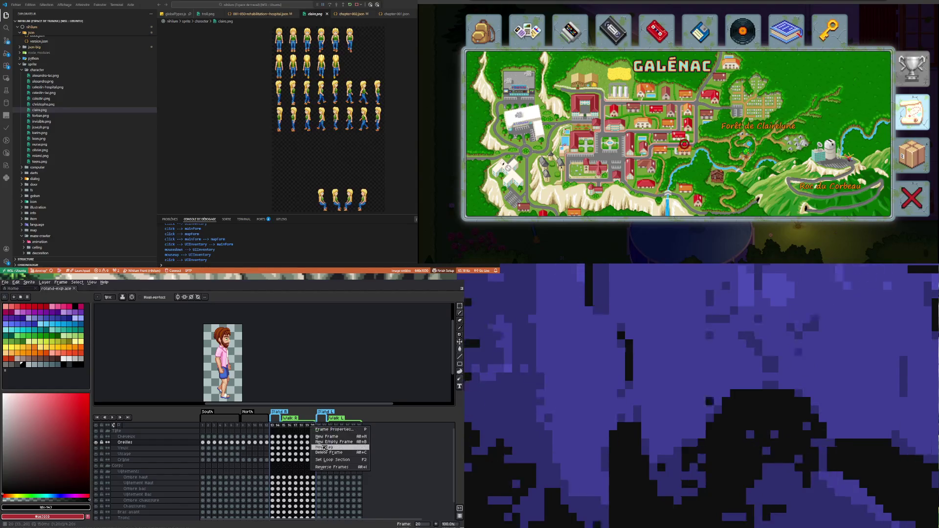
left_click(321, 447)
type("East")
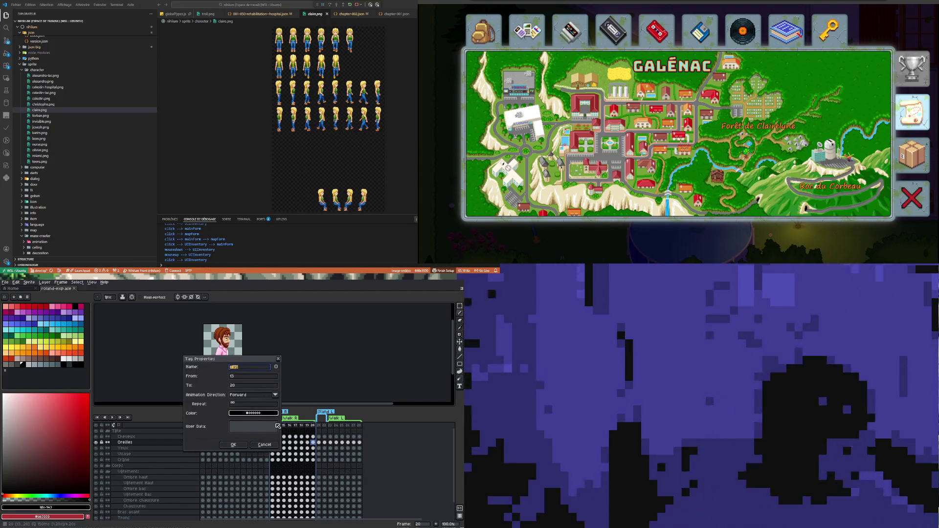
left_click(233, 445)
- Delete the old Stand R and Walk R tags
right_click(285, 419)
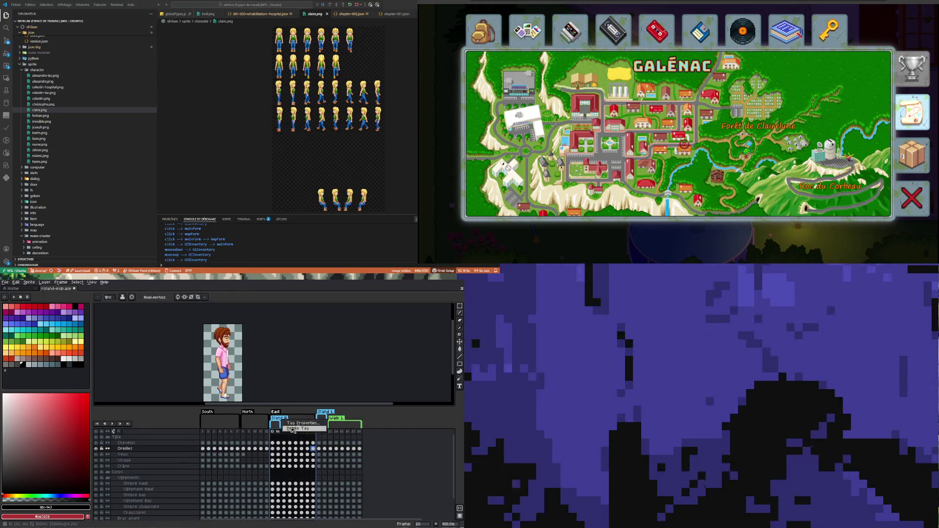
left_click(293, 429)
right_click(291, 418)
left_click(301, 428)
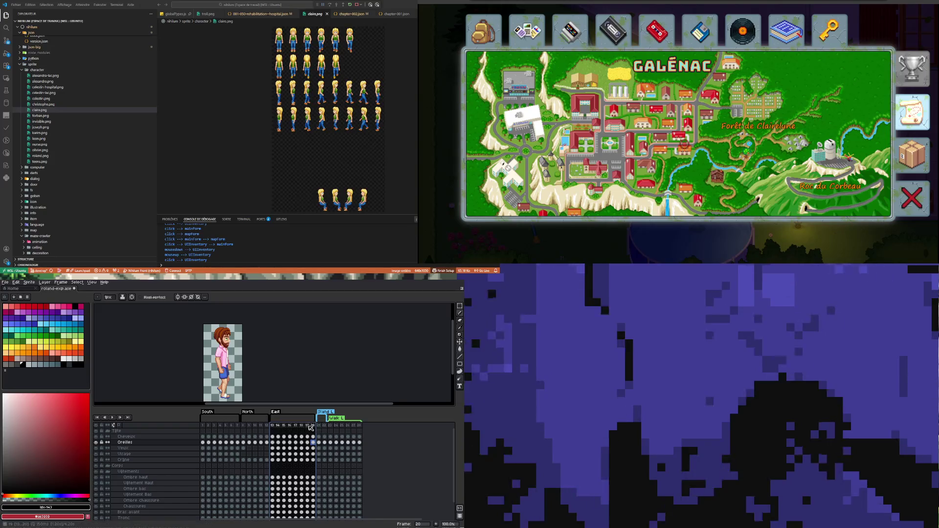
- Tag frames 21–28 as 'West'
left_click(354, 425)
left_click(359, 426)
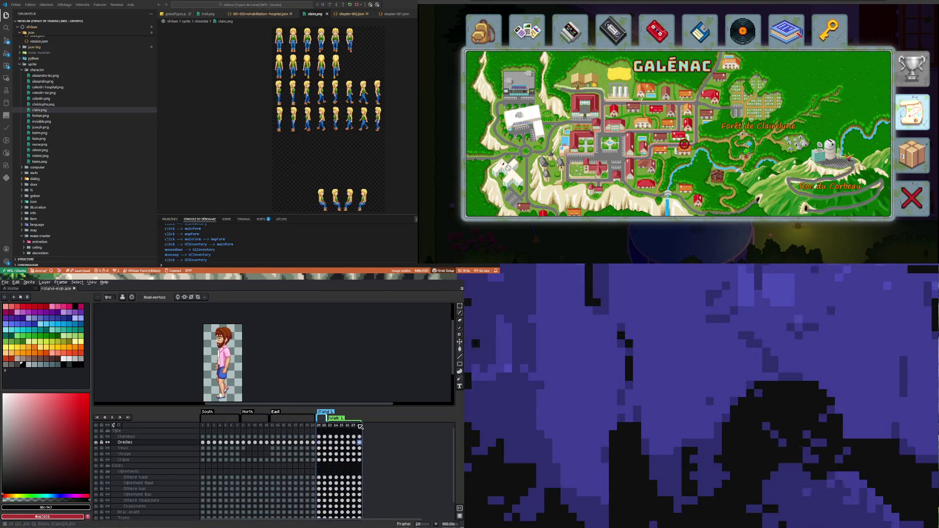
right_click(358, 425)
left_click(374, 447)
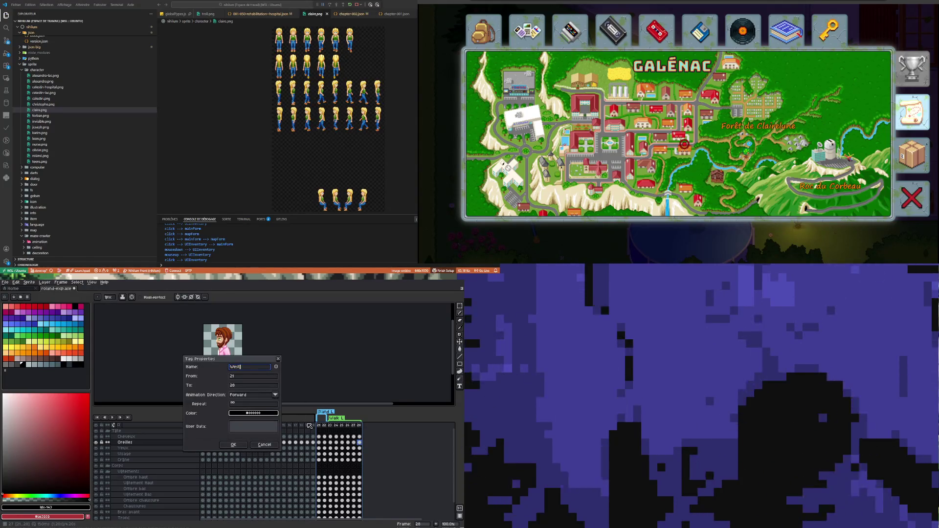
left_click(240, 445)
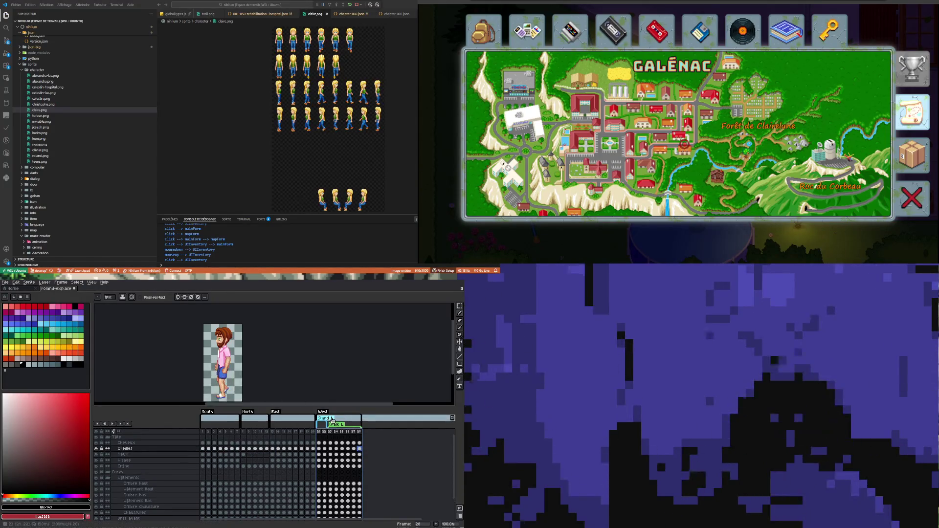
- Delete the Stand L and Walk L tags and save the sprite file
right_click(332, 420)
left_click(346, 428)
right_click(343, 419)
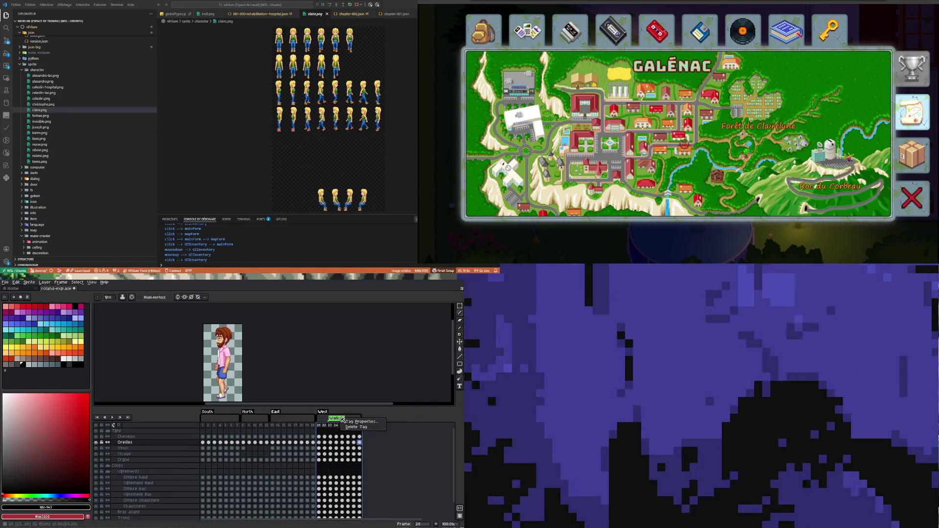
left_click(359, 427)
key("ctrl+s")
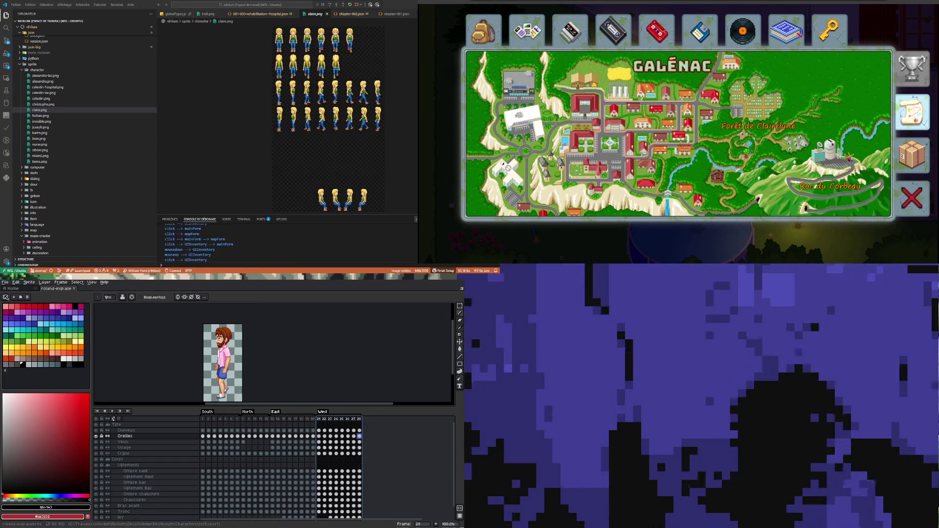
left_click(5, 282)
mouse_move(30, 330)
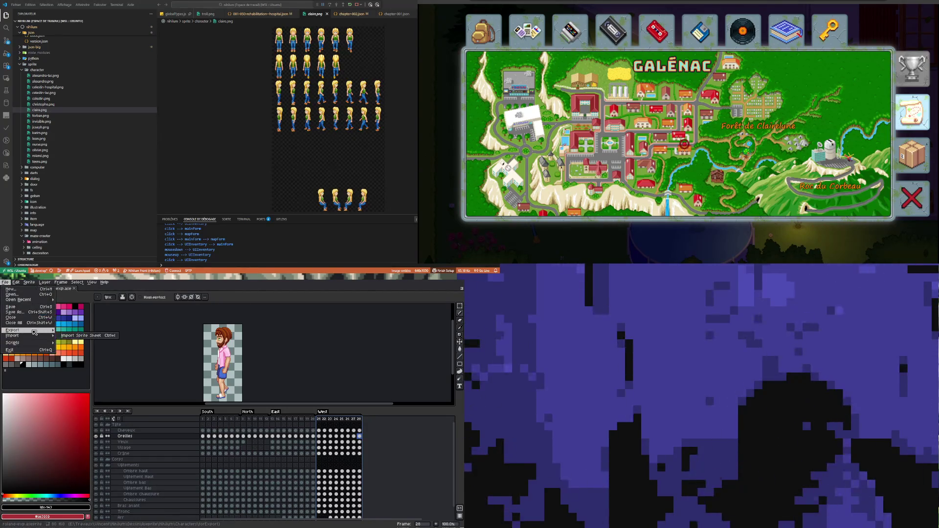
left_click(109, 335)
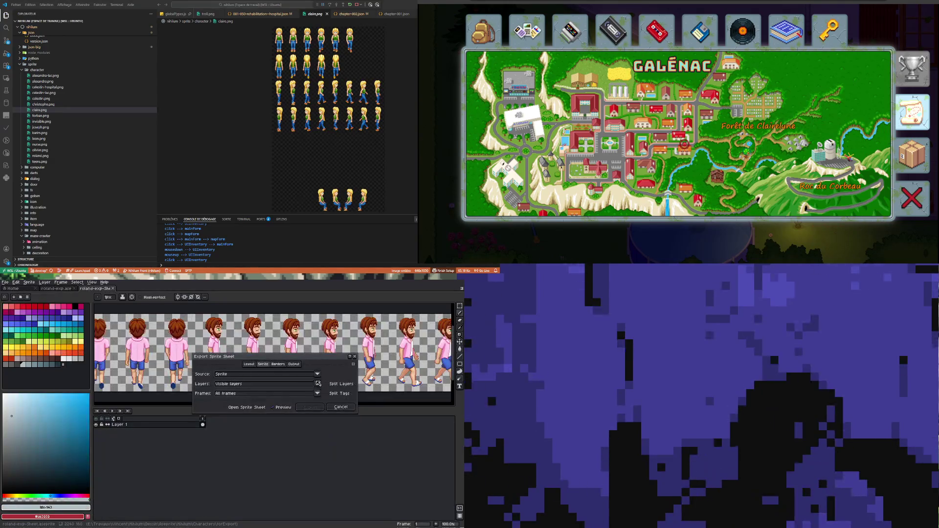
left_click(342, 397)
scroll(151, 354, "down", 3)
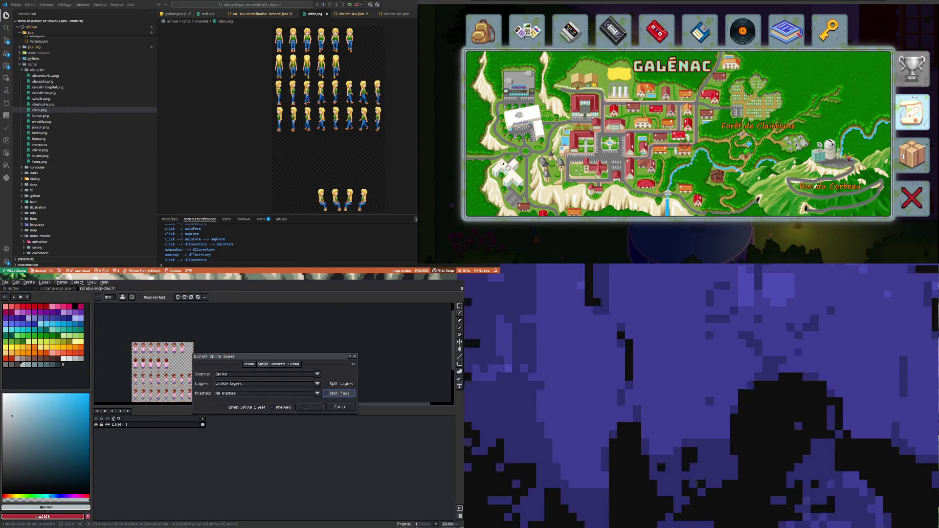
scroll(142, 359, "down", 1)
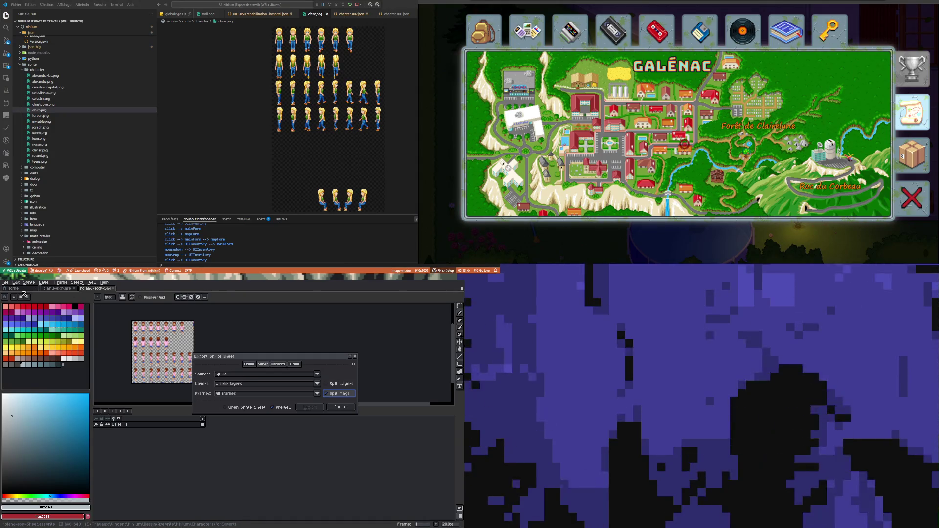
left_click(348, 406)
left_click(6, 283)
left_click(11, 293)
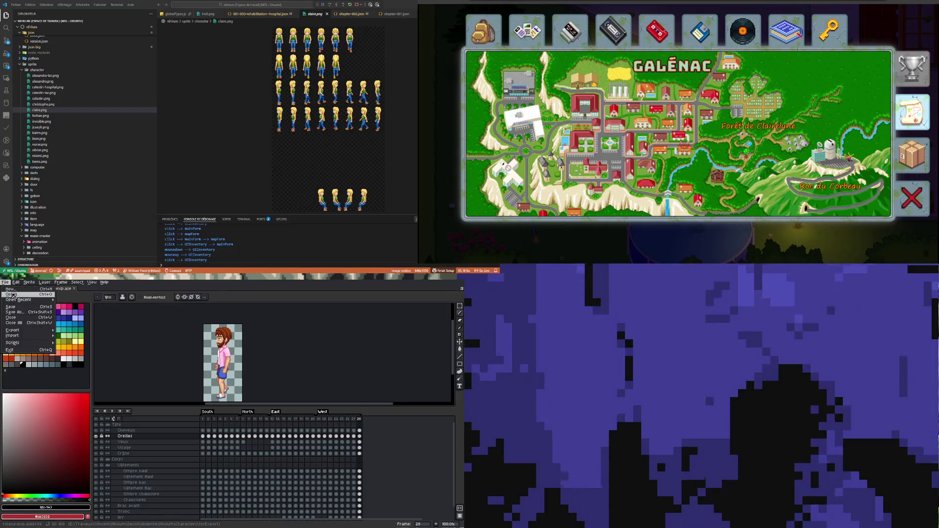
- Open claire-export from the forExport folder, listing only Aseprite files
left_click(193, 380)
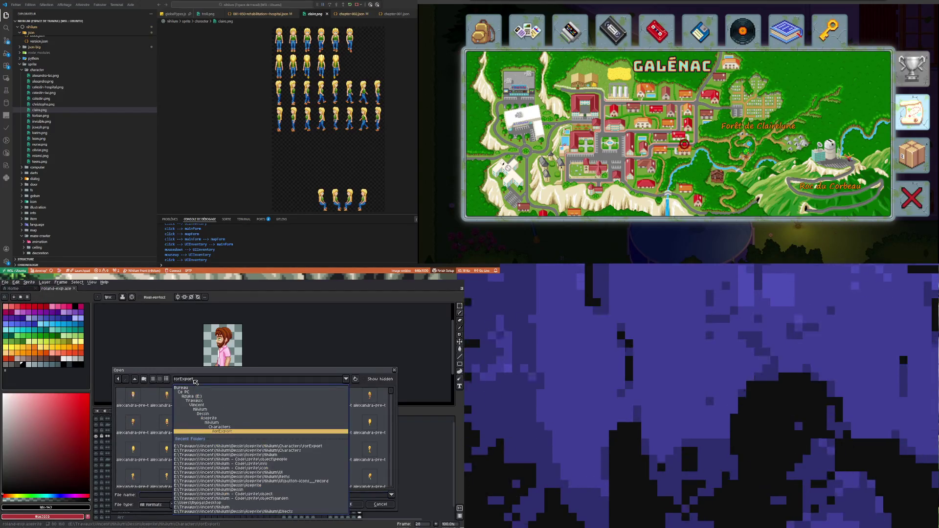
left_click(222, 431)
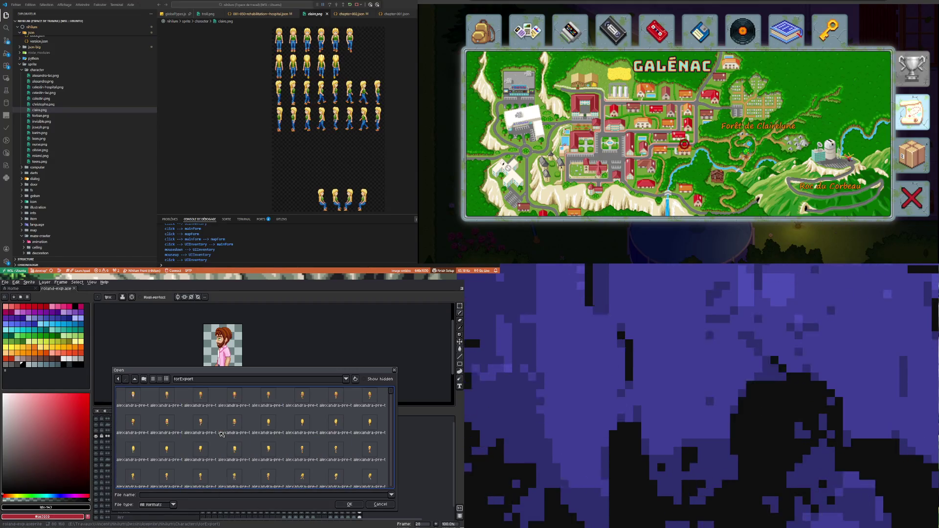
left_click(157, 505)
left_click(150, 436)
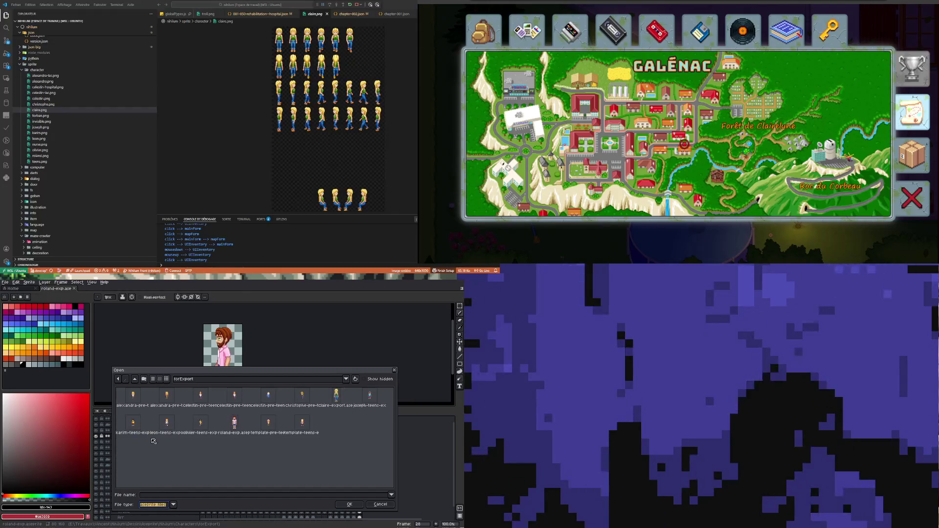
double_click(332, 398)
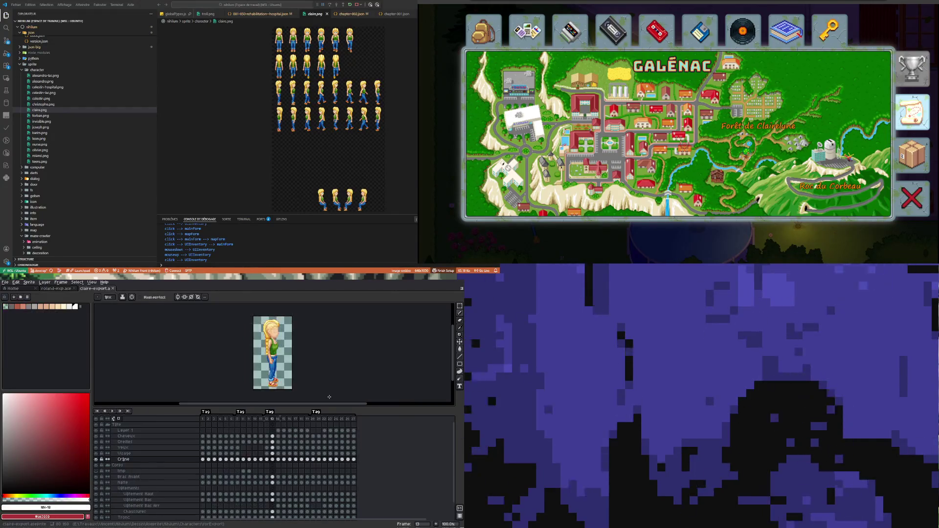
- Zoom out on claire-export and select a cel in its timeline
scroll(195, 357, "down", 1)
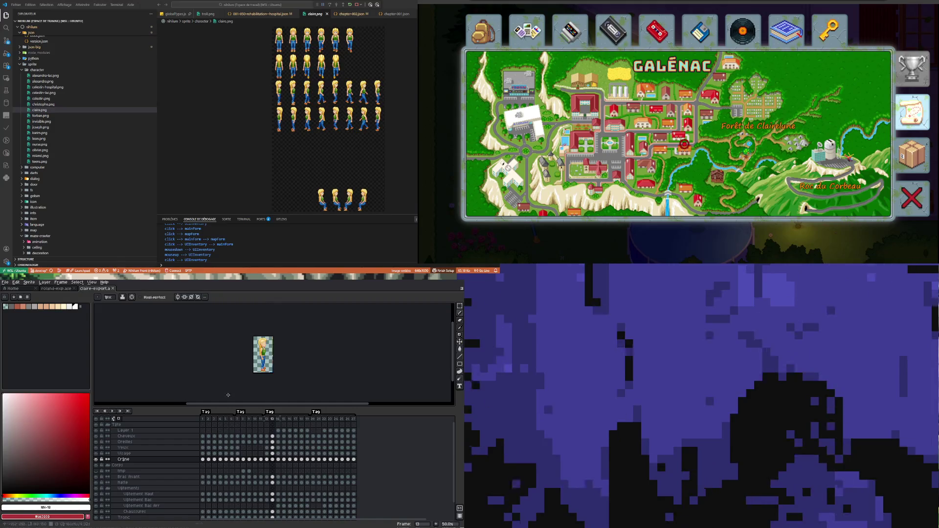
left_click(307, 436)
left_click(5, 282)
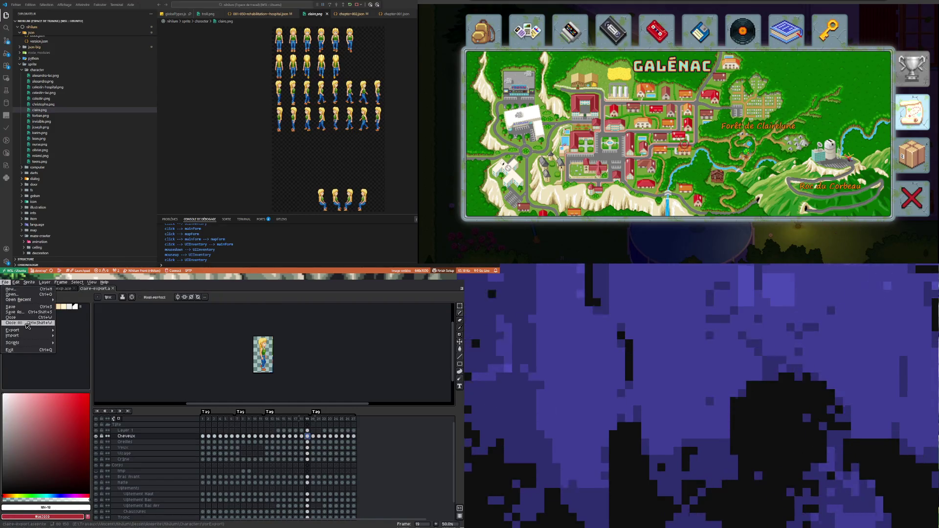
- Review claire-export's sprite-sheet Borders and Output settings, then close the dialog and the file
mouse_move(44, 332)
left_click(81, 335)
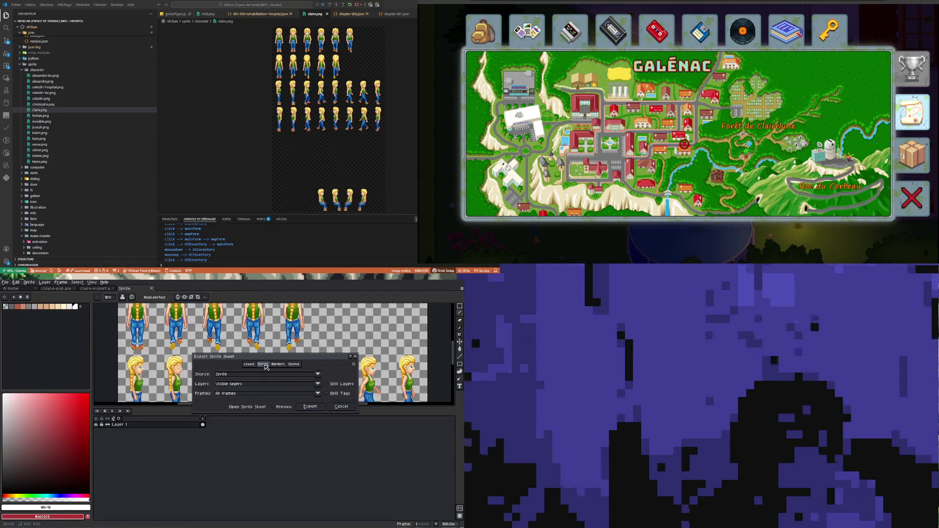
left_click(278, 364)
left_click(284, 365)
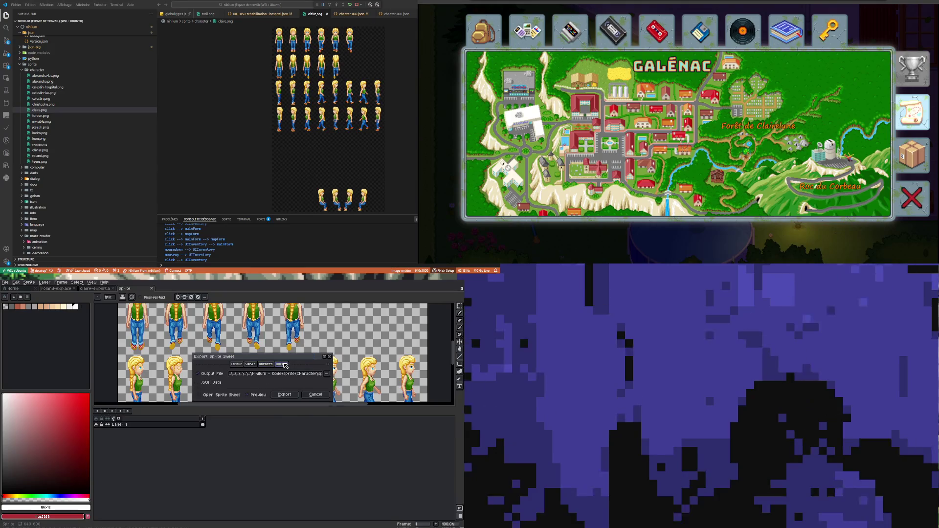
left_click(266, 364)
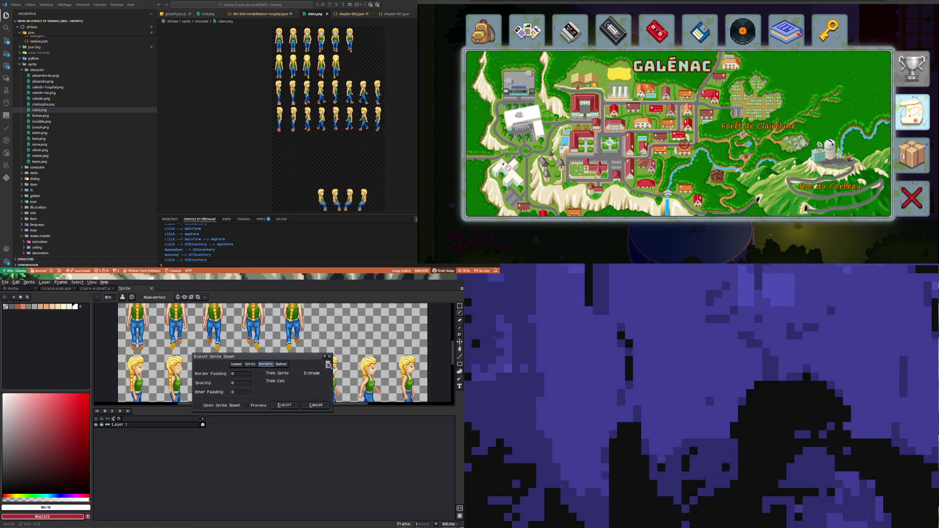
left_click(281, 365)
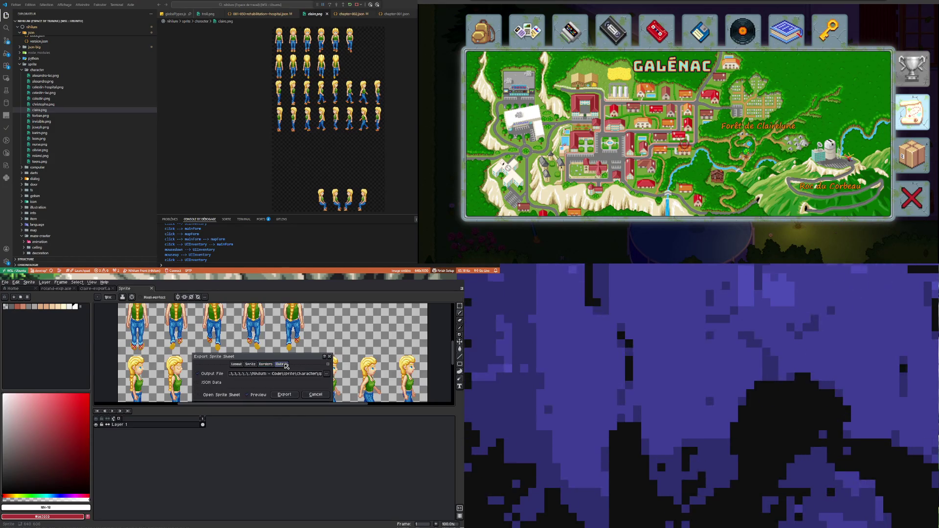
left_click(330, 358)
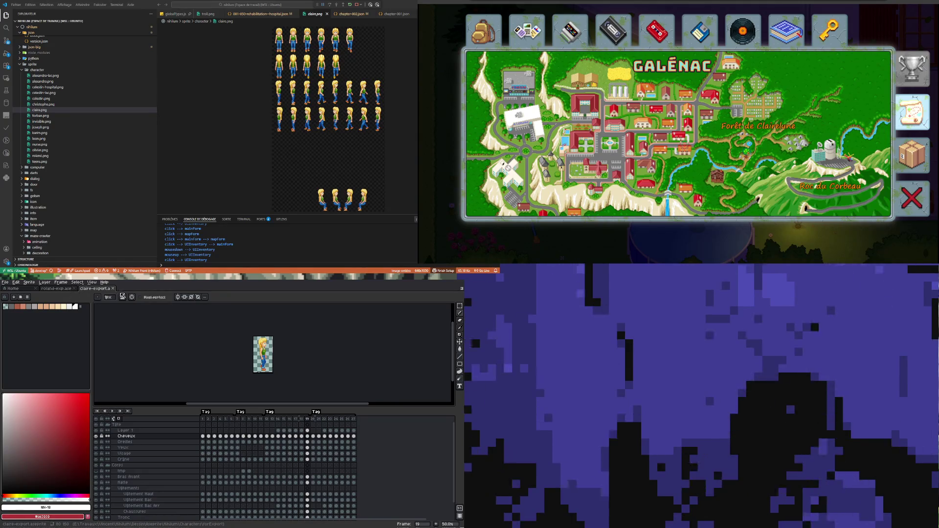
left_click(114, 288)
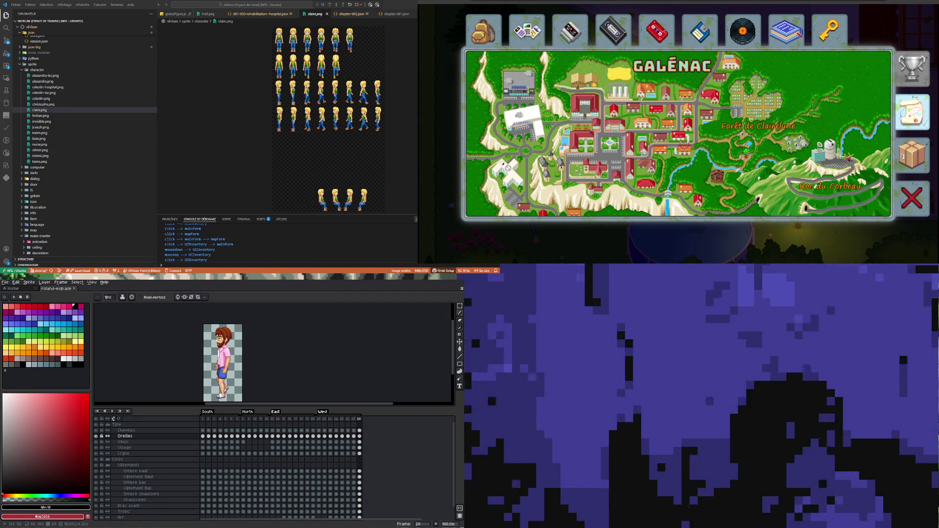
left_click(5, 282)
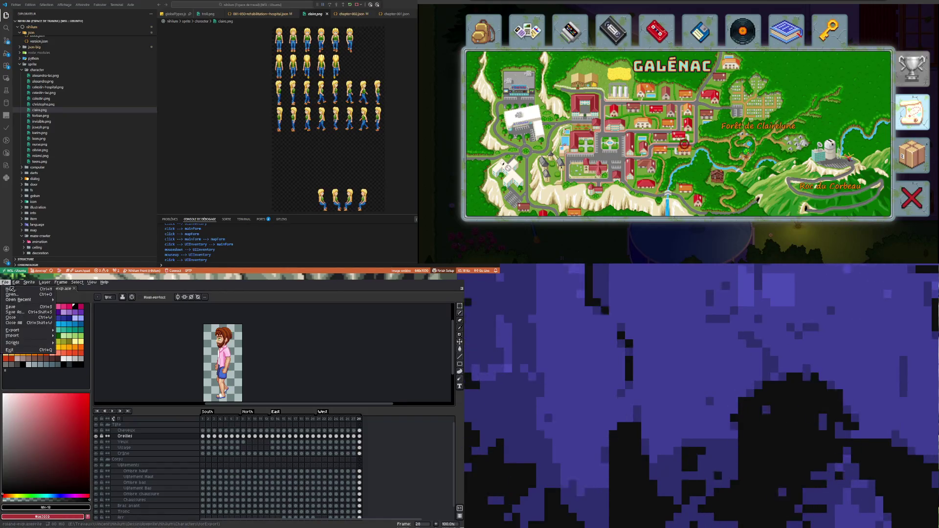
mouse_move(29, 330)
left_click(79, 332)
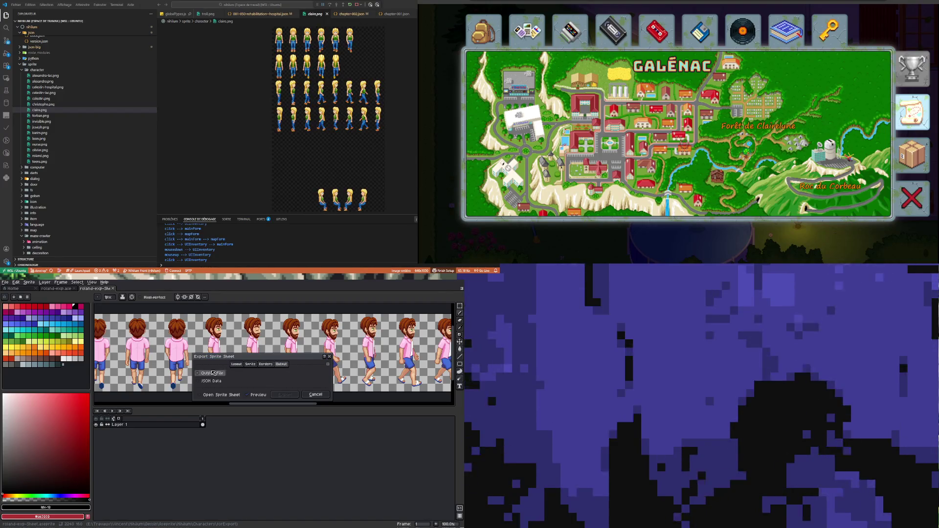
left_click(263, 365)
left_click(280, 364)
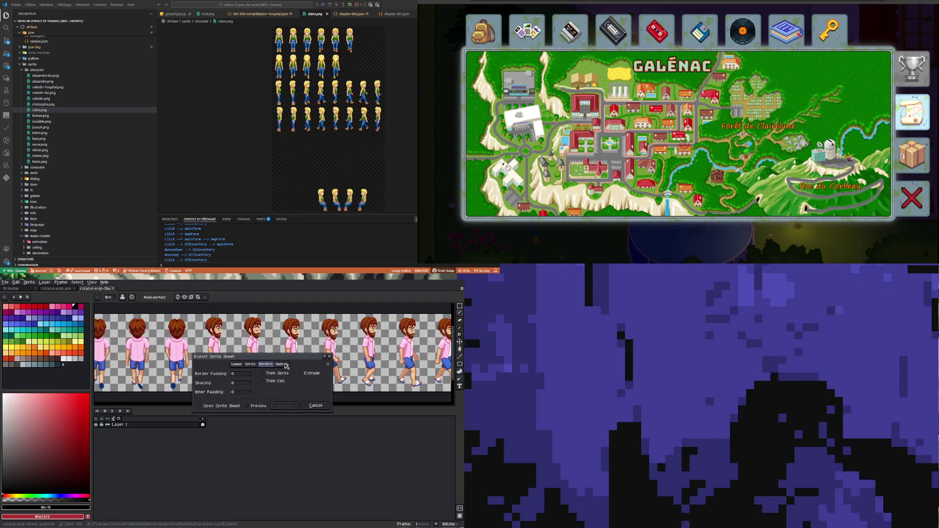
left_click(282, 364)
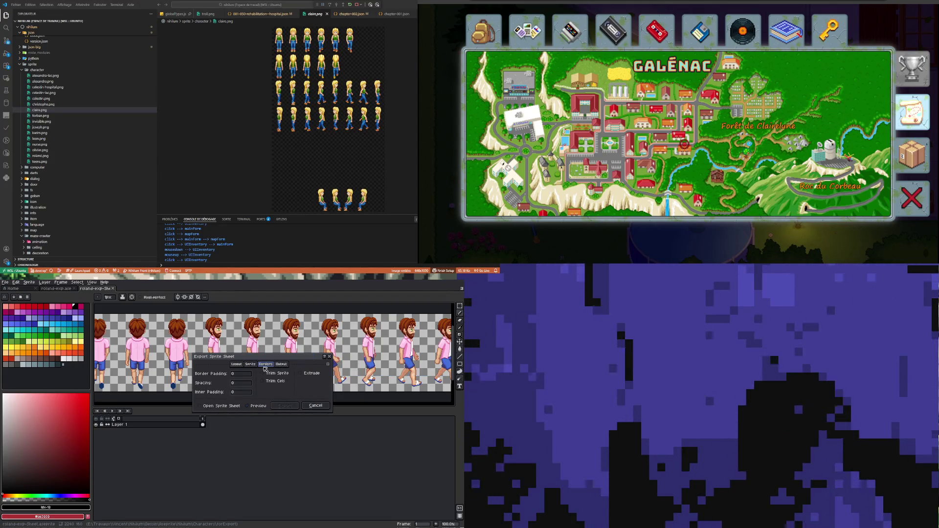
left_click(237, 364)
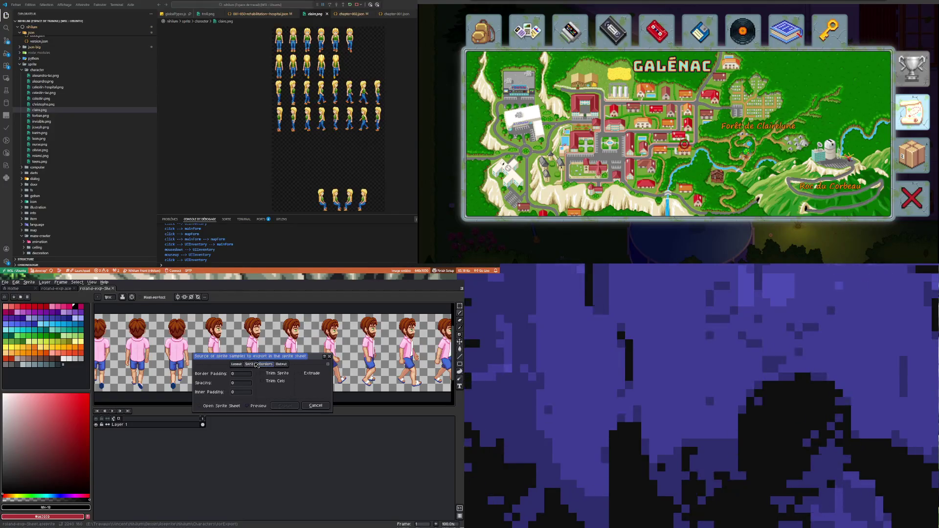
left_click(253, 364)
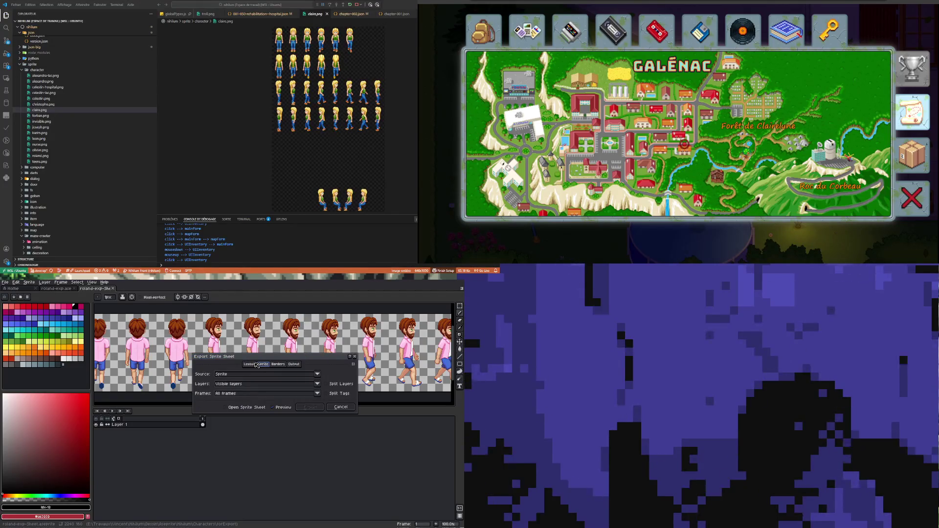
left_click(345, 396)
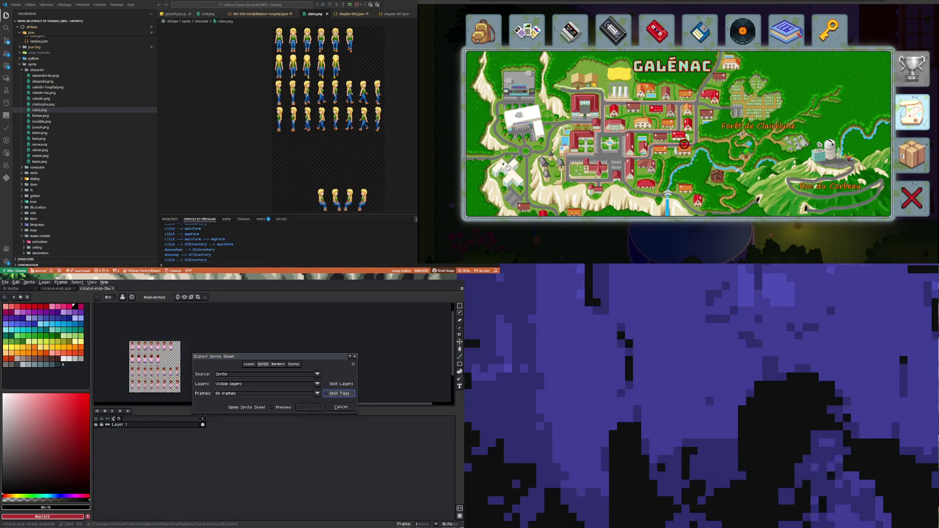
scroll(139, 386, "up", 1)
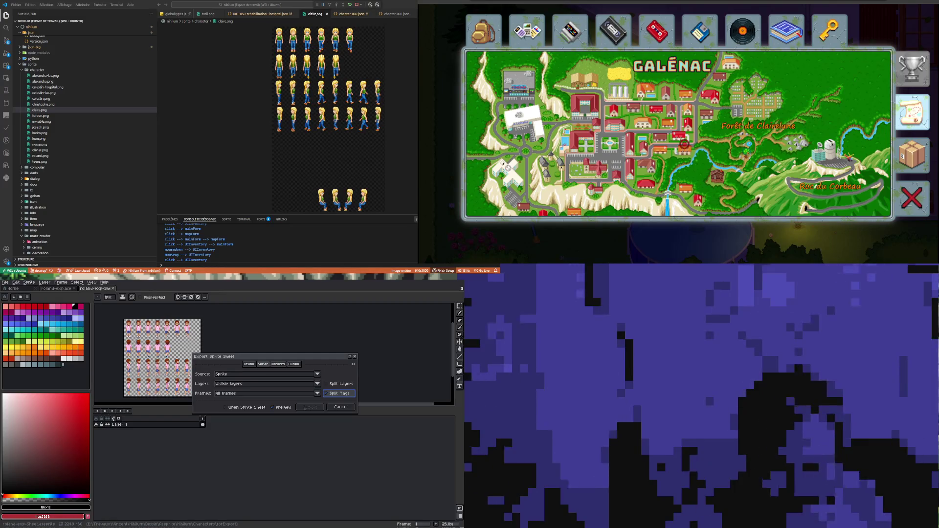
scroll(179, 379, "up", 1)
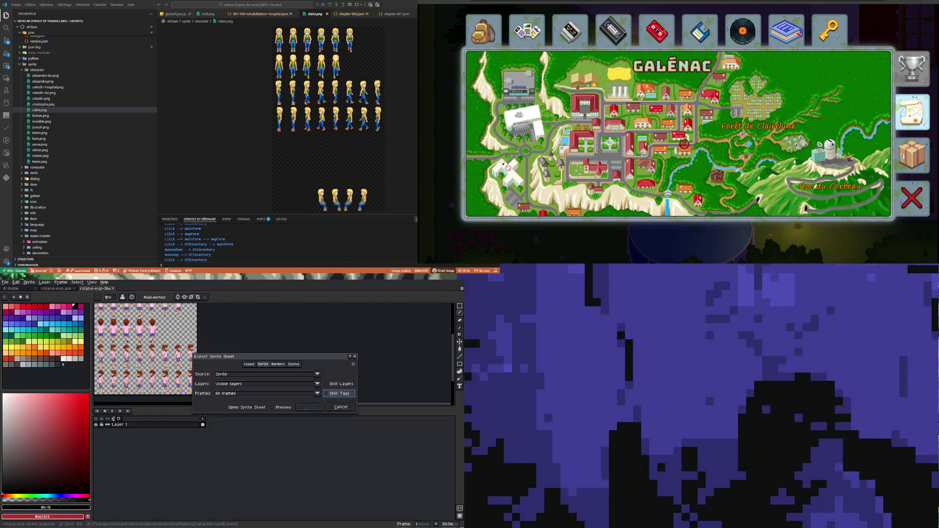
key("Escape")
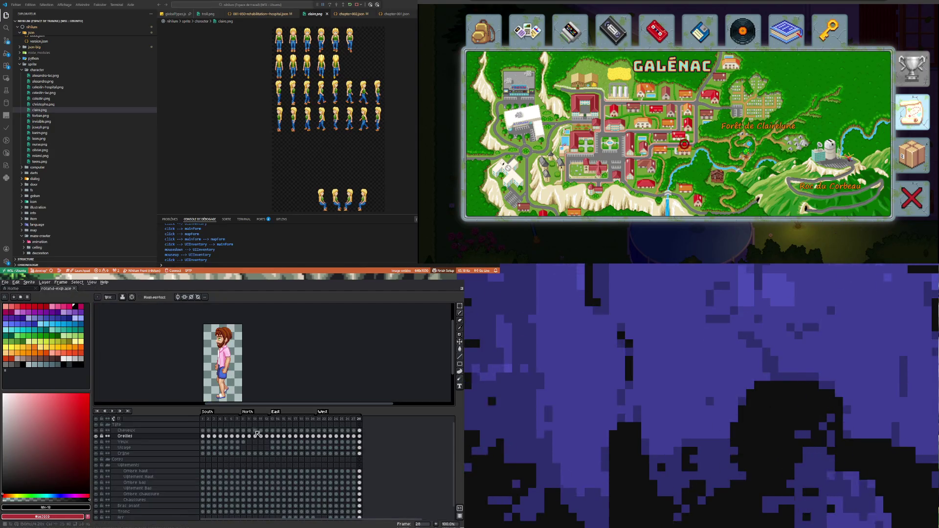
left_click(5, 282)
- Reopen claire-export from recent files and return to roland-exp
mouse_move(29, 300)
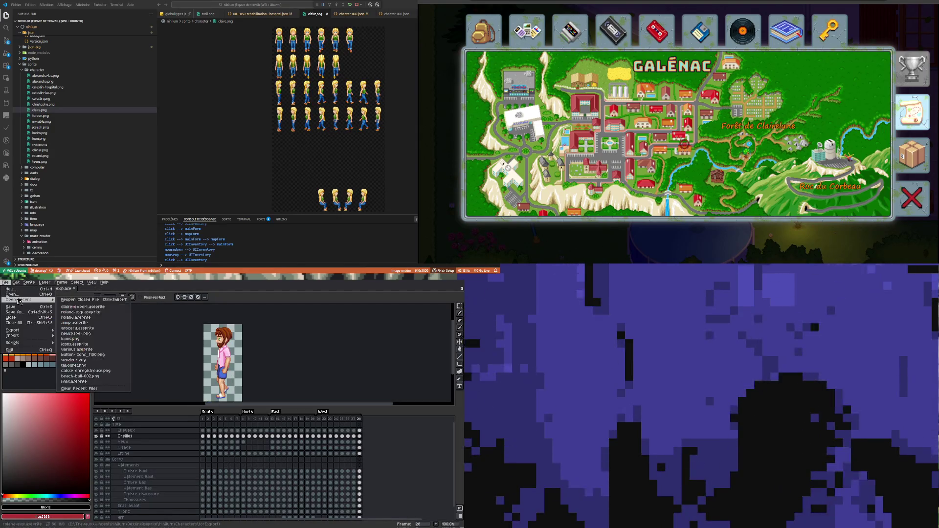
left_click(102, 308)
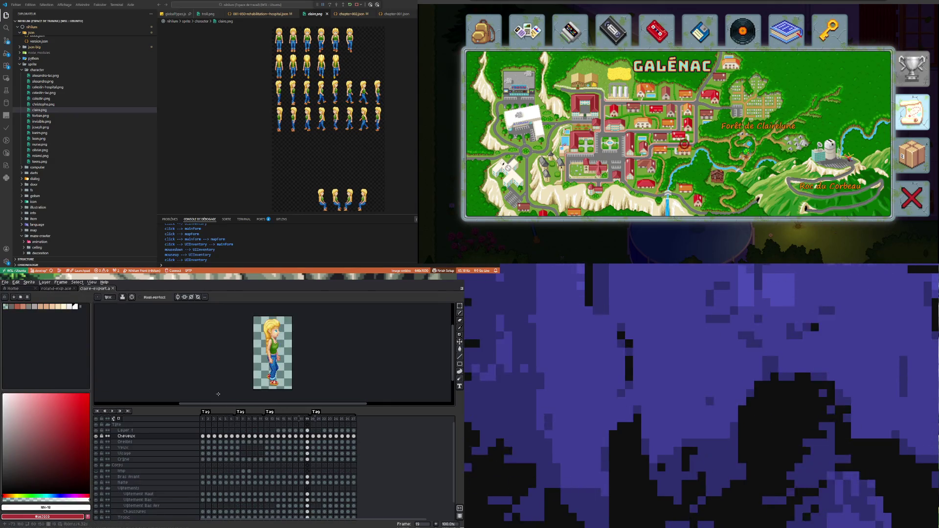
key("ctrl+shift+Tab")
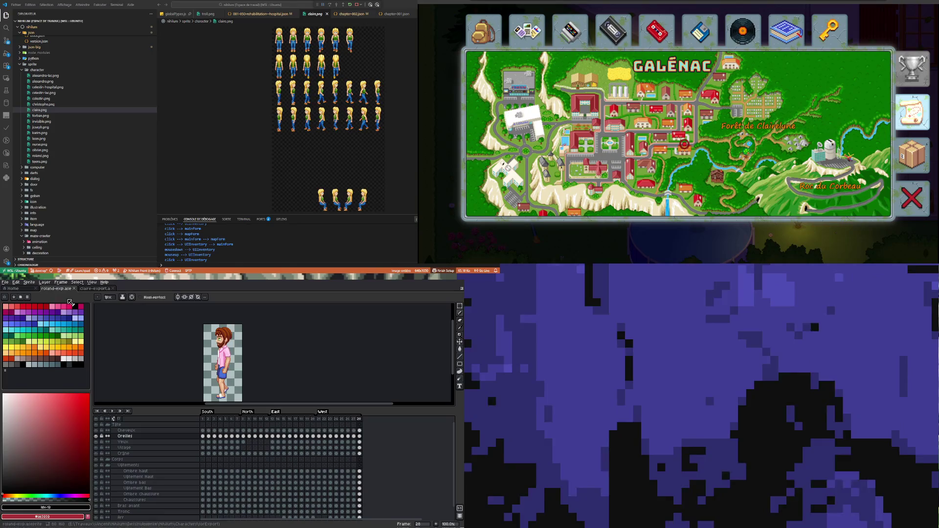
- Compare roland-exp's frames 1 and 2, then switch to the claire-export sprite
left_click(209, 419)
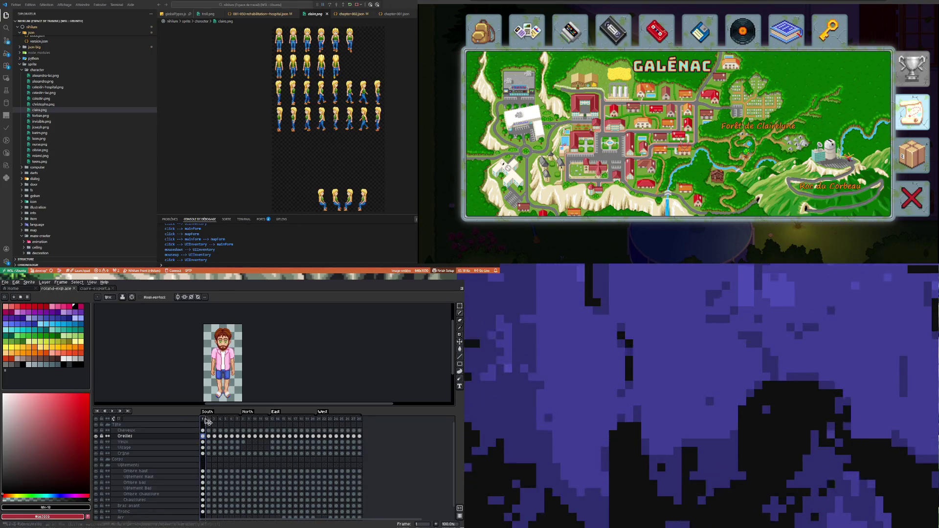
left_click(204, 420)
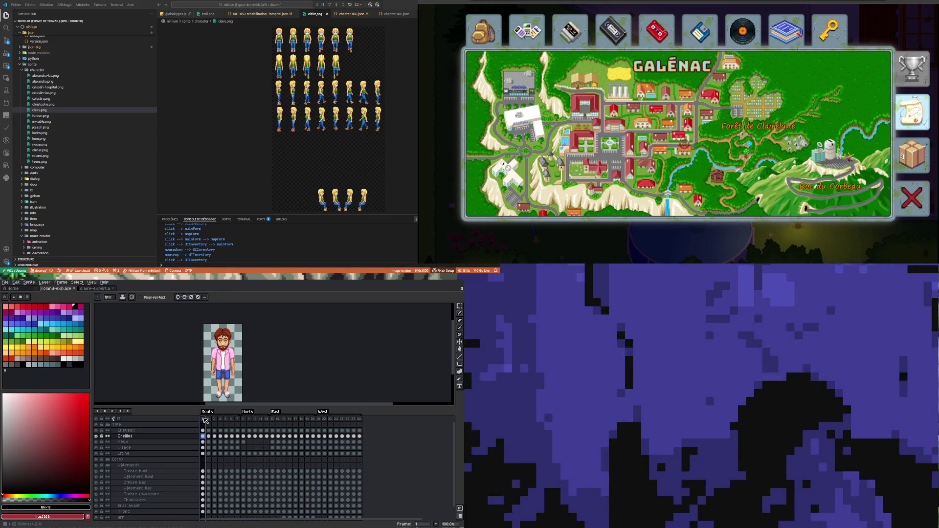
scroll(243, 117, "up", 5)
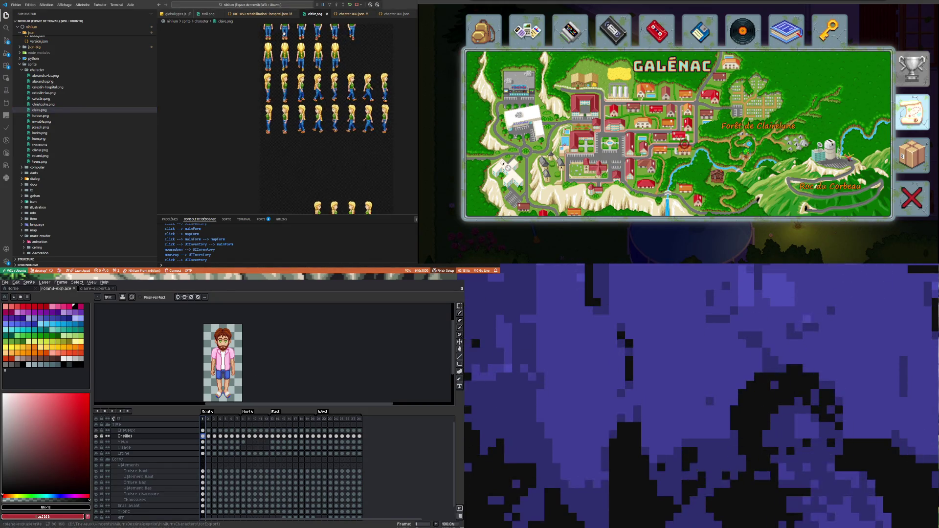
scroll(243, 116, "up", 4)
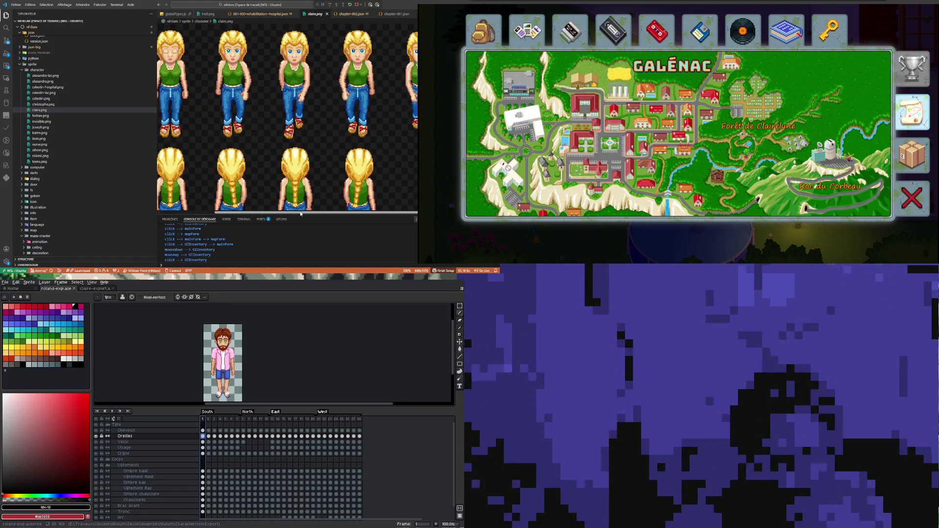
left_click_drag(316, 214, 247, 214)
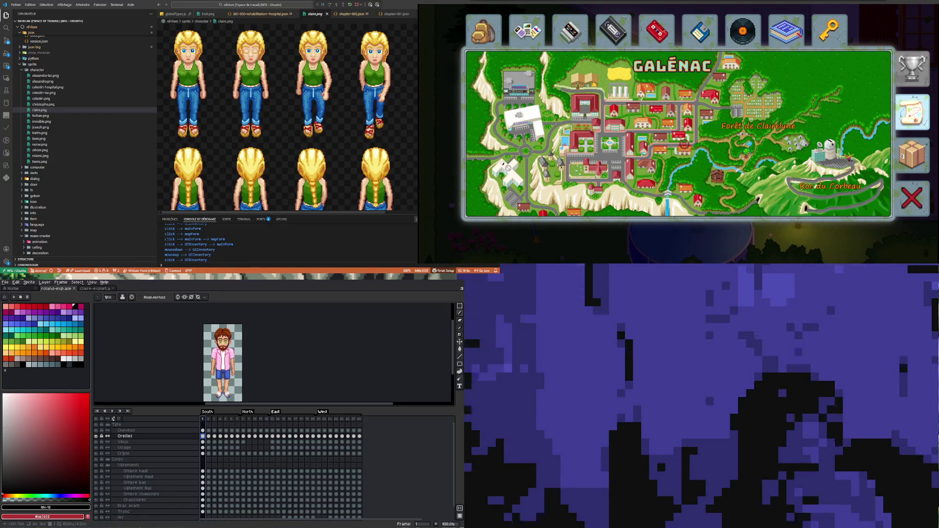
left_click(209, 420)
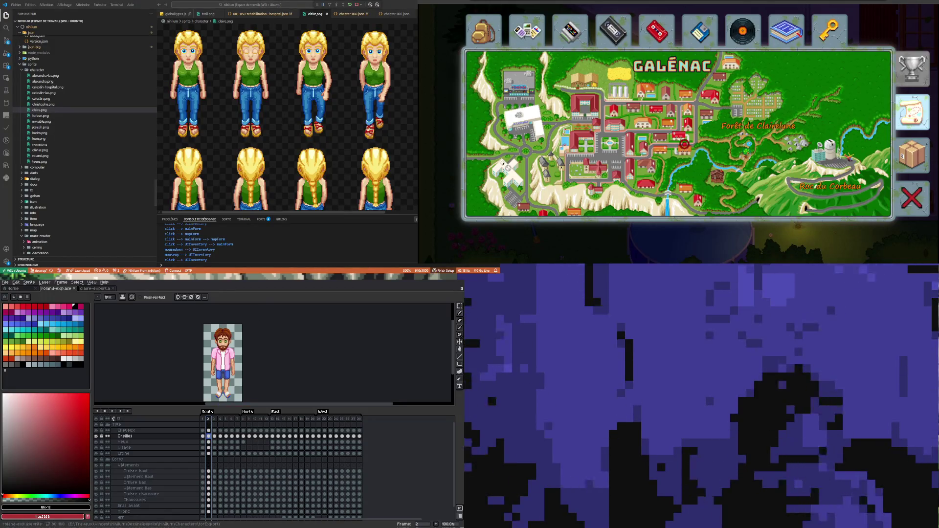
key("ctrl+Tab")
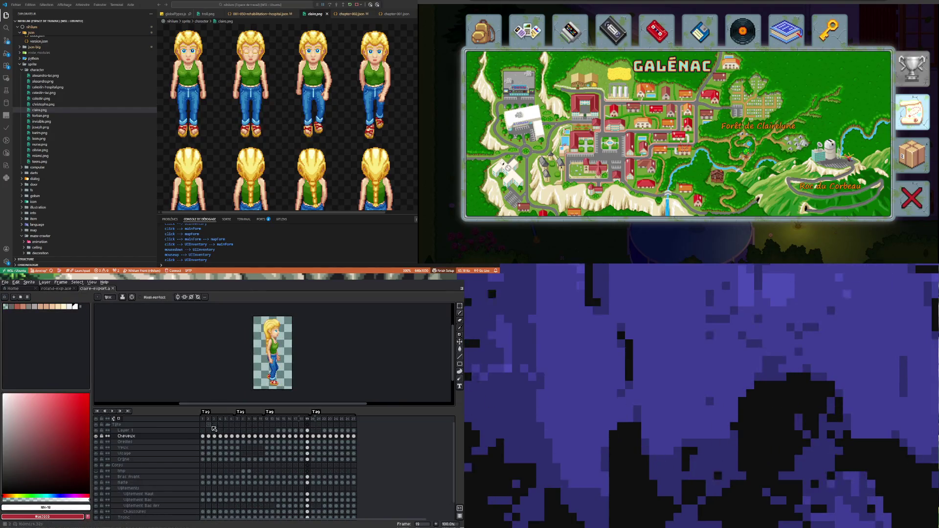
- Step between frames 1 and 2 of claire-export
left_click(203, 436)
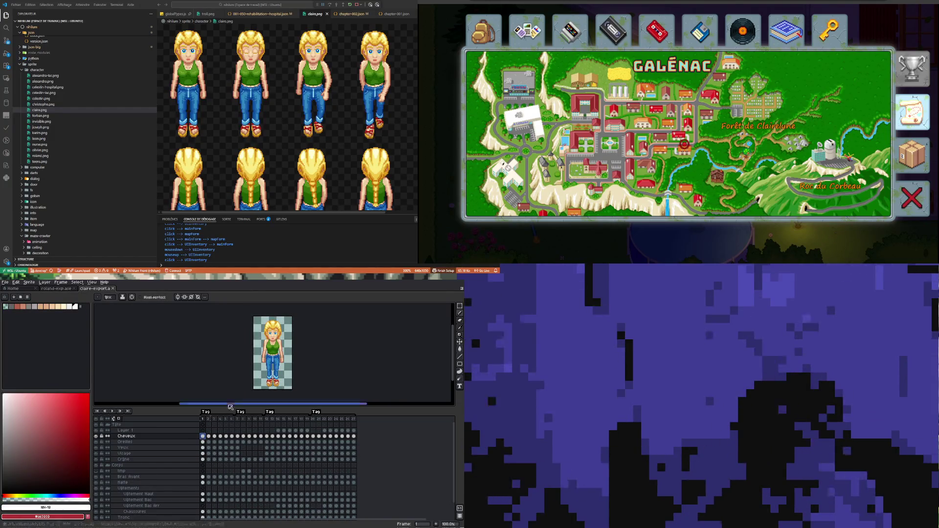
left_click(209, 436)
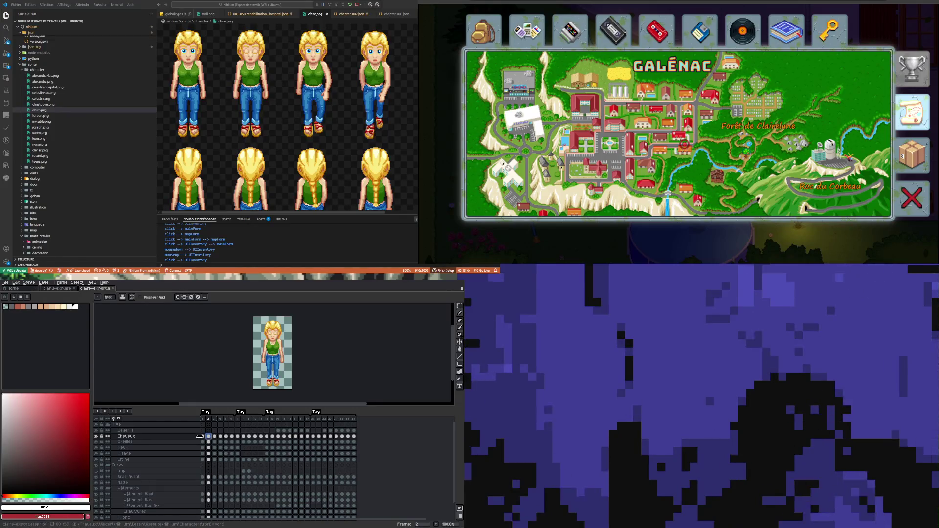
left_click(203, 436)
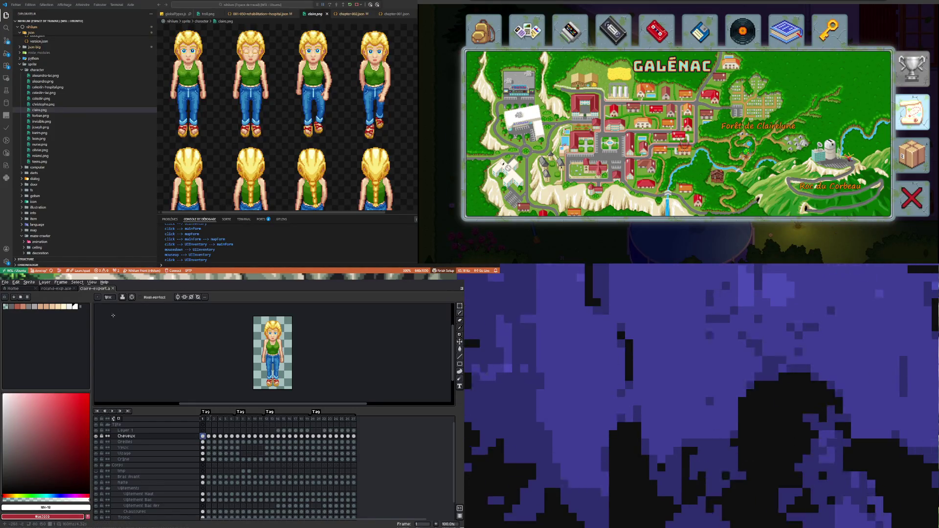
- Open claire.aseprite from the Characters folder
left_click(5, 282)
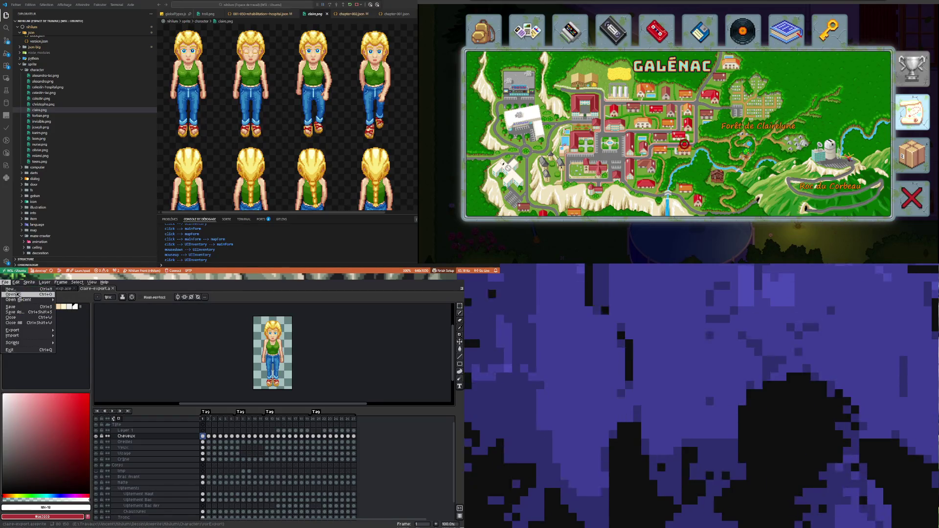
mouse_move(29, 299)
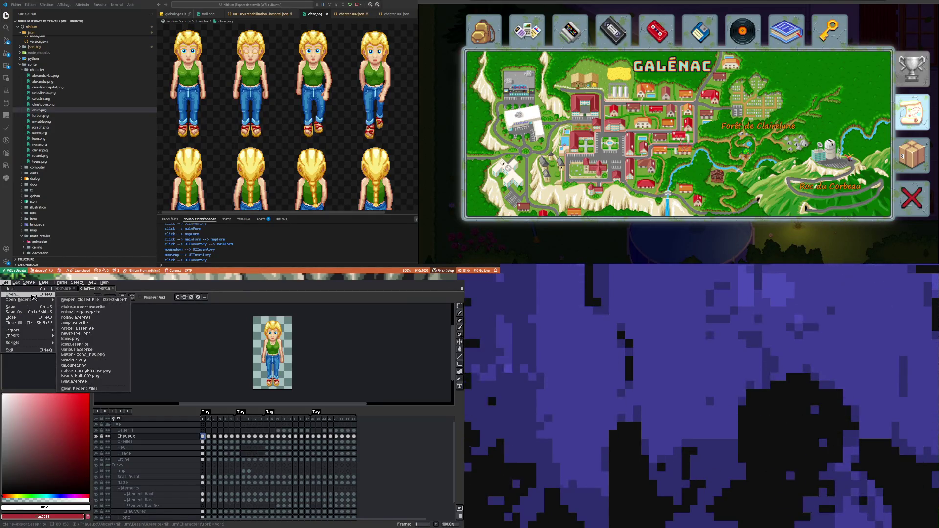
left_click(33, 294)
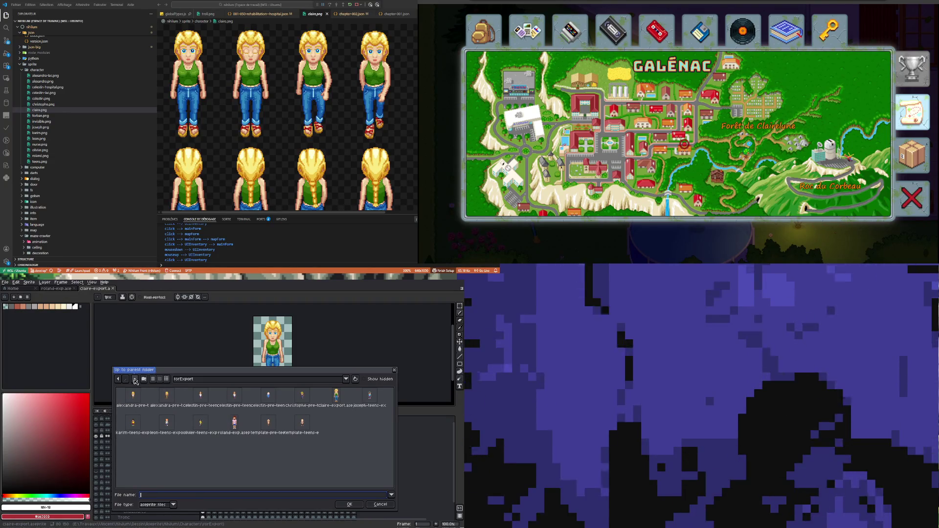
left_click(136, 381)
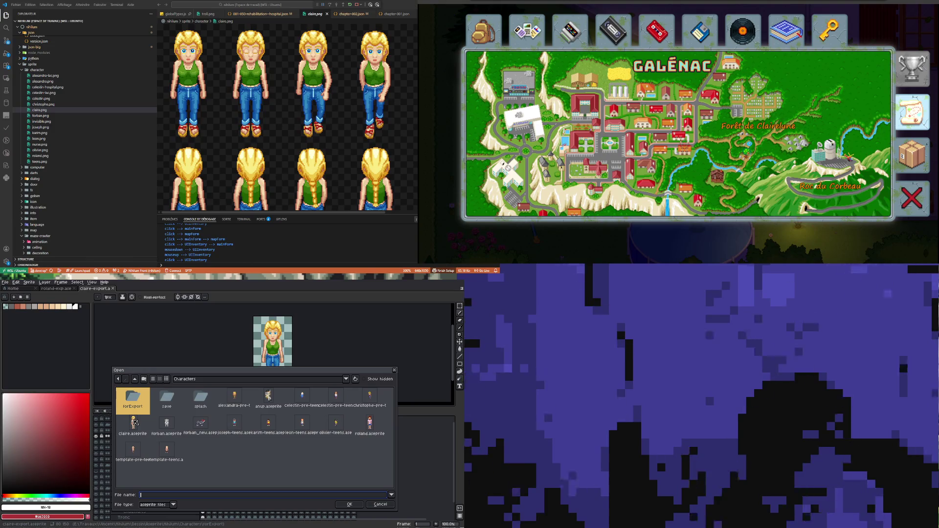
double_click(134, 422)
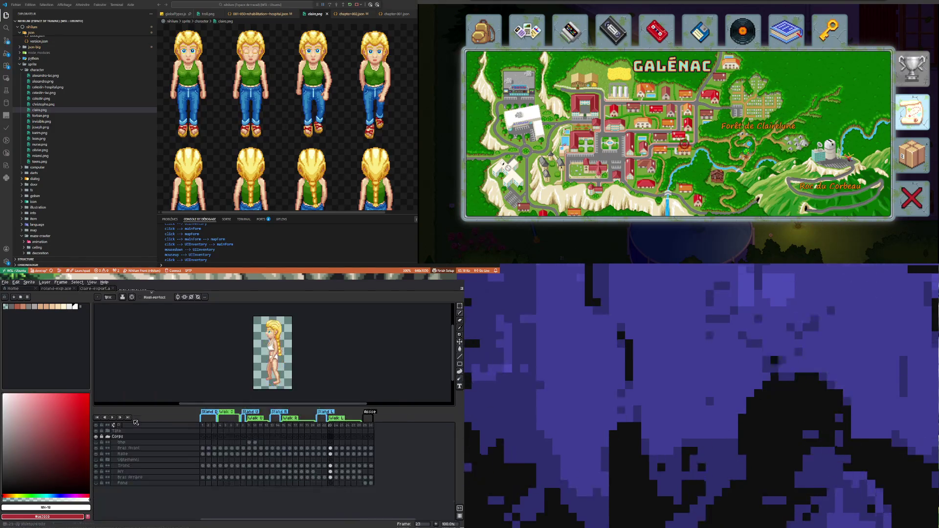
- Make the Vêtements layer visible again, then close claire.aseprite and claire-export
left_click(205, 438)
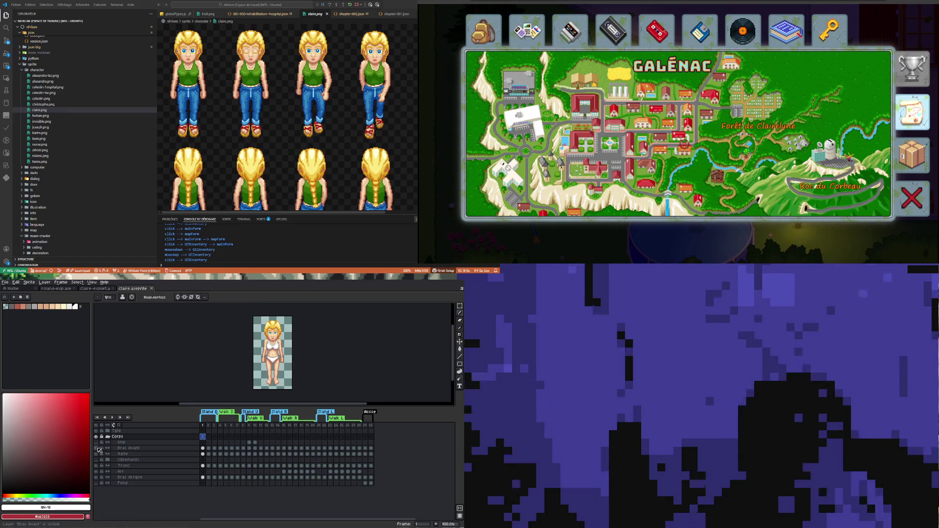
left_click(97, 460)
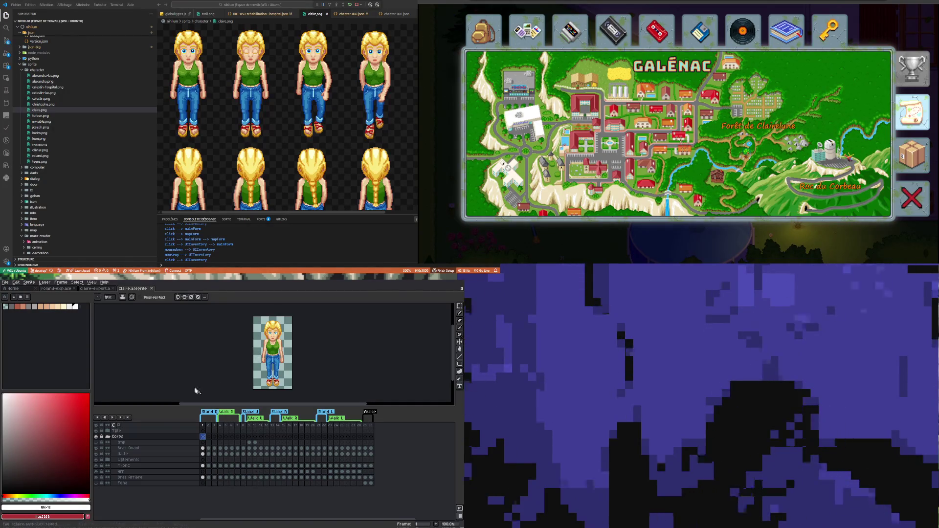
left_click(209, 437)
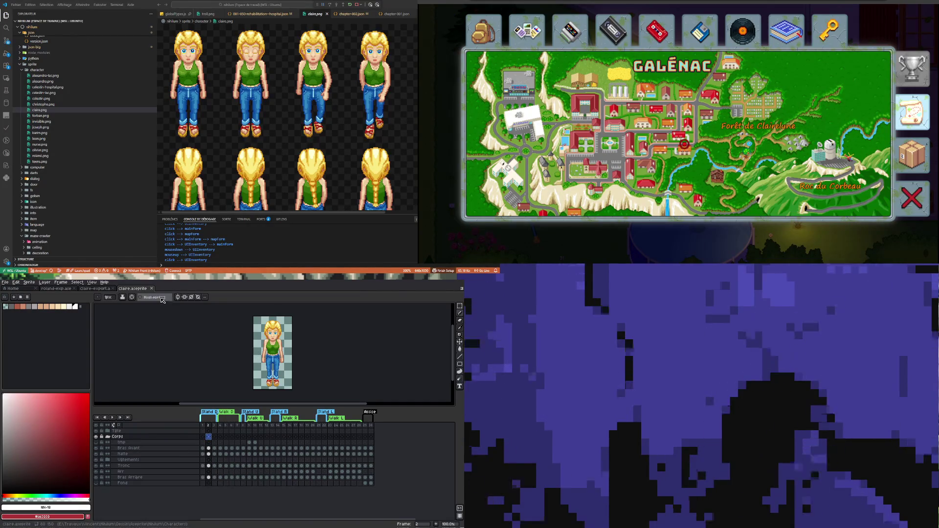
left_click(152, 289)
left_click(116, 288)
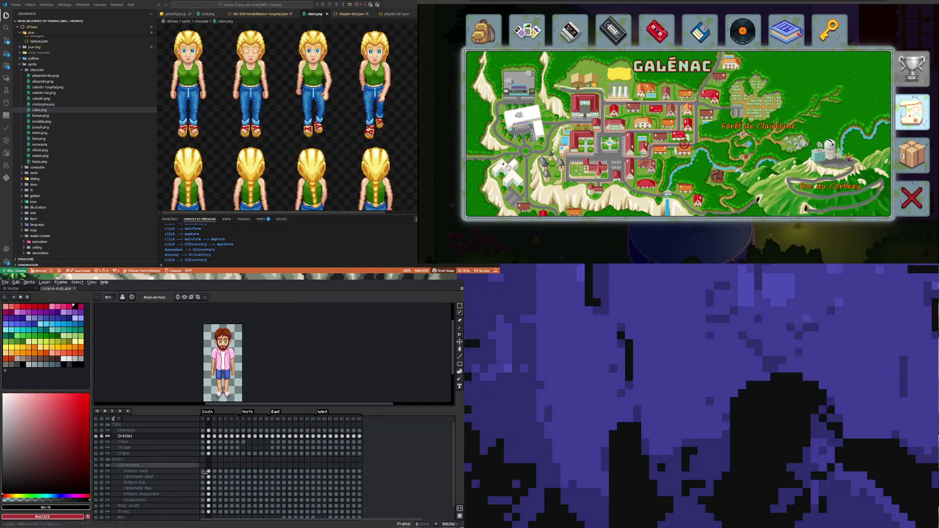
- Delete the first frame of roland-exp and save it
right_click(205, 421)
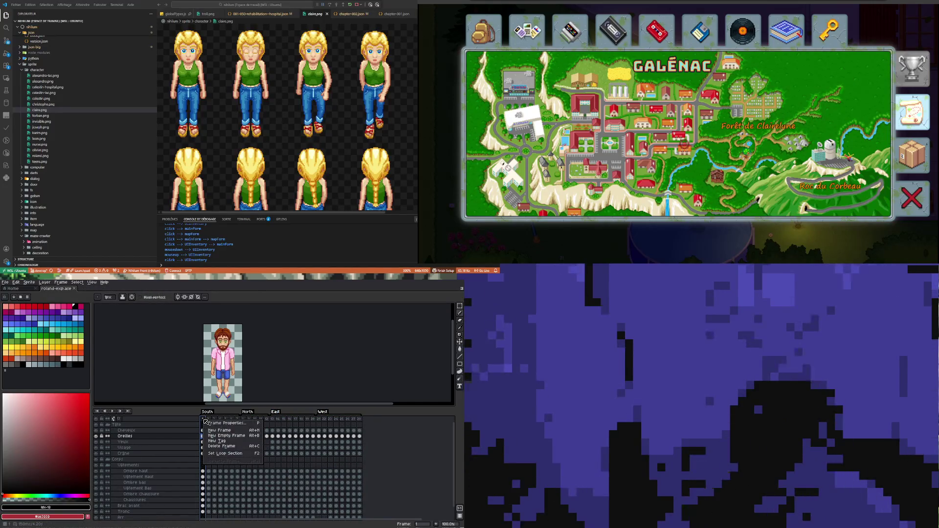
left_click(221, 447)
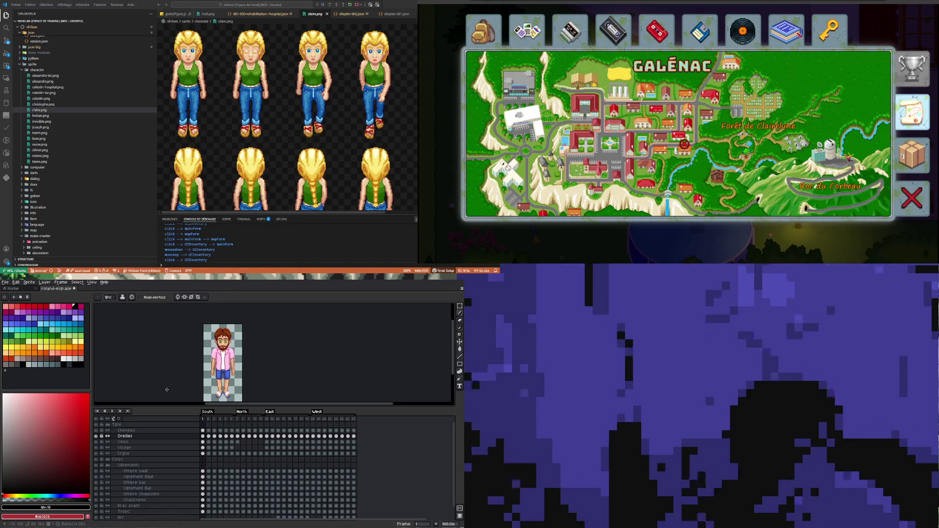
key("ctrl+s")
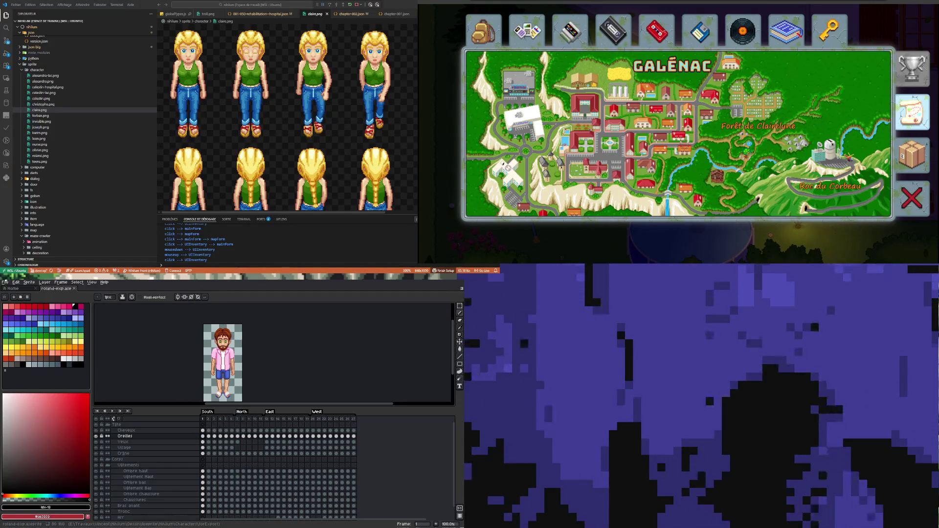
left_click(4, 282)
- Start a sprite-sheet export for roland-exp with output file roland-exp.png
mouse_move(29, 330)
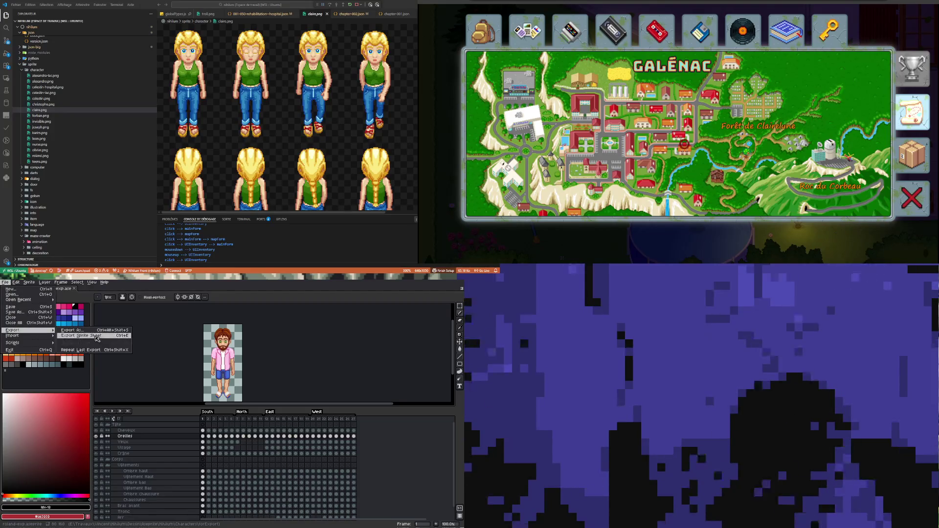
left_click(96, 336)
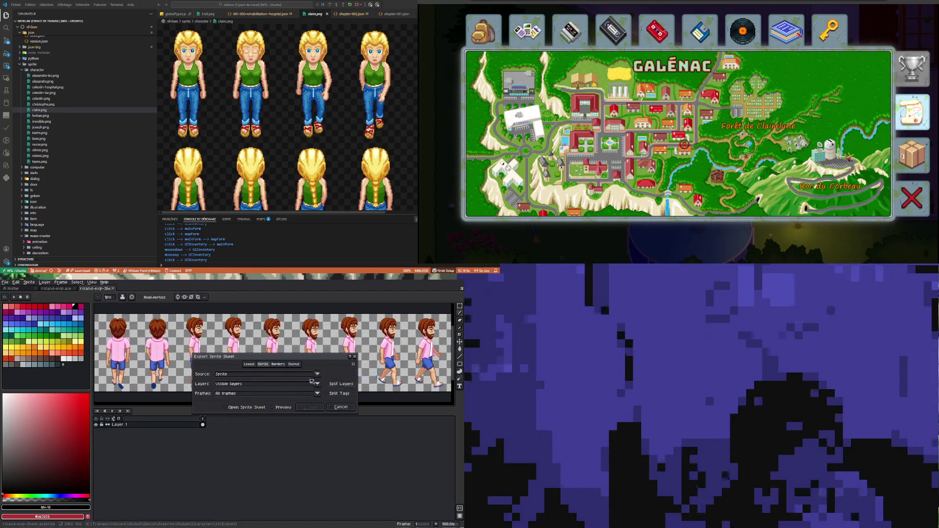
left_click(293, 364)
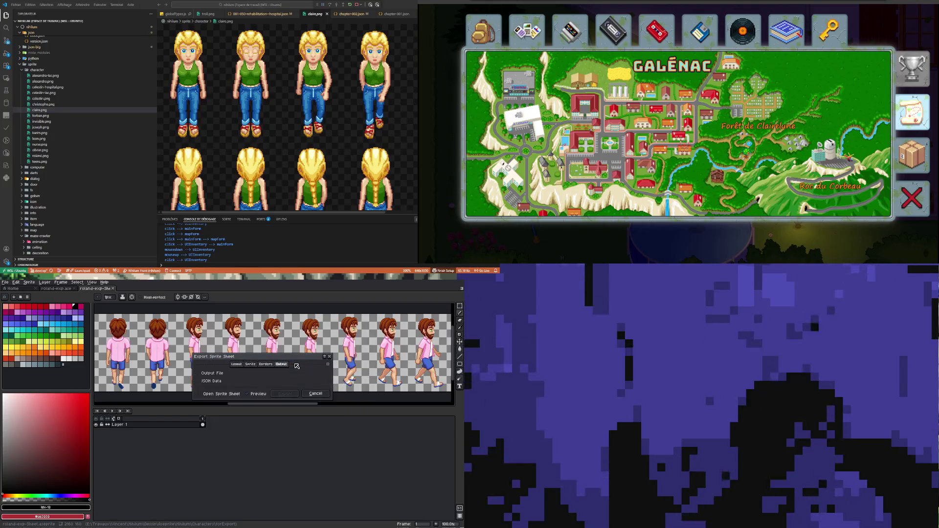
left_click(209, 374)
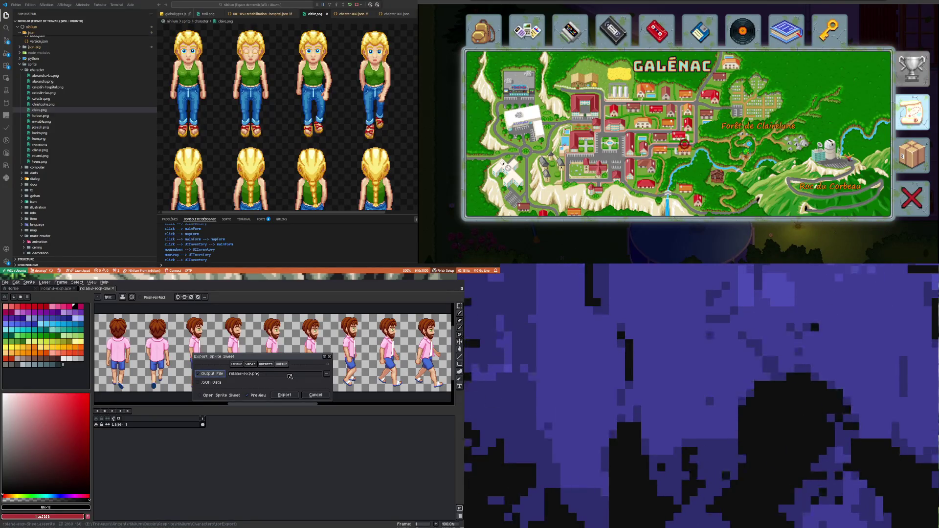
- Check the Layout settings and turn on Split Tags in the Sprite settings
left_click(239, 366)
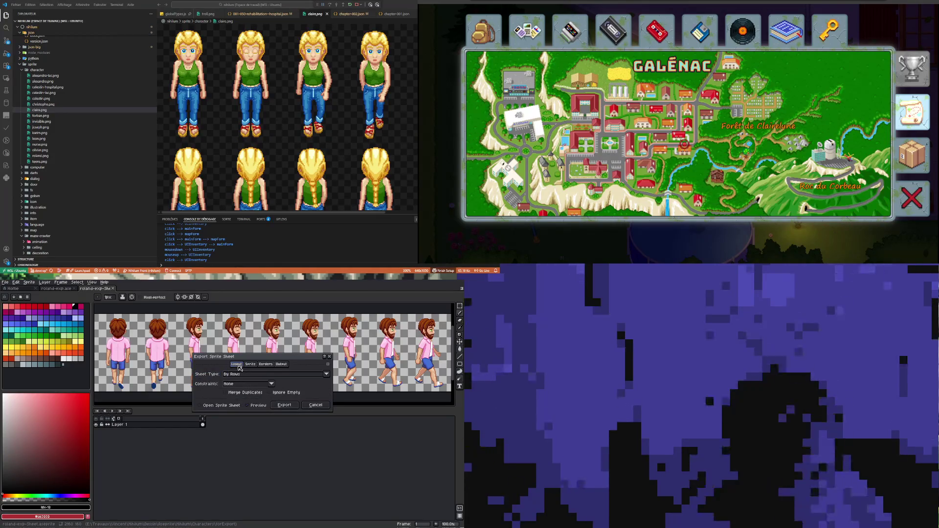
left_click(282, 364)
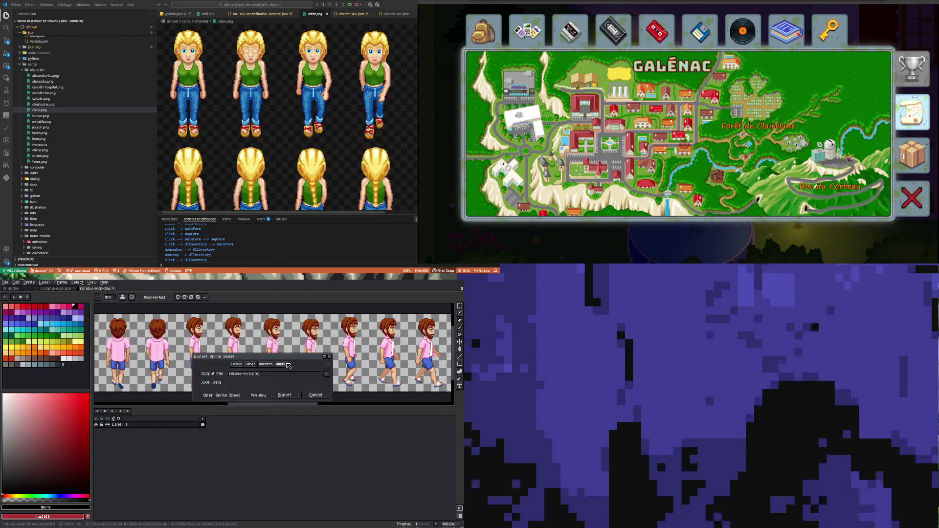
left_click(237, 364)
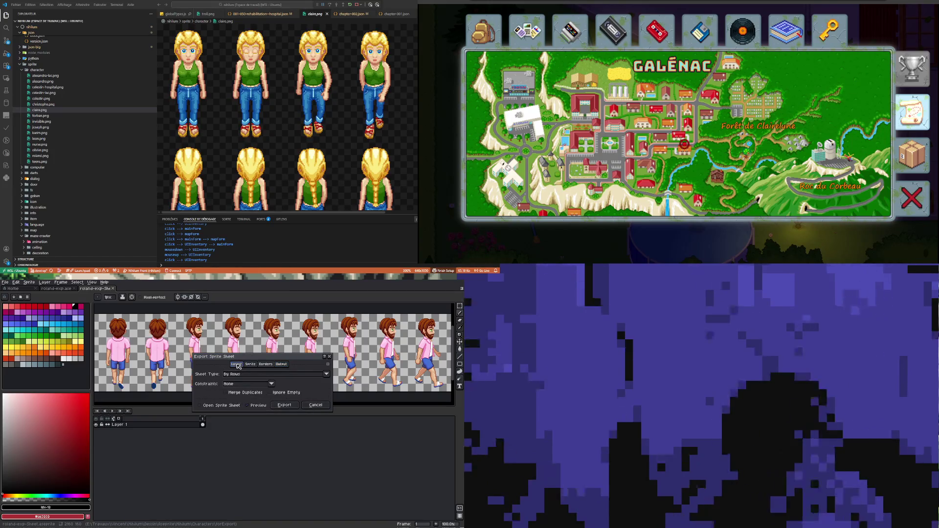
left_click(286, 366)
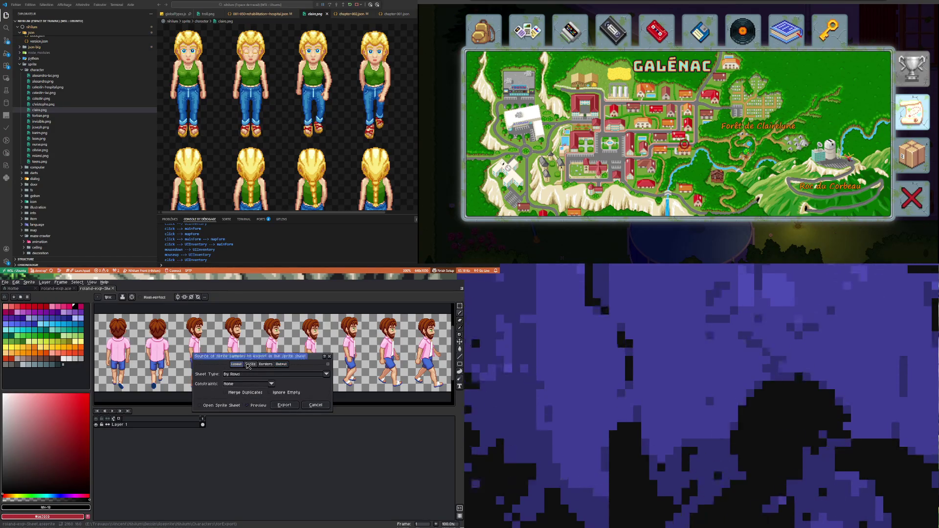
left_click(248, 365)
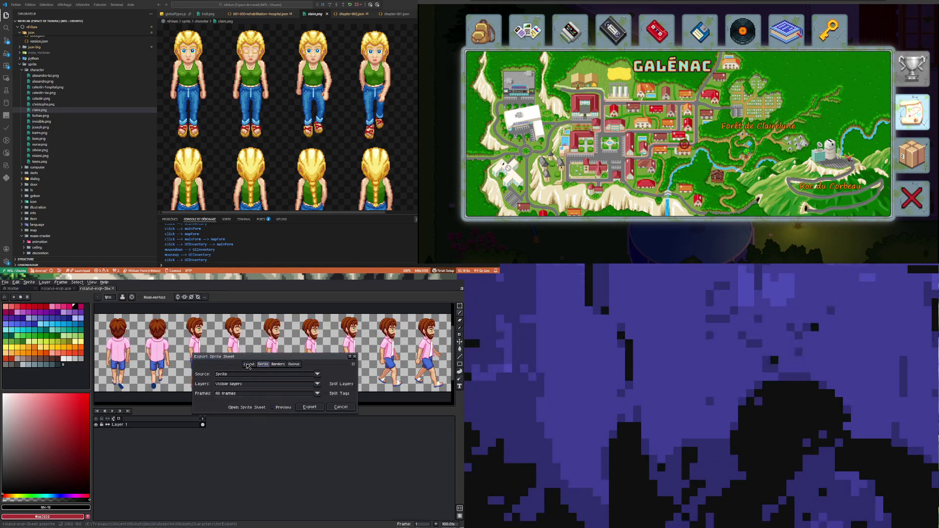
left_click(326, 393)
- Move the Export Sprite Sheet dialog aside and zoom the canvas to inspect the sheet
scroll(248, 332, "down", 5)
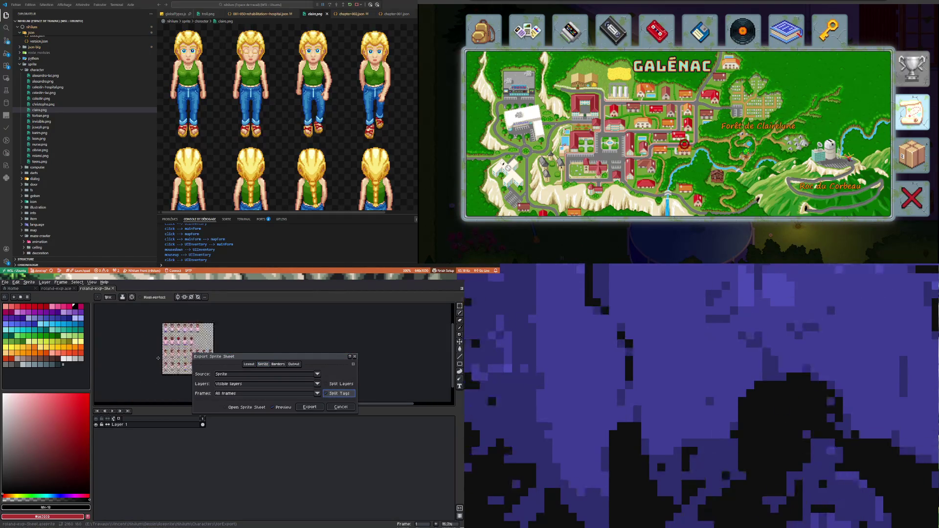
scroll(248, 332, "up", 1)
scroll(248, 333, "down", 1)
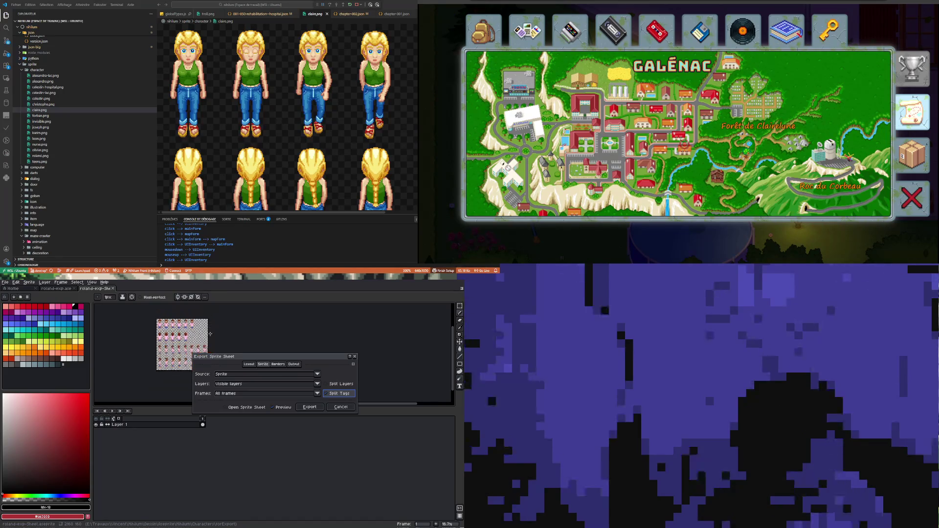
scroll(242, 333, "up", 3)
scroll(238, 333, "down", 2)
scroll(239, 333, "up", 1)
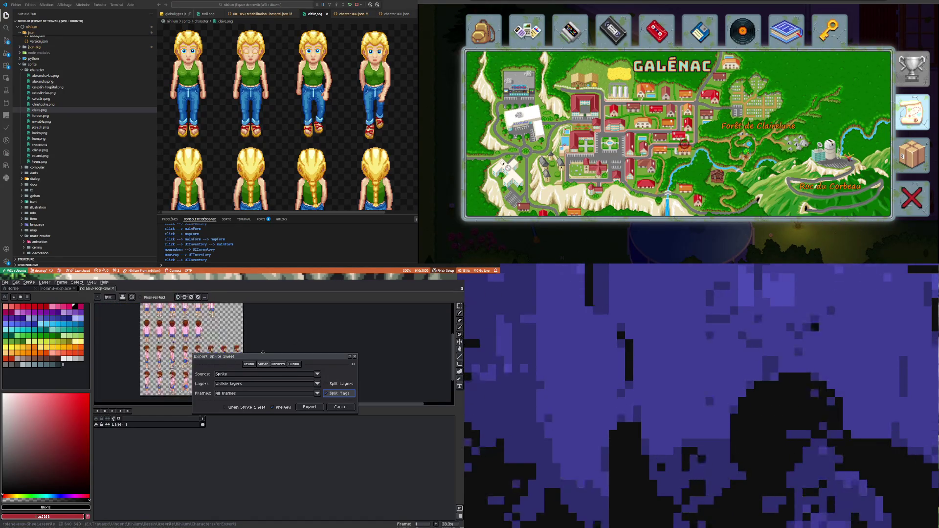
left_click_drag(250, 359, 345, 362)
scroll(261, 311, "down", 1)
scroll(261, 311, "up", 1)
scroll(261, 311, "down", 1)
scroll(261, 311, "up", 1)
scroll(261, 311, "up", 1)
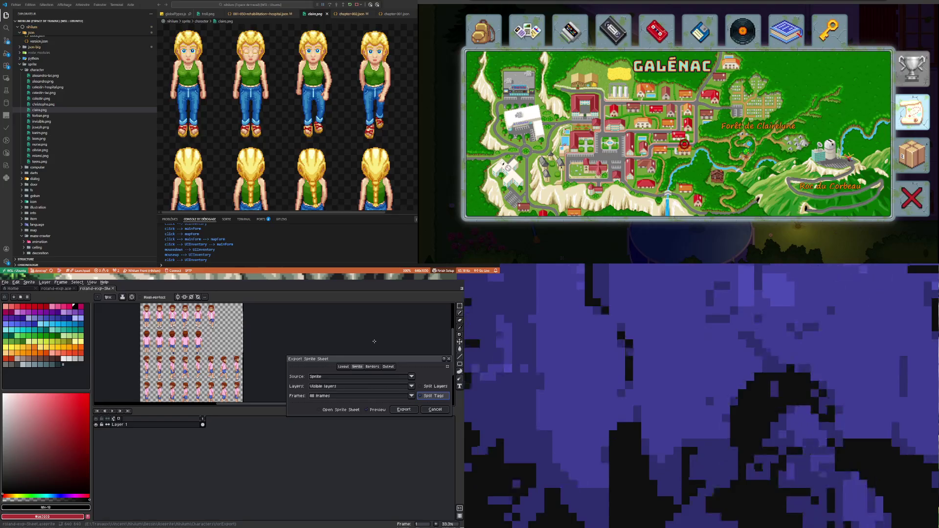
scroll(284, 118, "down", 3)
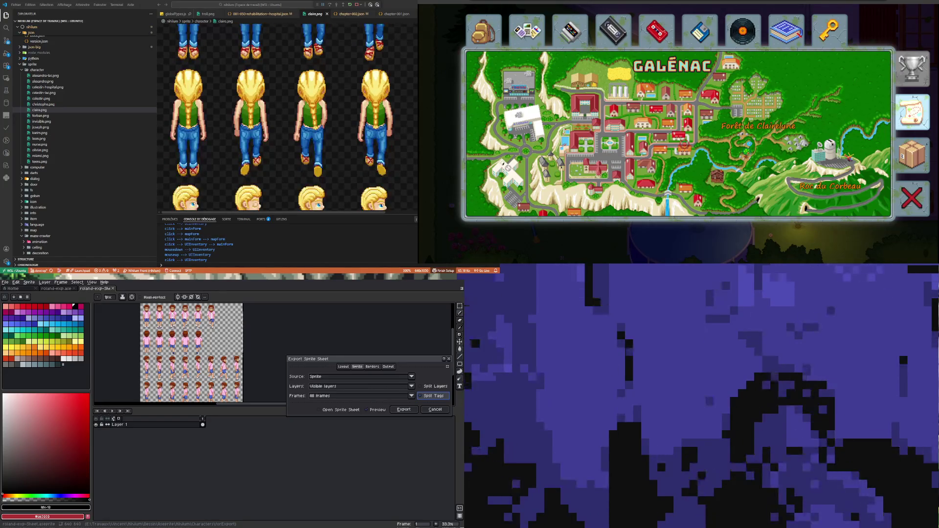
scroll(284, 117, "up", 3)
mouse_move(321, 211)
left_mouse_down()
mouse_move(335, 212)
mouse_move(303, 211)
mouse_move(373, 211)
mouse_move(282, 204)
left_mouse_up()
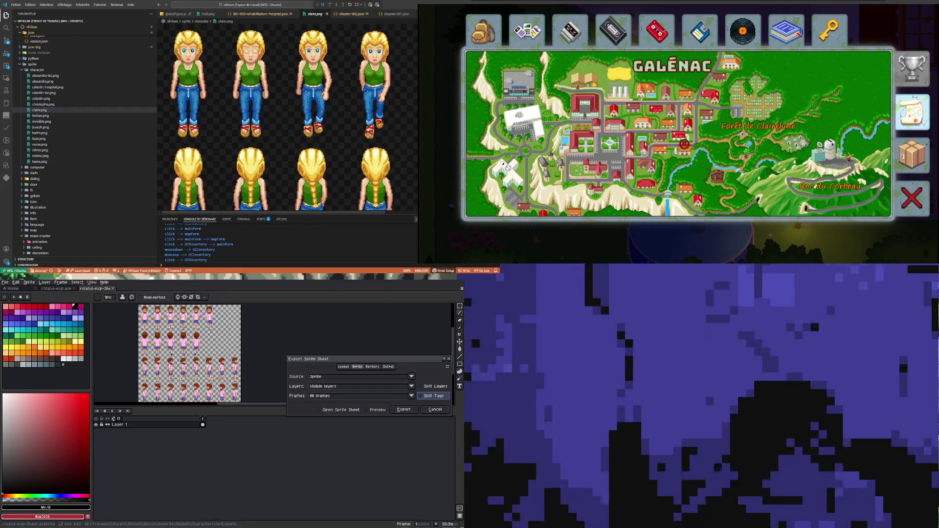
- Open the current roland.png in VS Code for comparison and show the Output settings
left_click_drag(343, 362, 286, 432)
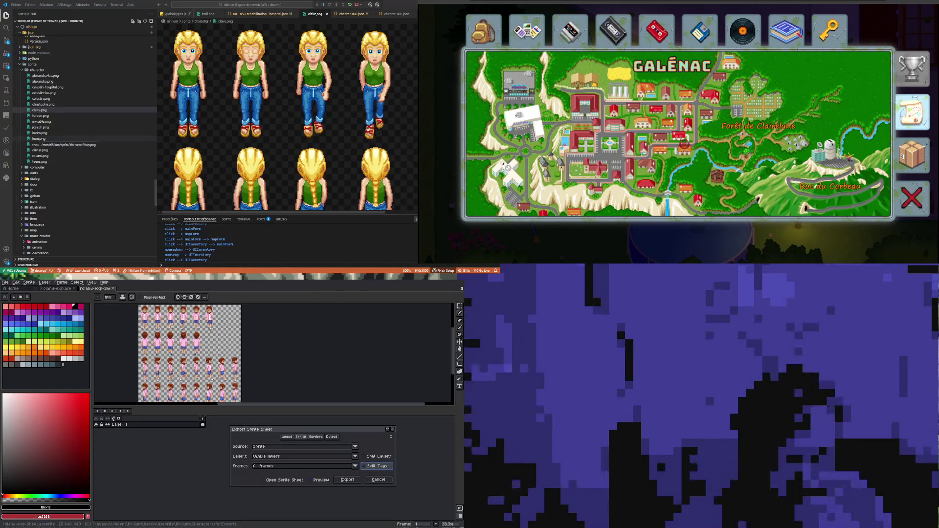
left_click(39, 156)
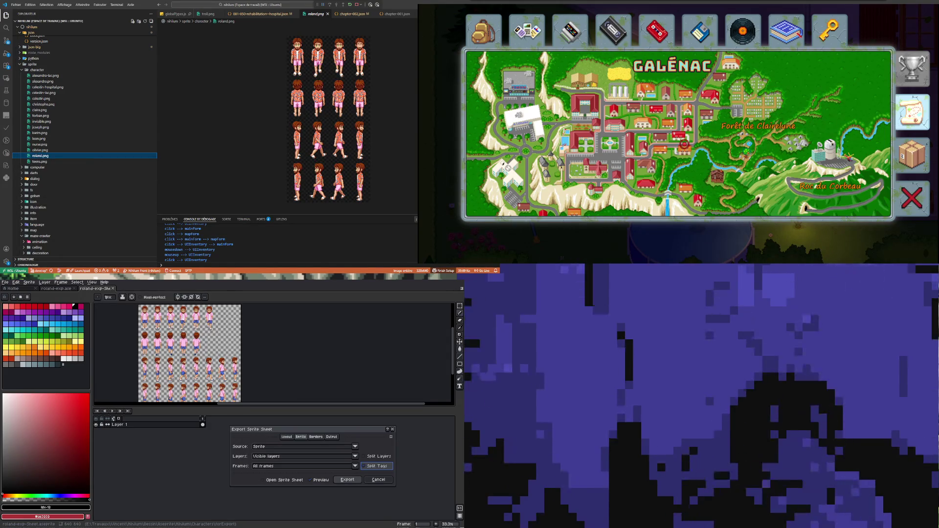
left_click(335, 437)
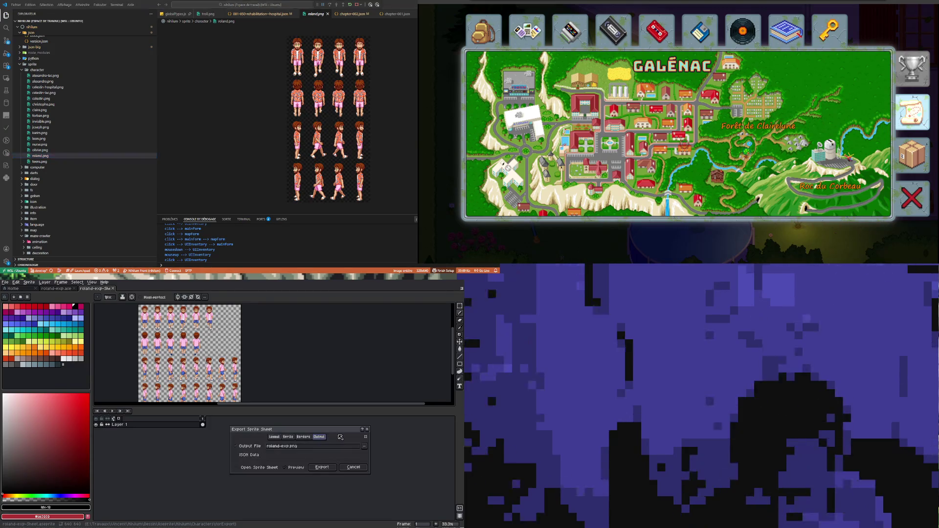
- Browse the output location to the Nihilum - Code/sprite/character folder
left_click(365, 446)
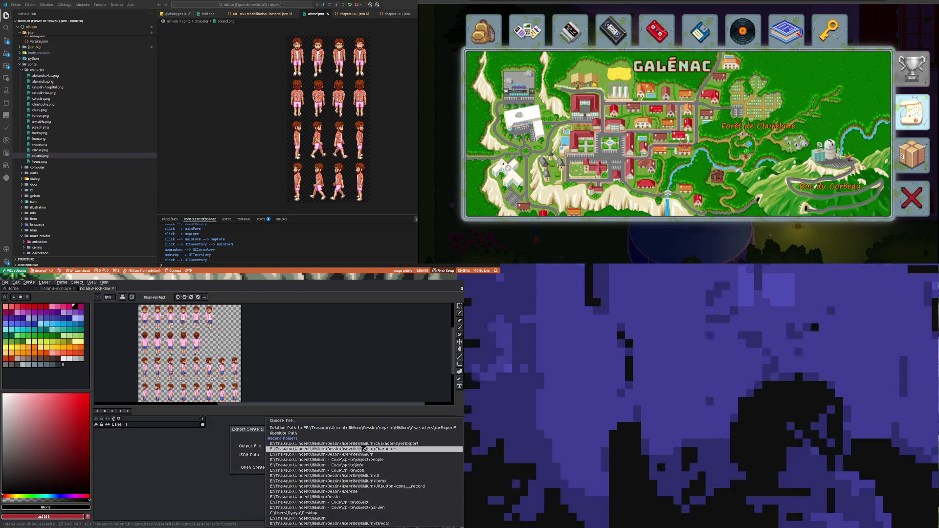
left_click(292, 423)
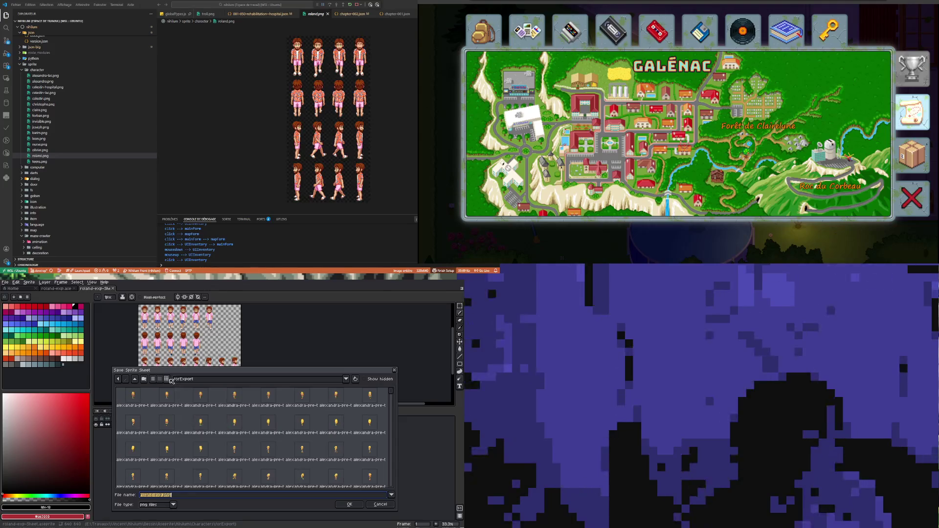
left_click(200, 379)
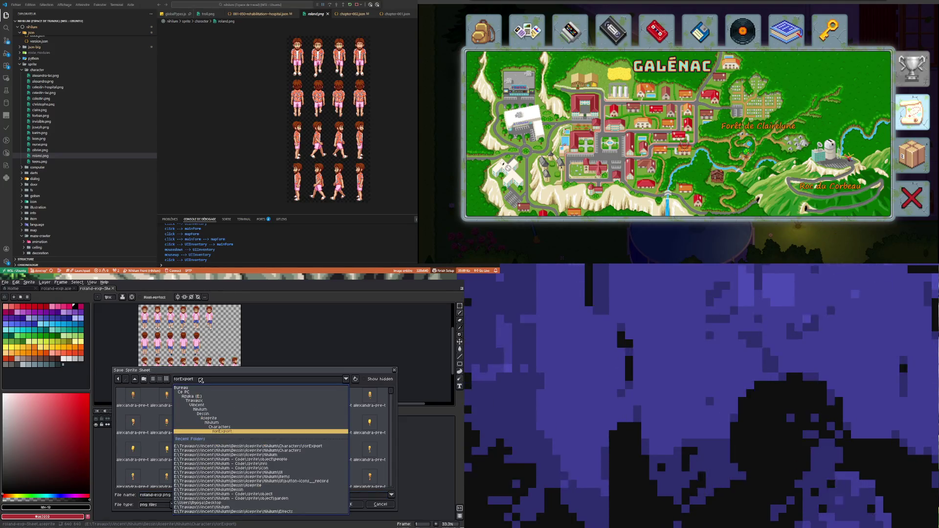
left_click(213, 423)
left_click(191, 380)
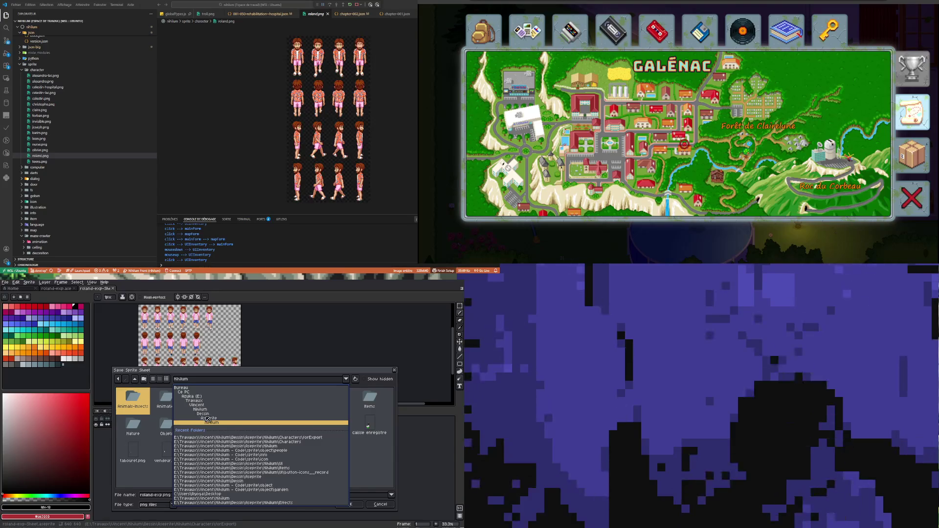
left_click(203, 411)
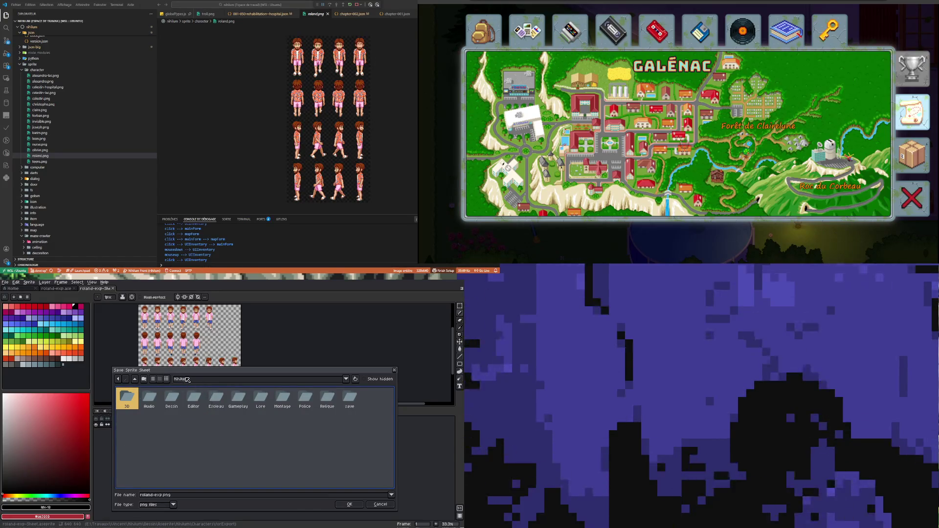
left_click(205, 380)
left_click(198, 407)
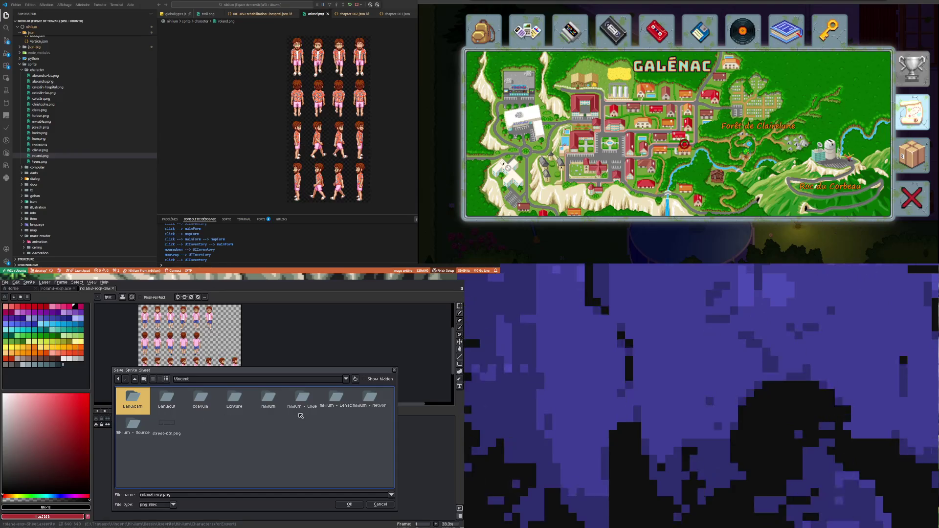
double_click(302, 398)
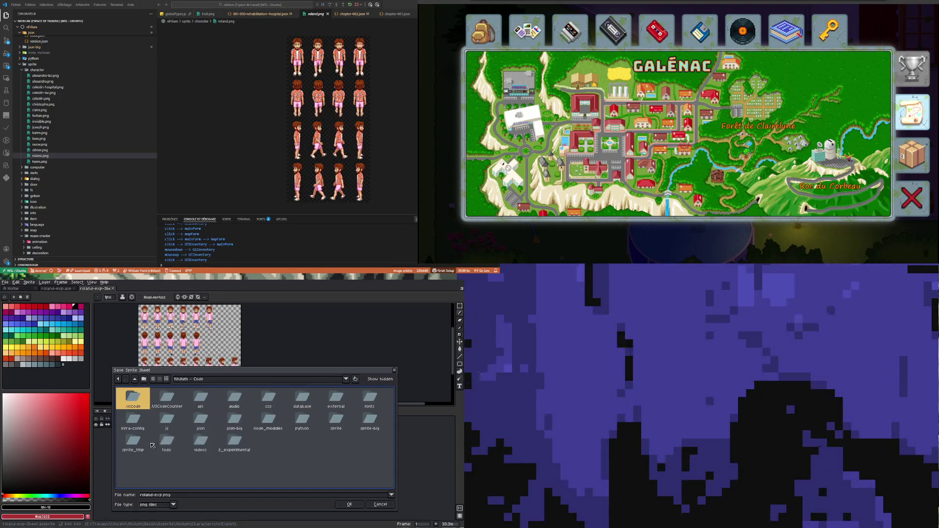
double_click(336, 419)
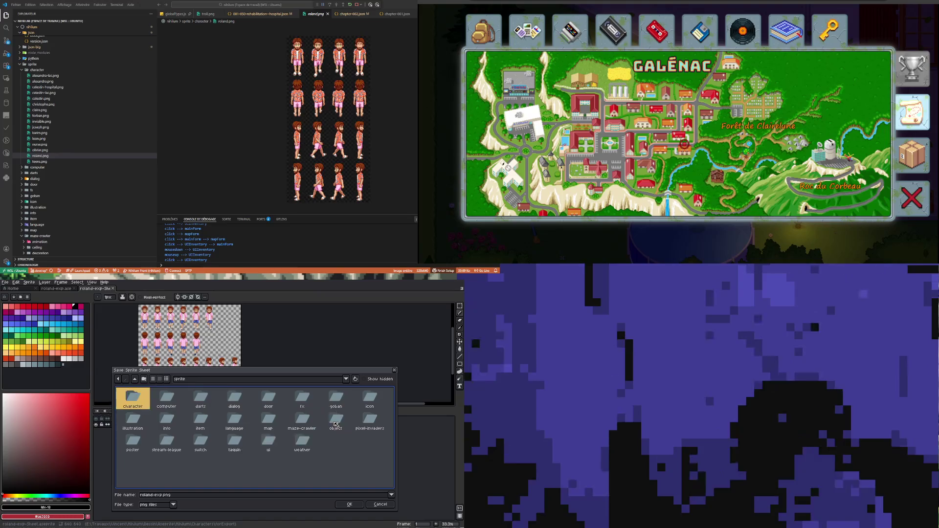
double_click(142, 401)
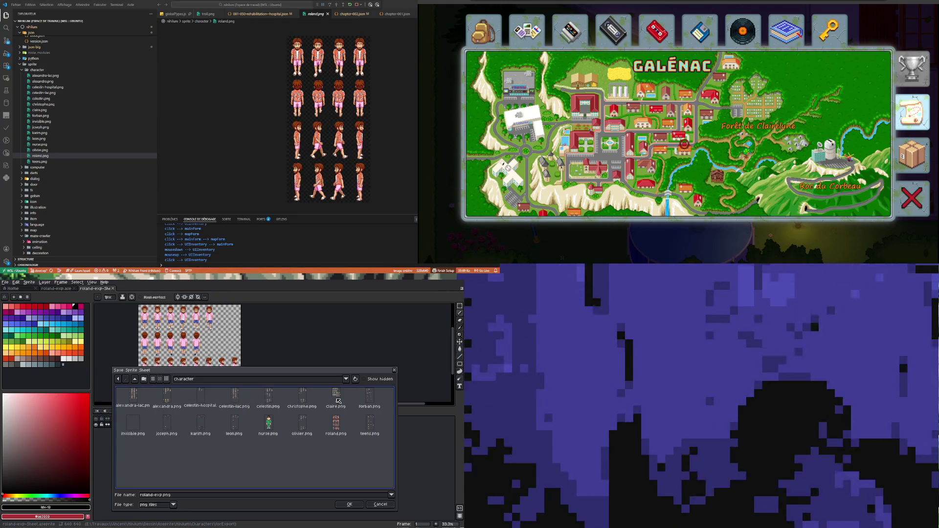
- Choose roland.png as the output, confirm overwriting it, and export the sheet
left_click(337, 425)
left_click(350, 505)
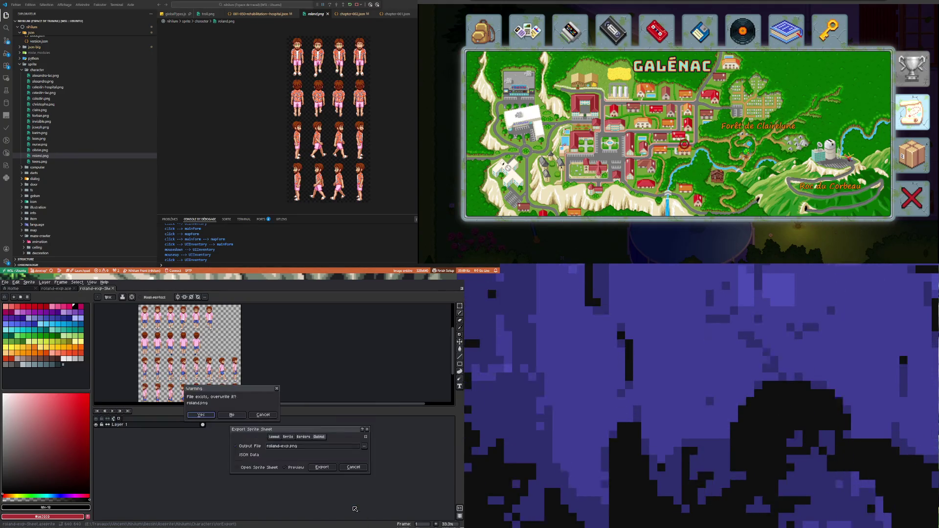
left_click(210, 415)
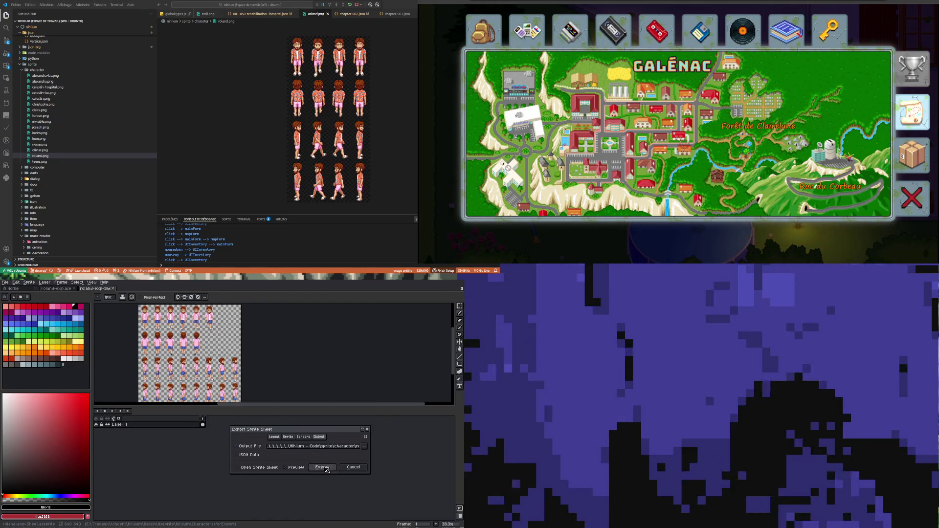
left_click(322, 468)
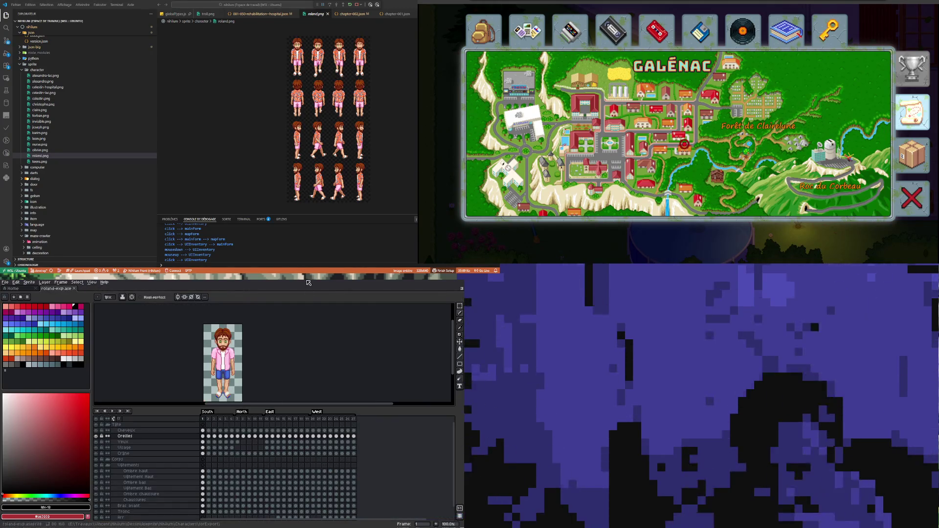
- Preview the new roland.png sheet, compare it with claire.png, then return to roland.png
left_click(42, 155)
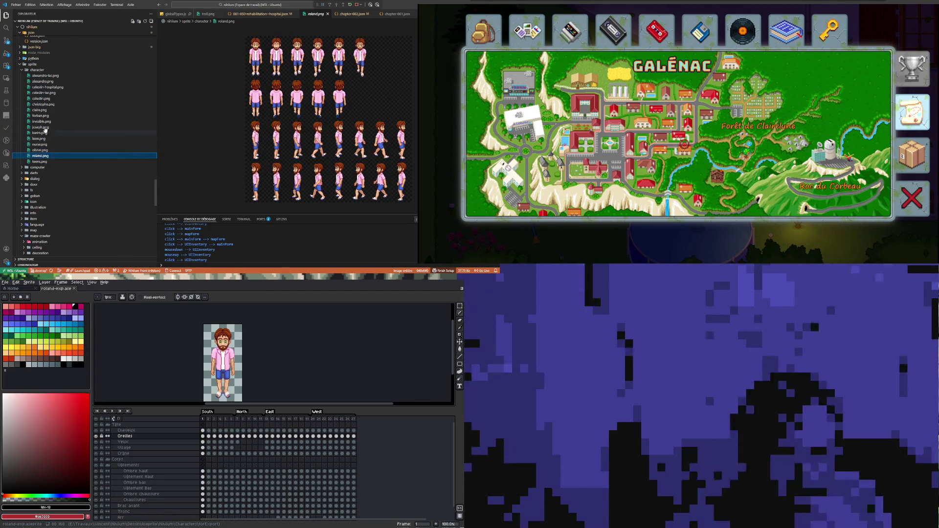
left_click(40, 110)
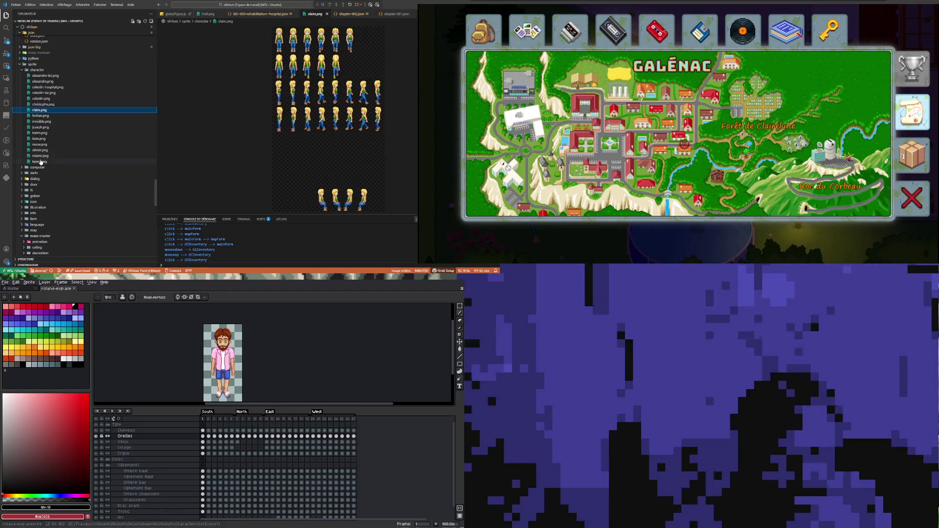
left_click(40, 155)
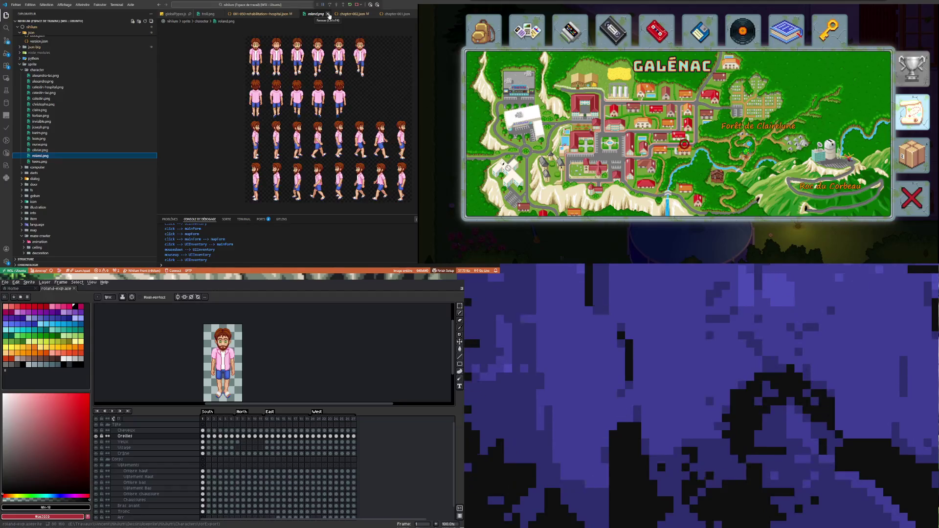
- Expand the animation collection folder and briefly open, then close, character-old.json
scroll(56, 147, "up", 10)
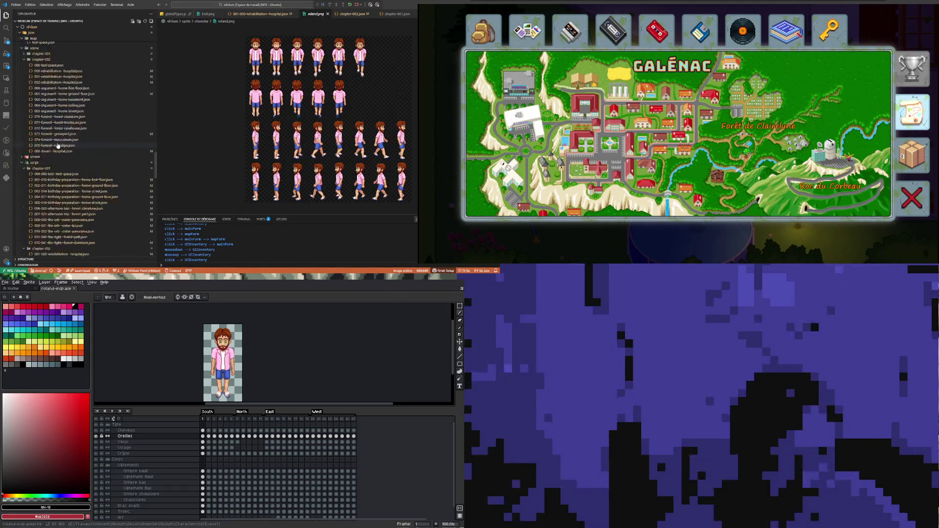
scroll(58, 145, "up", 12)
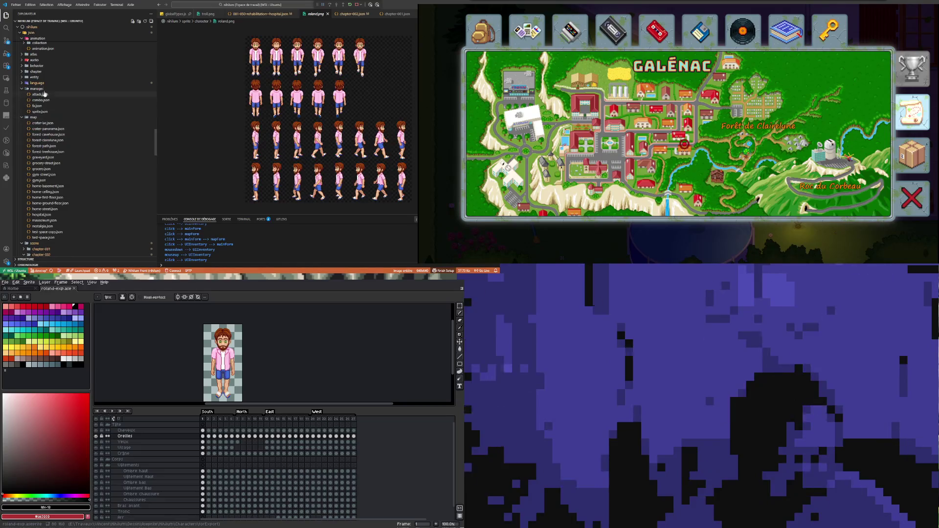
scroll(43, 97, "up", 3)
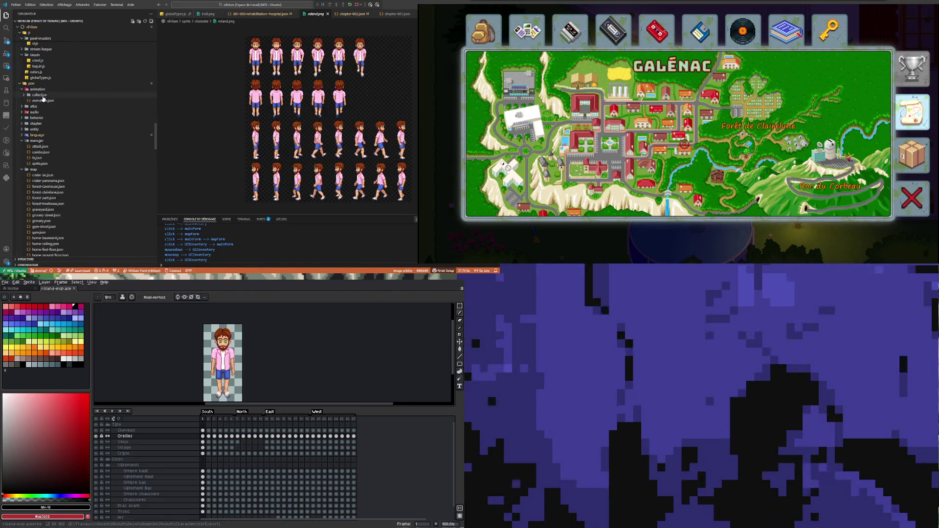
left_click(43, 95)
left_click(57, 124)
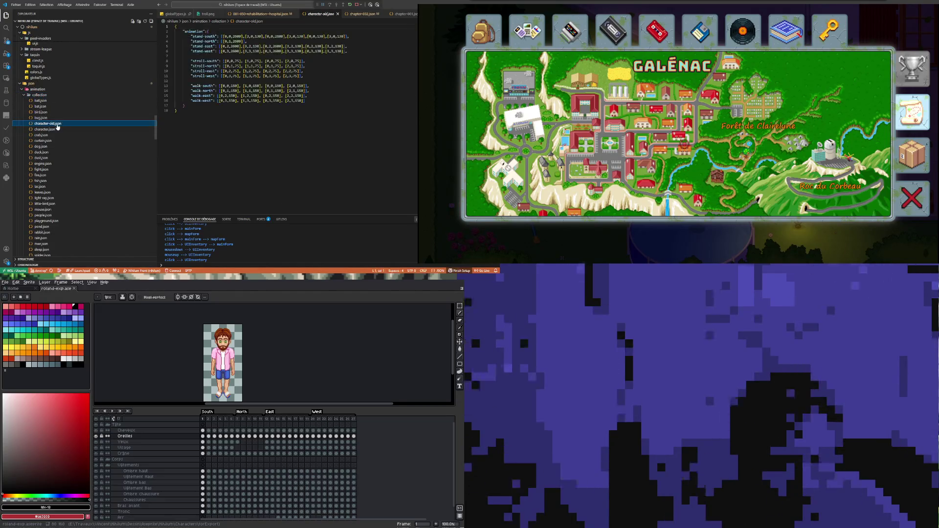
key("ctrl+w")
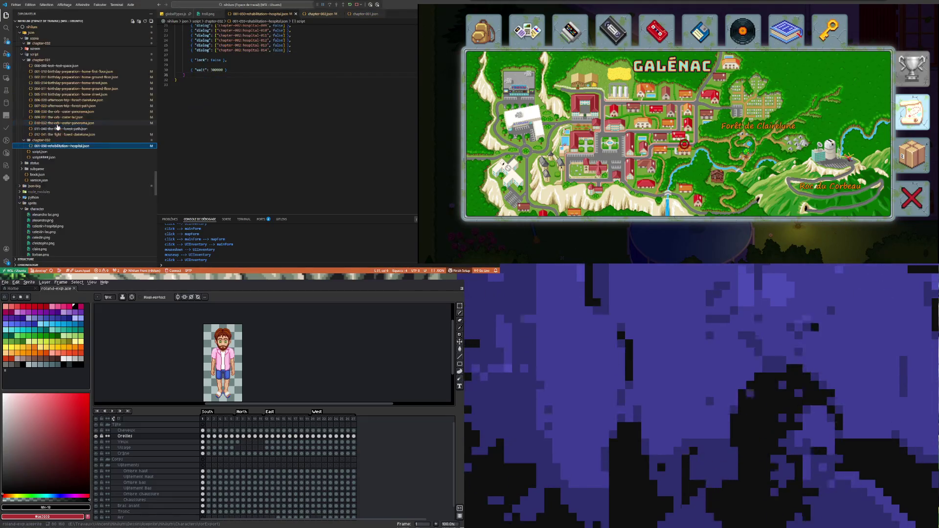
scroll(65, 198, "up", 10)
scroll(65, 198, "up", 15)
scroll(70, 196, "down", 12)
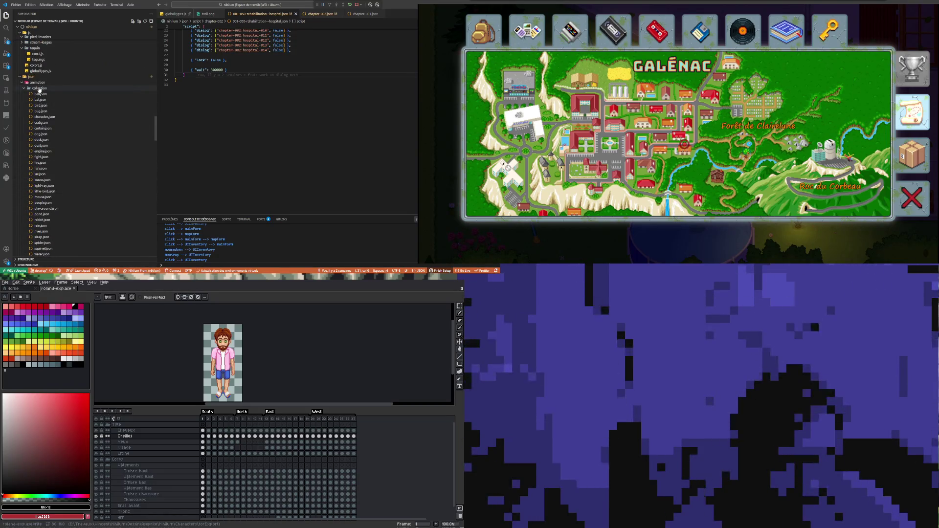
- Delete the 'character-old' entry from animation.json and save the file
left_click(40, 89)
left_click(43, 93)
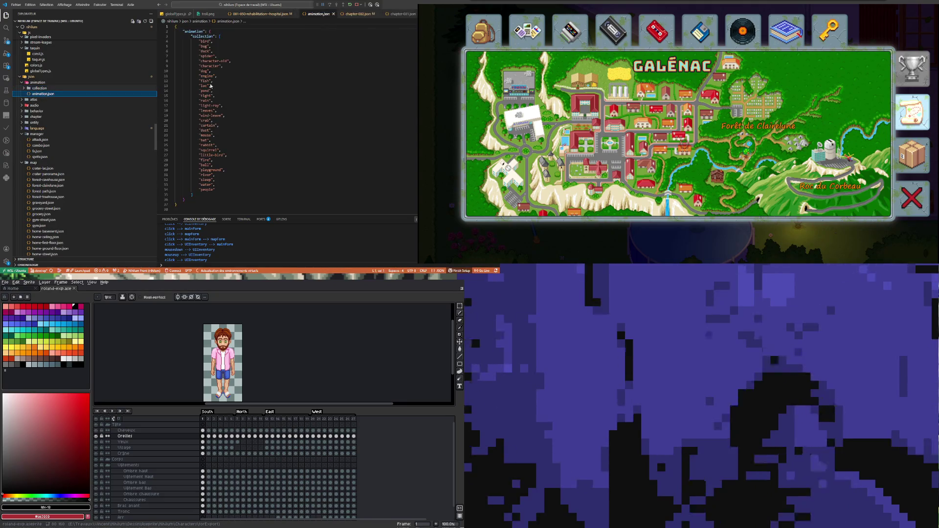
left_click_drag(231, 61, 160, 61)
key("Delete")
key("Delete")
left_click(232, 99)
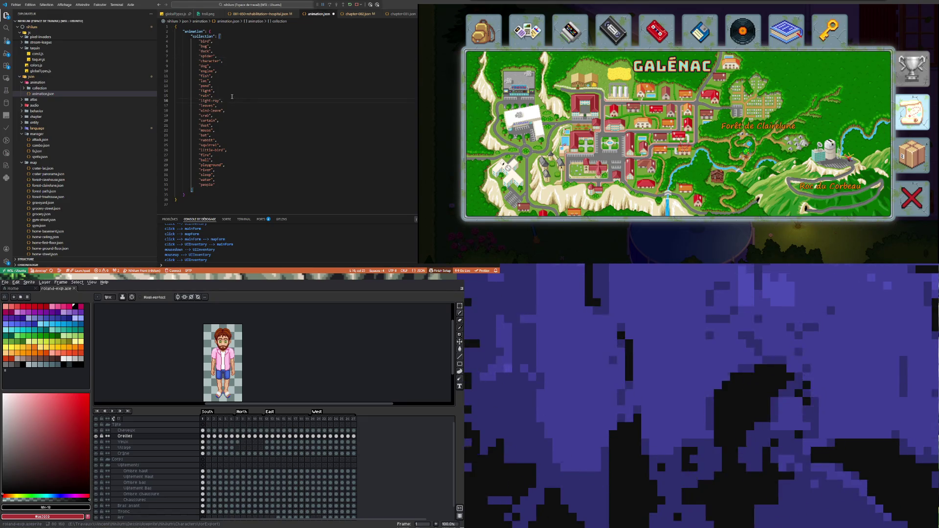
key("ctrl+s")
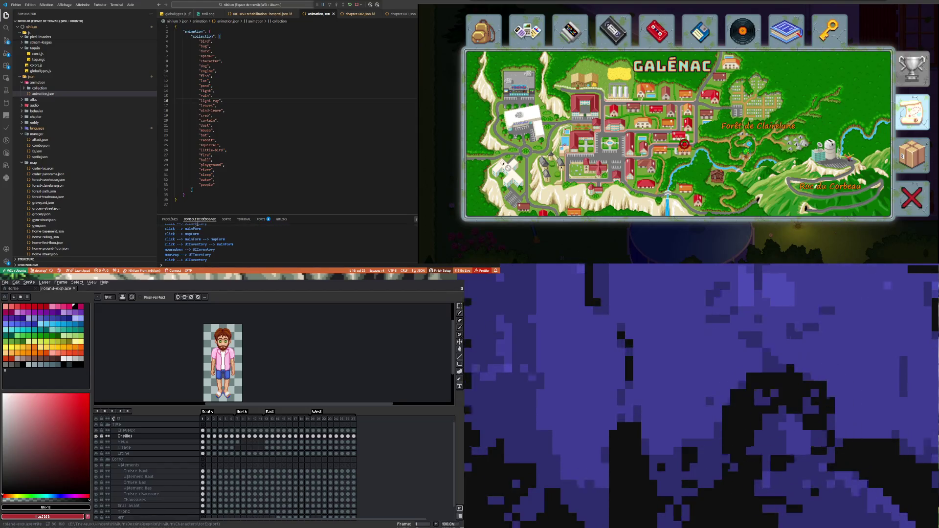
left_click(244, 219)
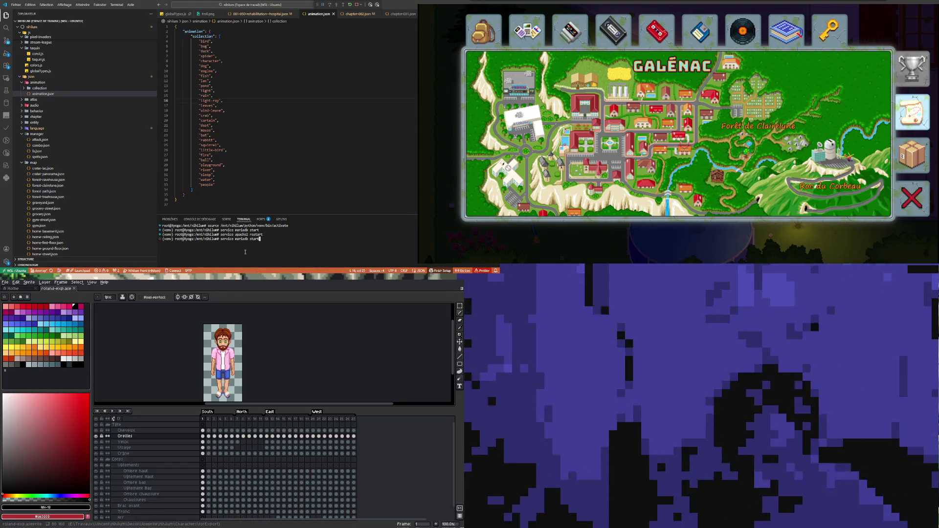
- Rerun python python/builder/main.py -j -r twice from history; both fail with Input/output errors
key("Up")
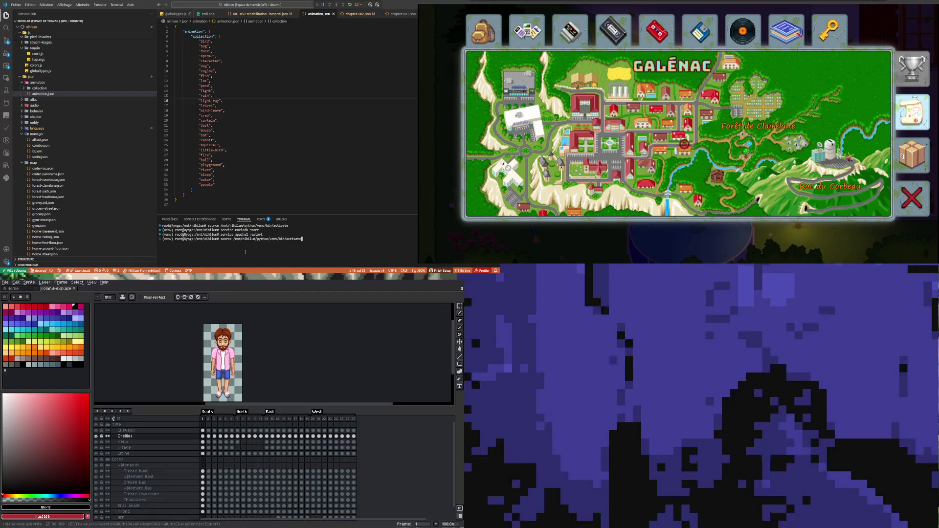
key("Up")
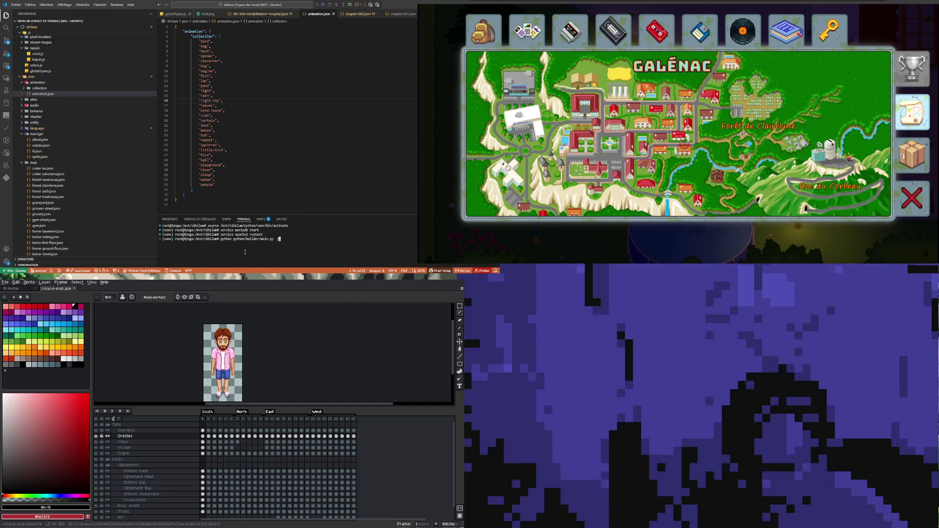
key("Return")
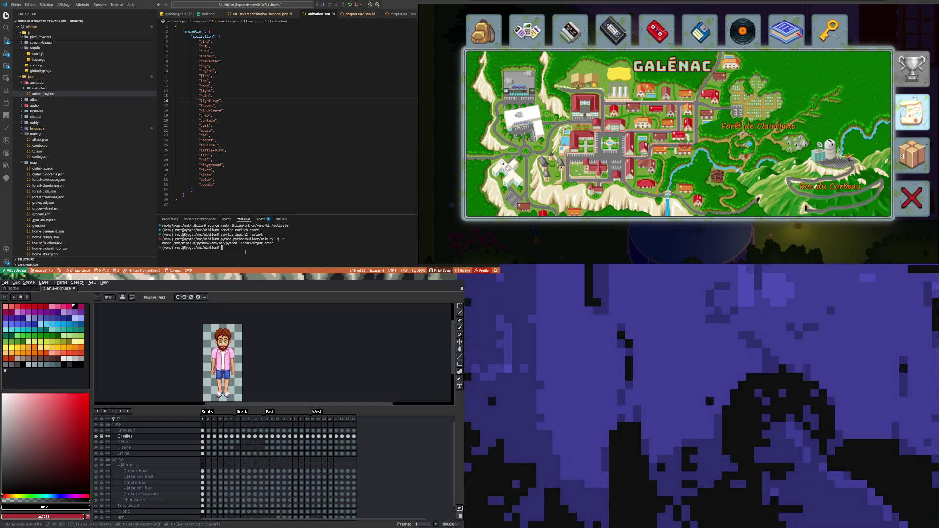
key("Up")
key("Up")
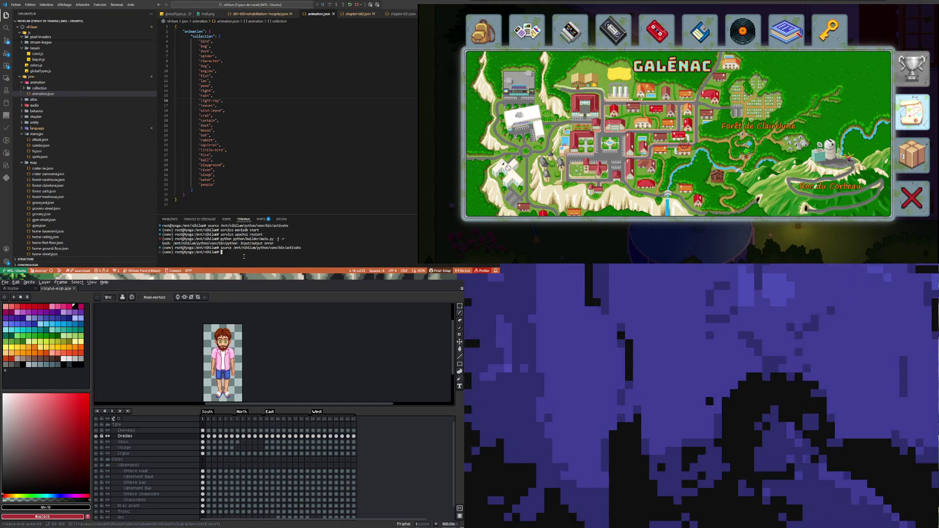
key("Up")
key("Return")
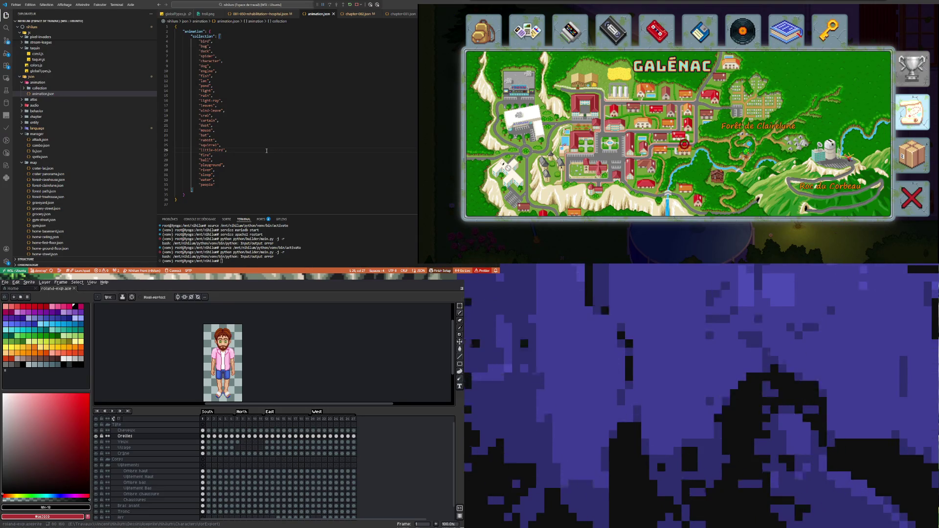
- Bring up the troll.png image preview
scroll(113, 168, "down", 2)
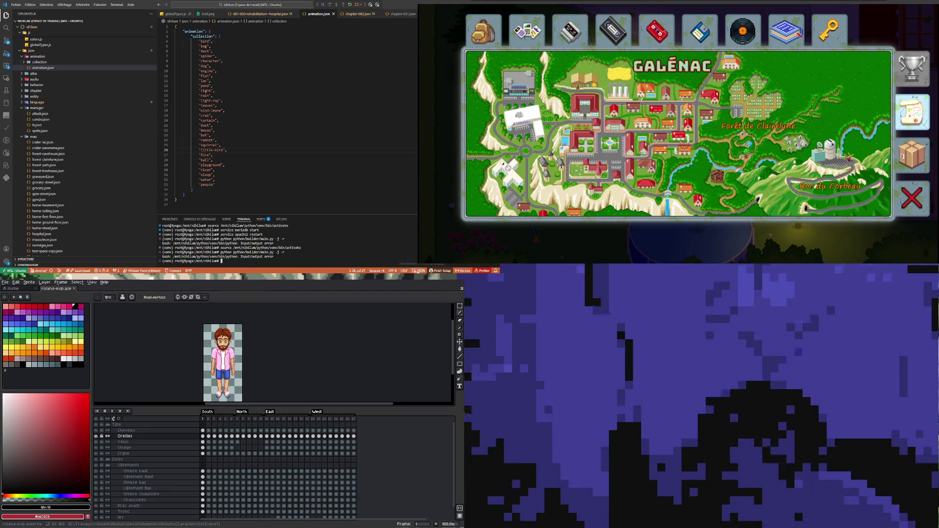
left_click(326, 140)
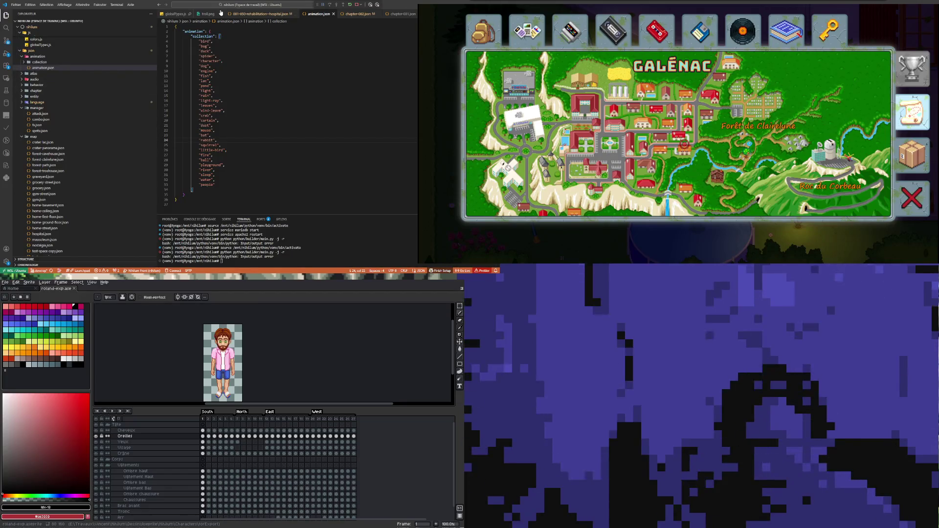
left_click(212, 15)
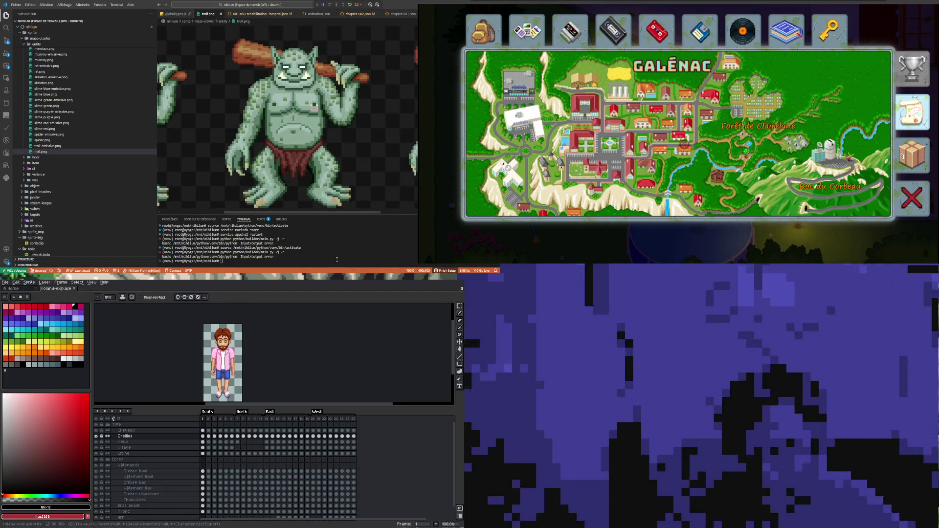
- Rerun the builder, then try python -v and python -V; all end in Input/output errors
key("Return")
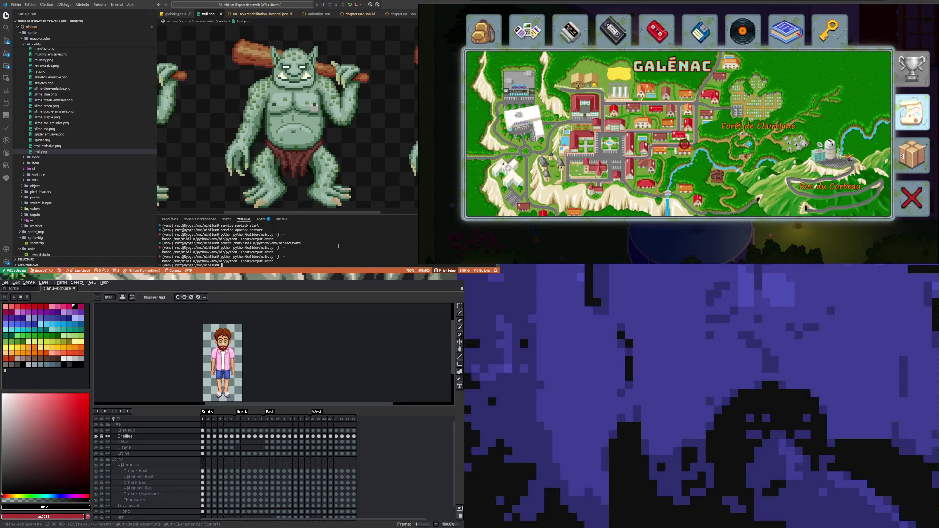
scroll(127, 178, "down", 5)
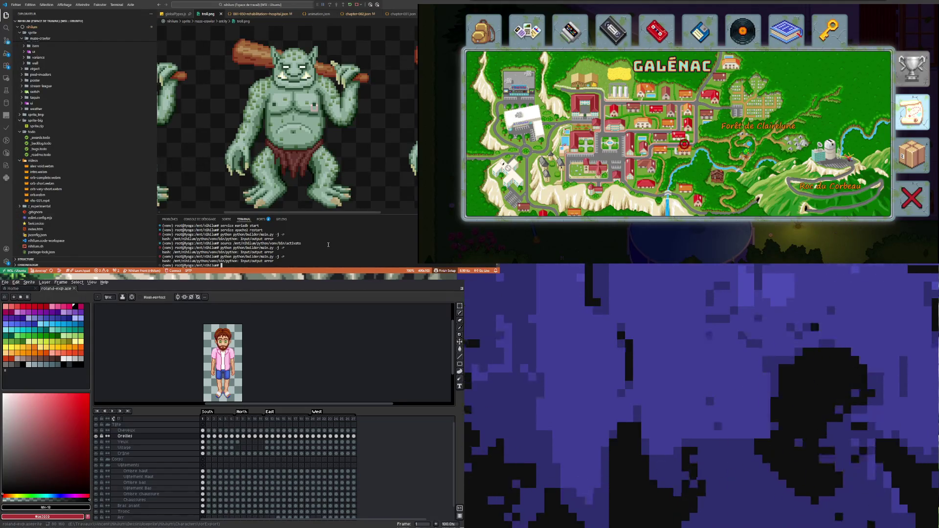
type("python ")
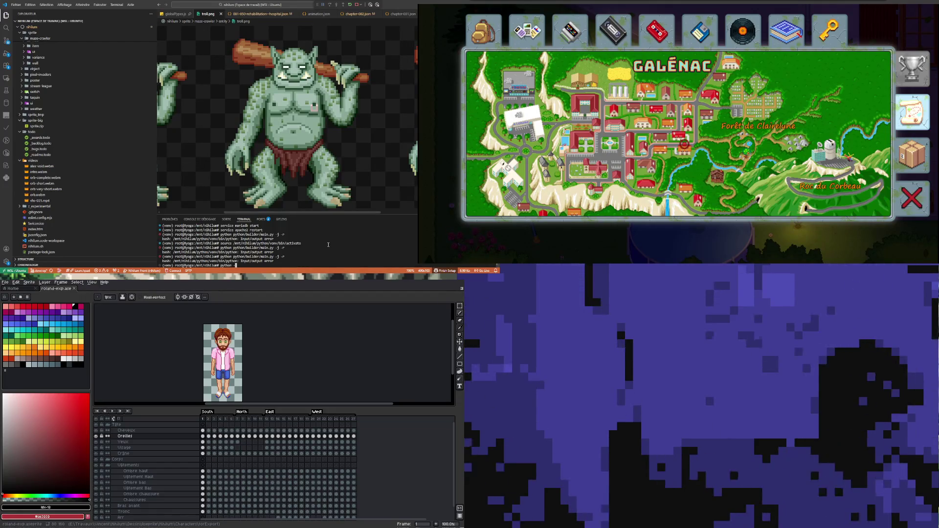
type("-v")
key("Return")
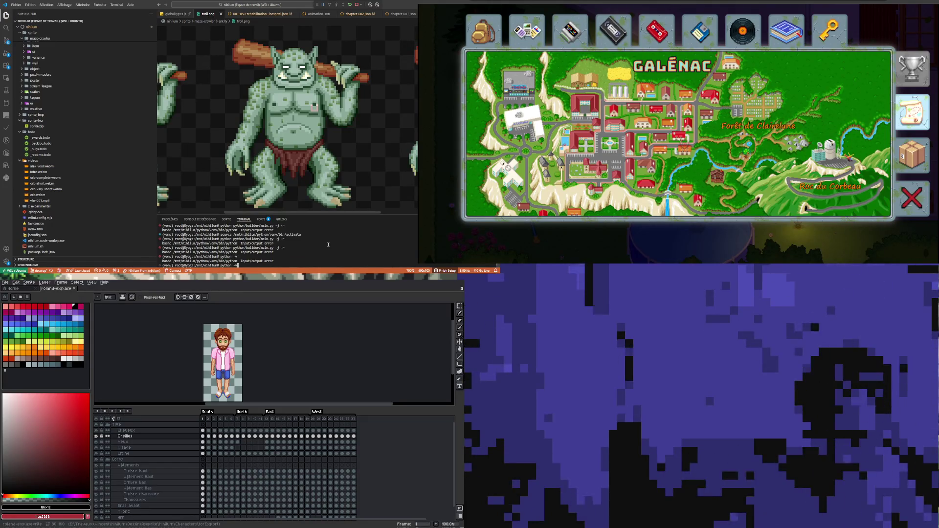
key("Return")
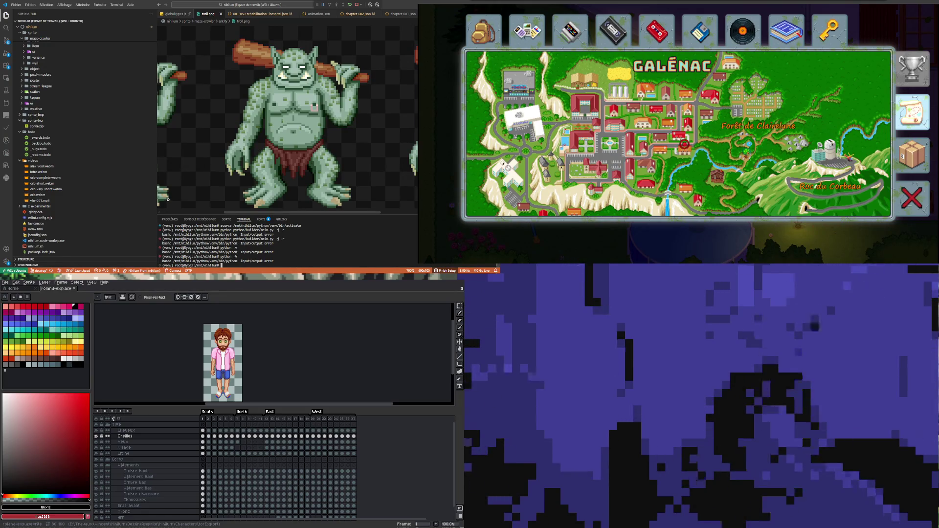
- Collapse the js and json folders at the top of the Explorer tree
scroll(72, 173, "up", 5)
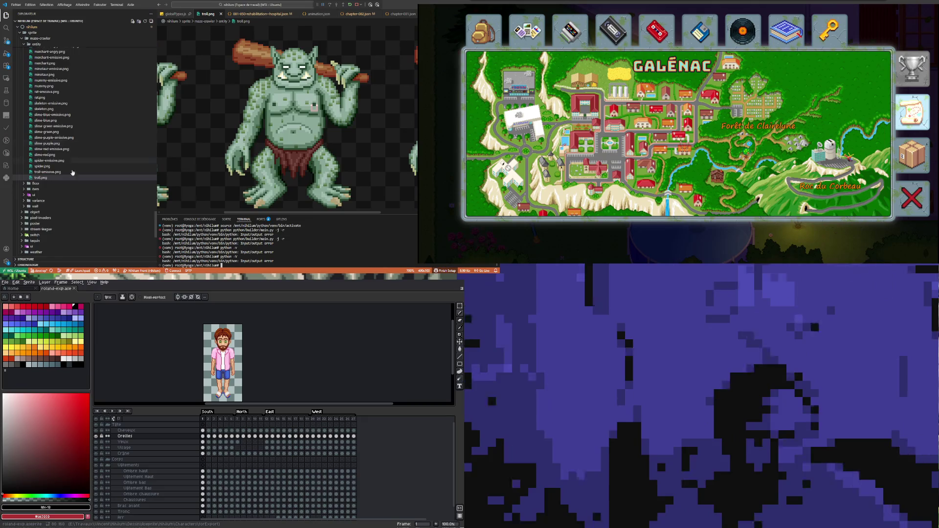
scroll(73, 172, "up", 10)
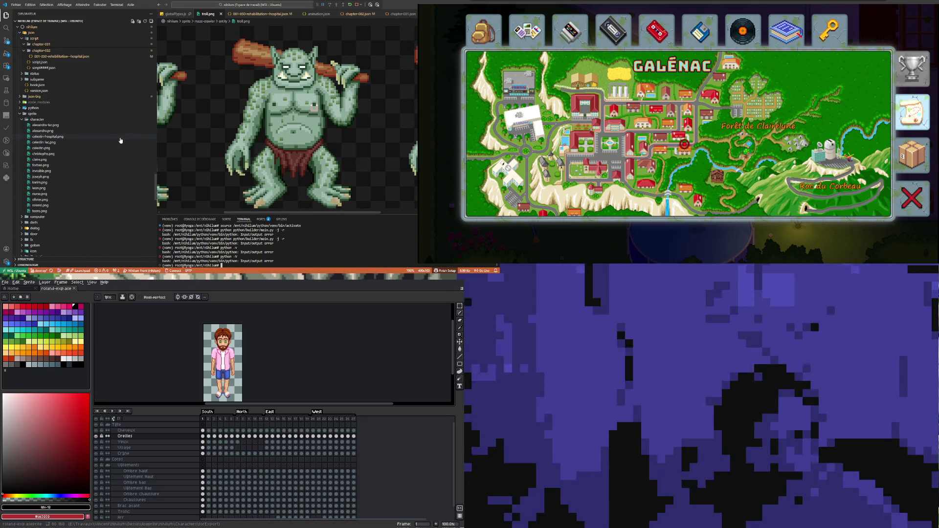
scroll(121, 140, "up", 4)
scroll(102, 154, "up", 10)
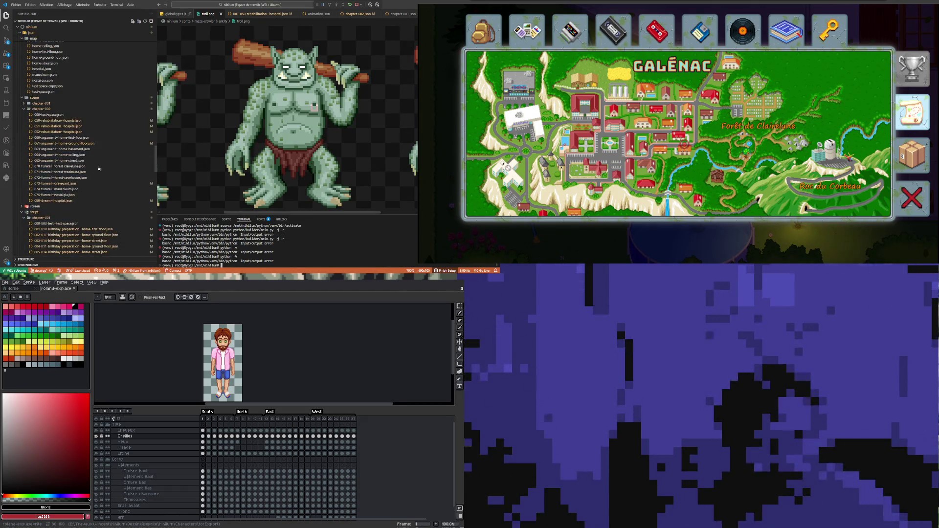
left_click_drag(156, 150, 162, 22)
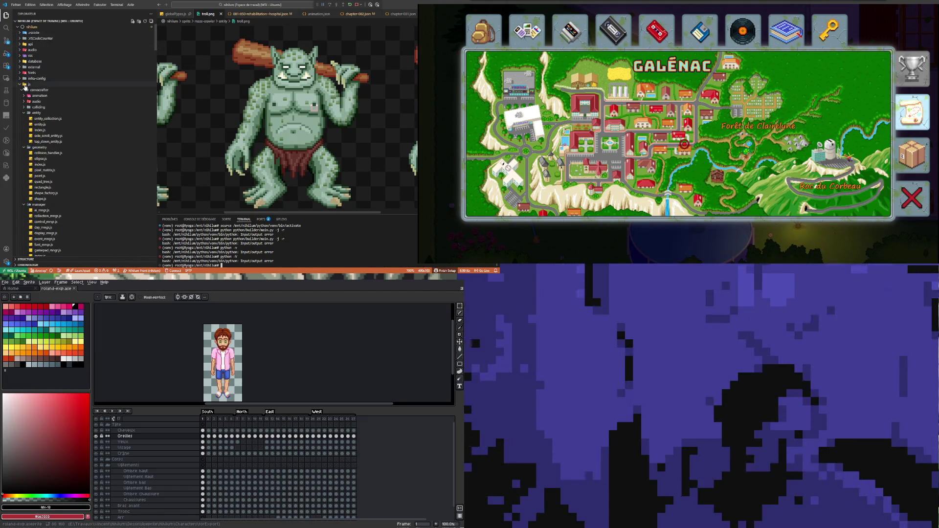
left_click(19, 85)
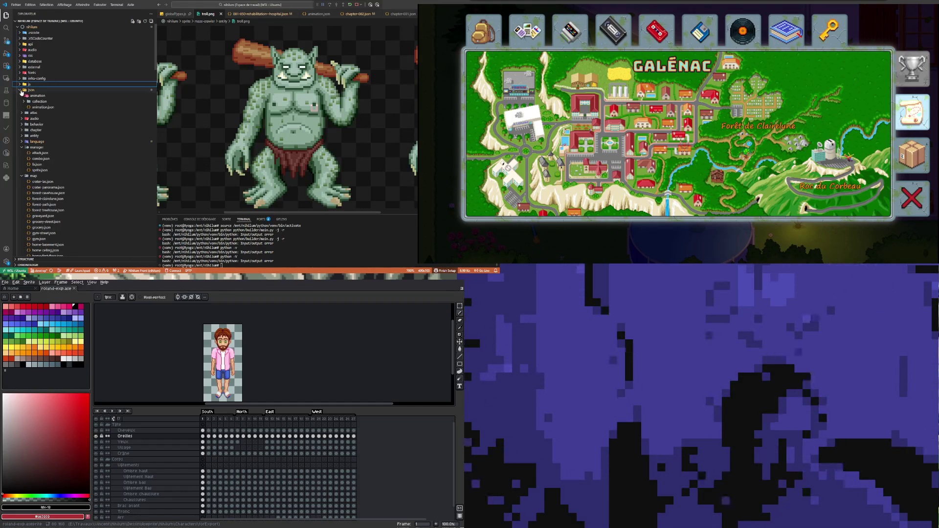
left_click(21, 91)
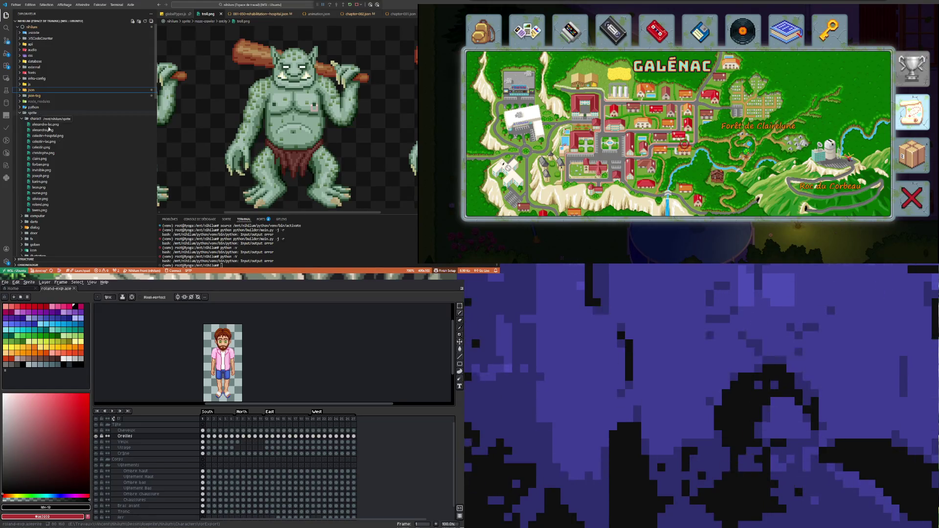
left_click(325, 253)
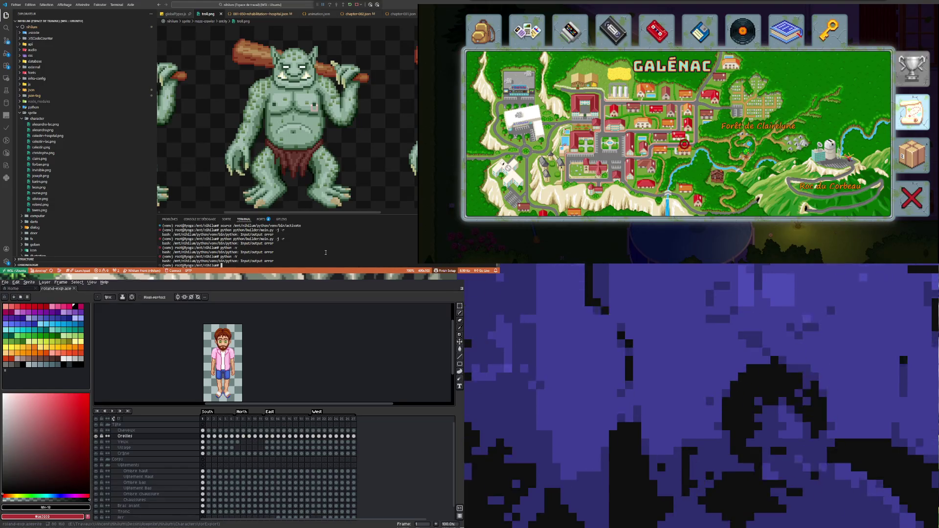
- Print the venv activation script by changing the recalled 'source' command to 'cat'
type("python -V")
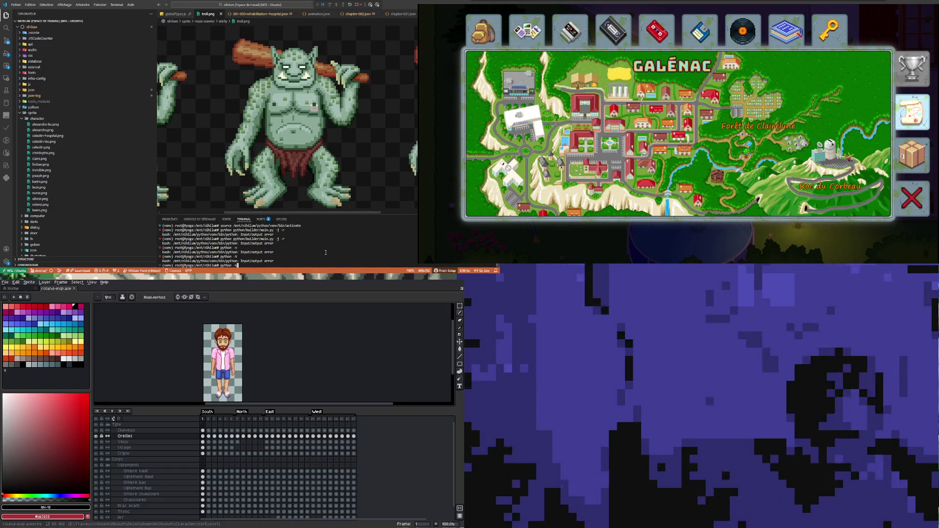
key("Up")
key("Up")
key("Up")
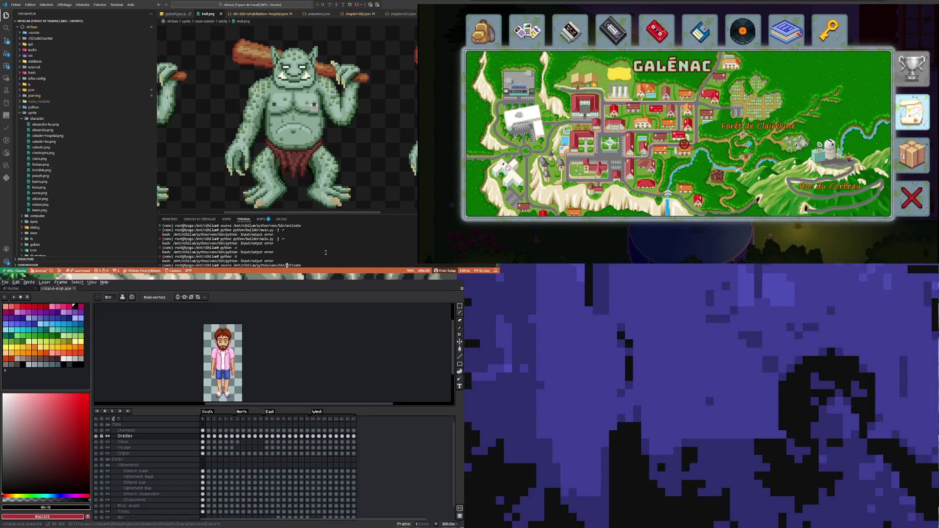
key("Home")
key("Delete")
key("Delete")
key("Delete")
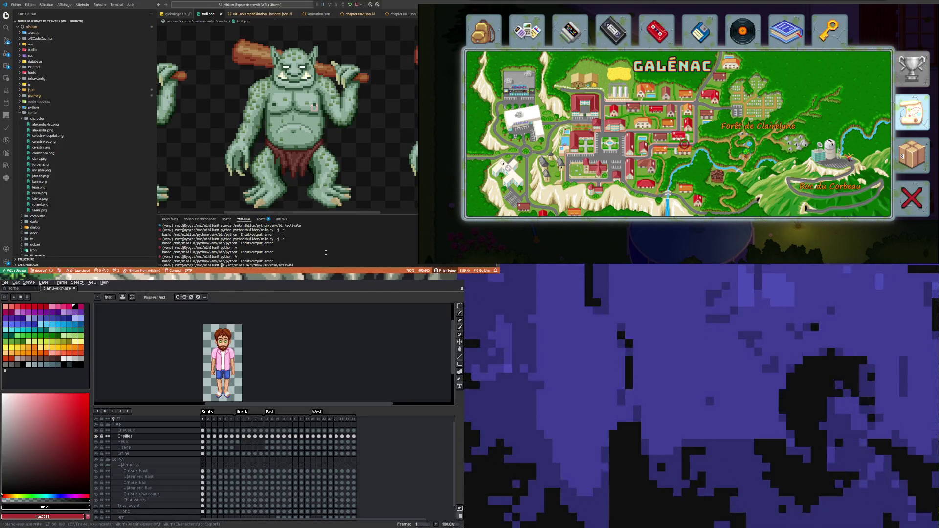
type("cat")
key("Return")
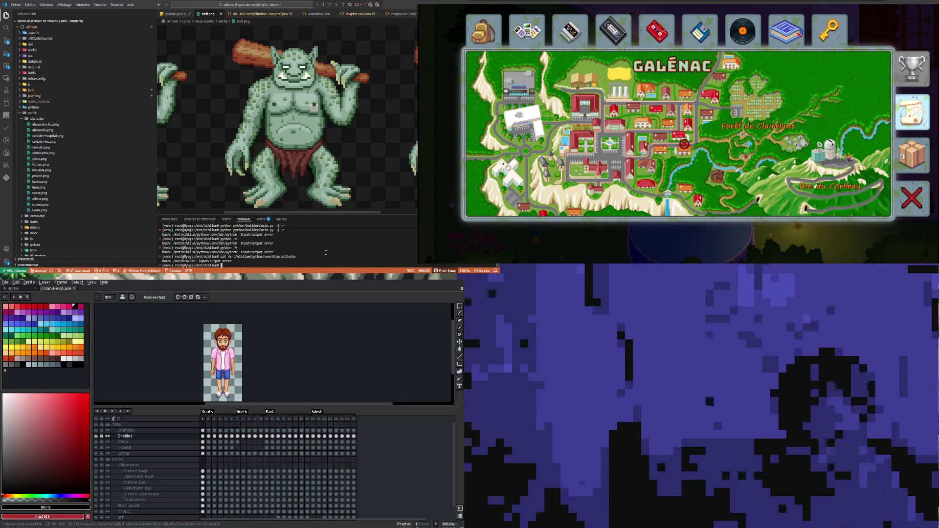
- Run dir and ll (twice) to list the folder; each fails with Input/output errors
type("dir")
key("Return")
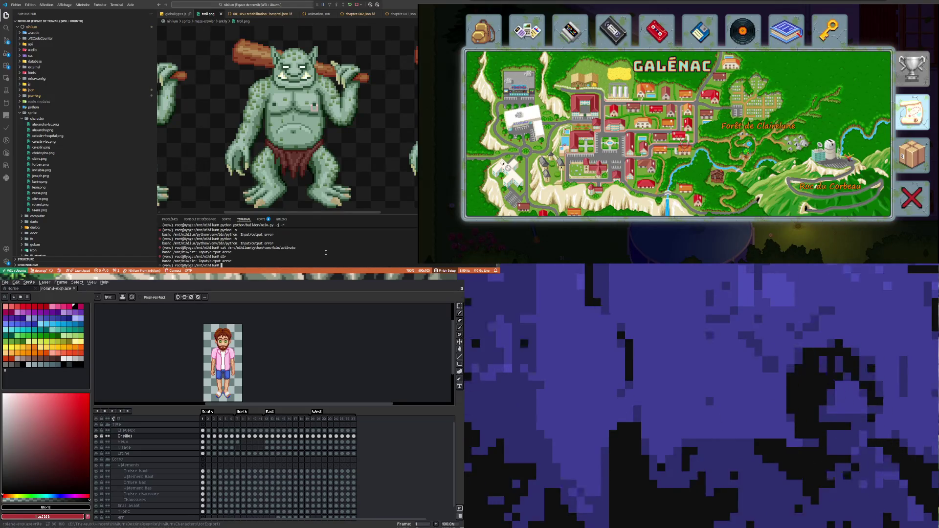
type("ll")
key("Return")
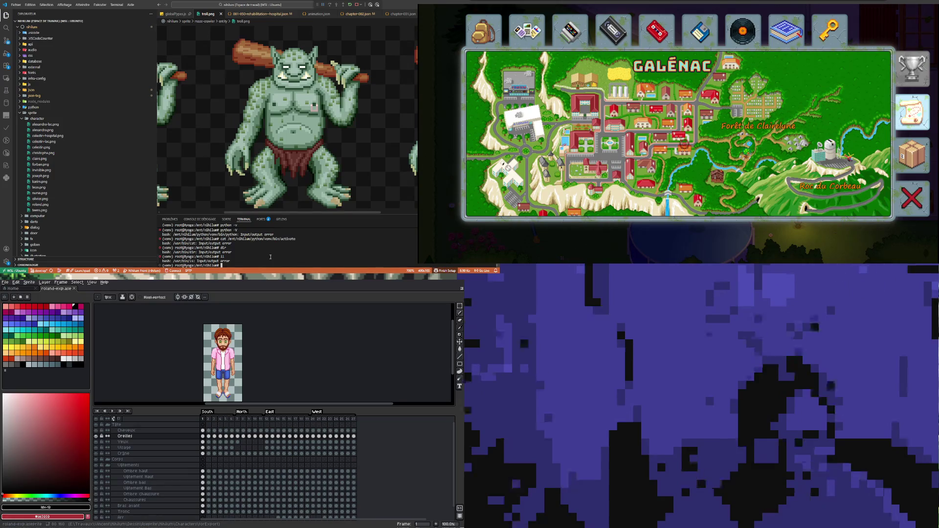
type("ll")
key("Return")
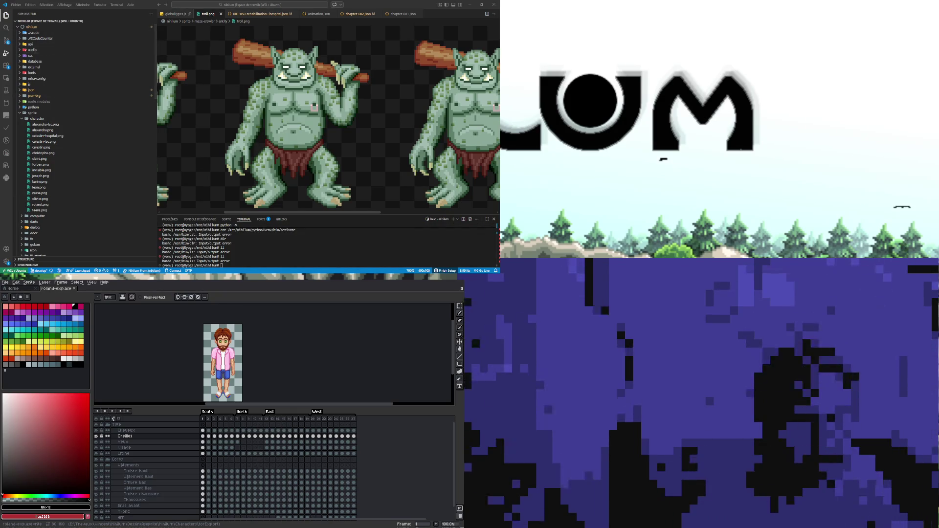
- Switch to the Run and Debug view, then close the VS Code window
key("ctrl+shift+d")
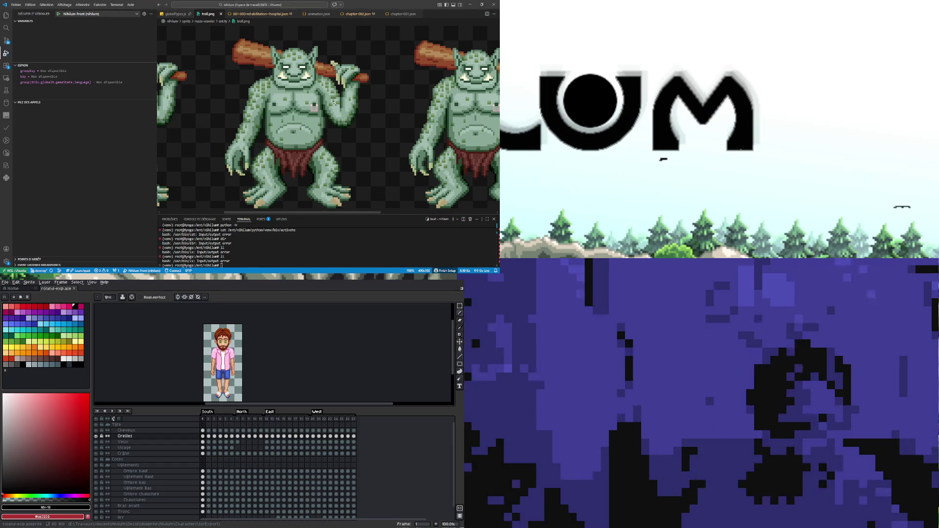
left_click(492, 4)
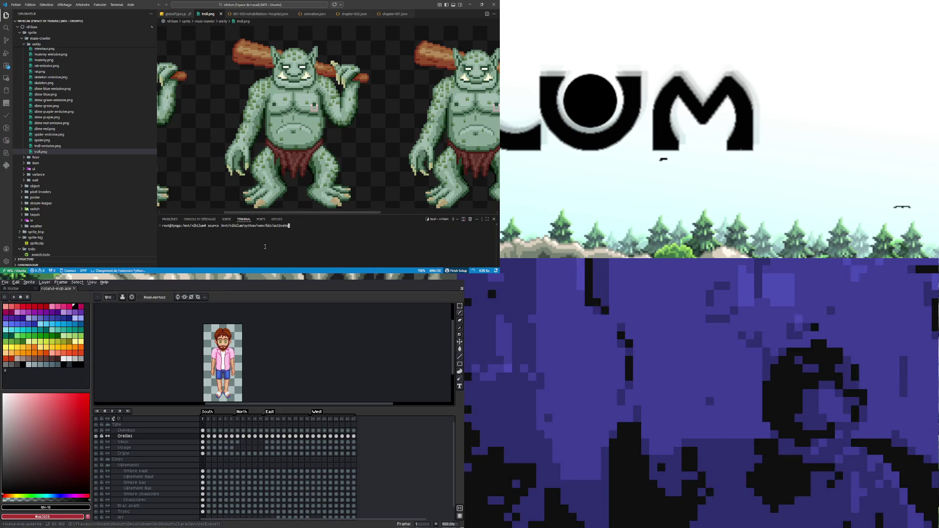
- Activate the venv, start MariaDB, restart Apache, and run python python/builder/main.py -f r
key("Up")
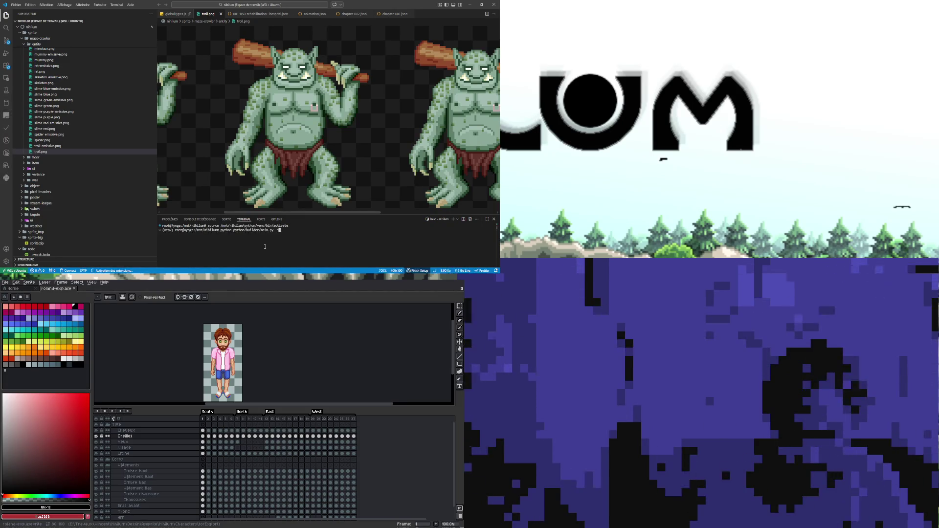
key("Up")
key("Up")
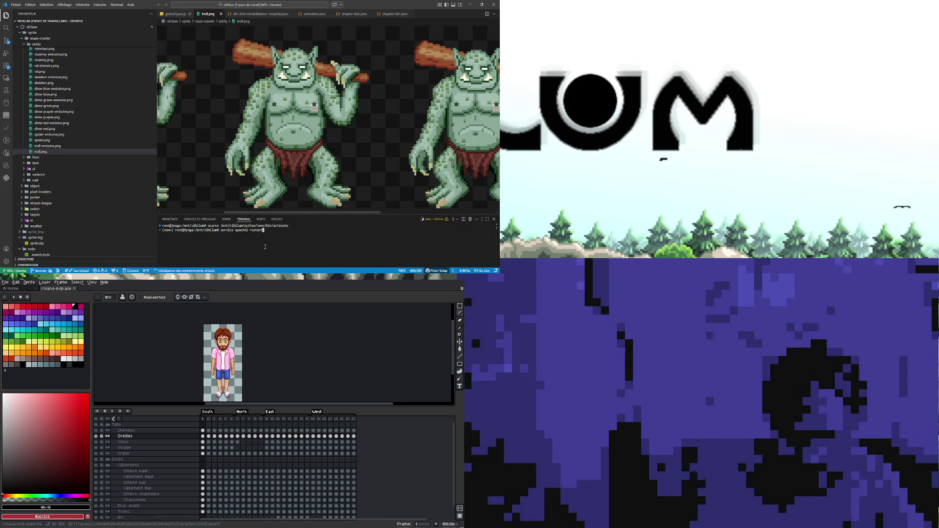
key("Return")
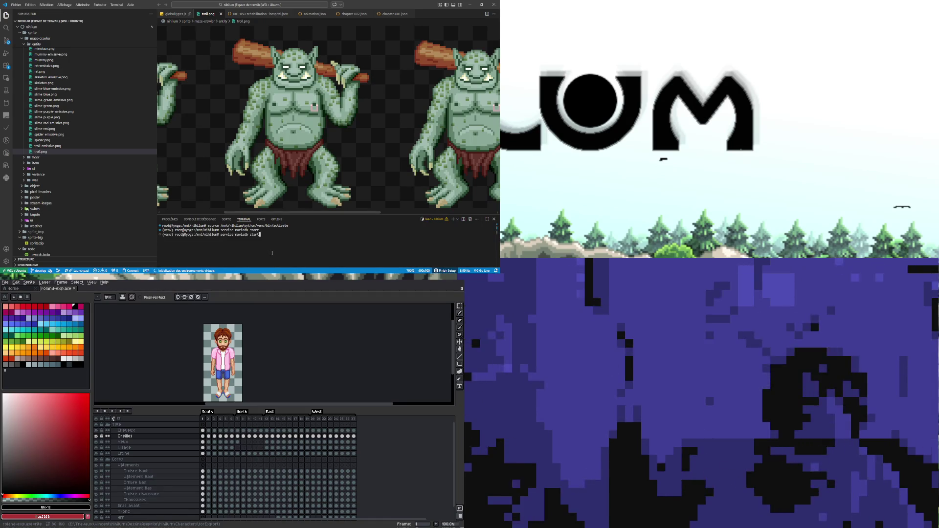
key("Up")
key("Up")
key("Up")
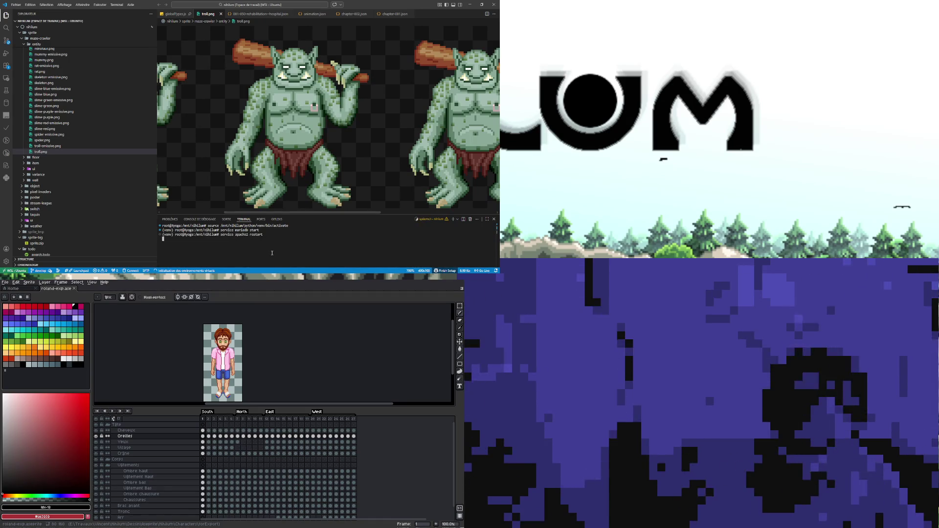
key("Return")
key("Up")
key("Up")
key("Up")
key("Up")
key("Up")
key("Up")
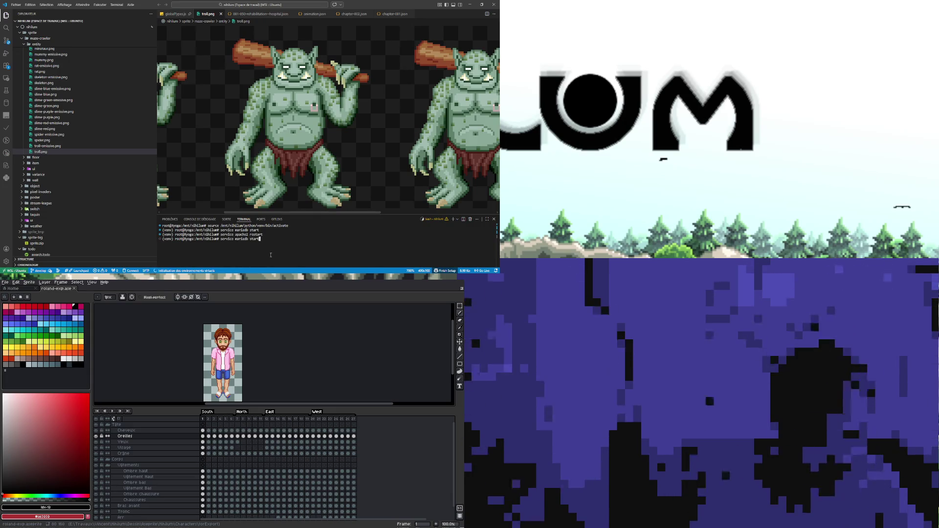
type("r")
key("Return")
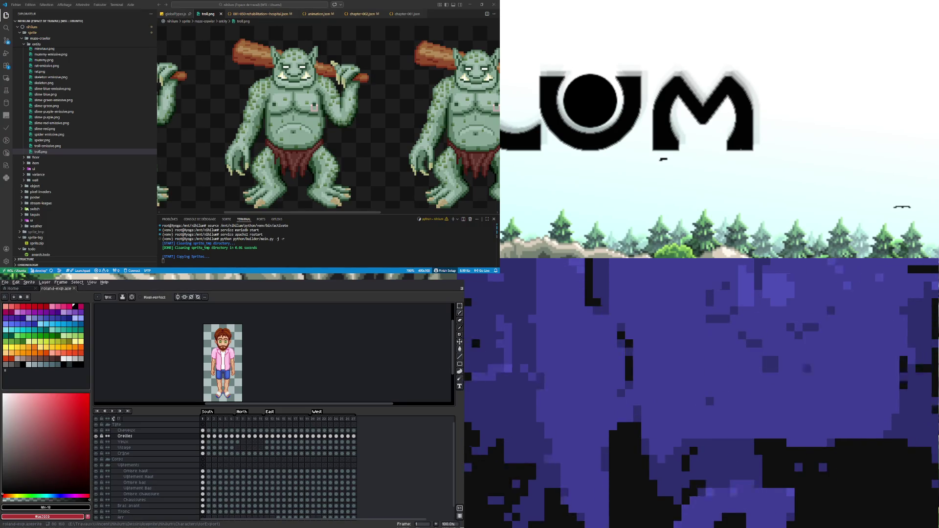
- Stop the running builder script with Ctrl+C
key("ctrl+c")
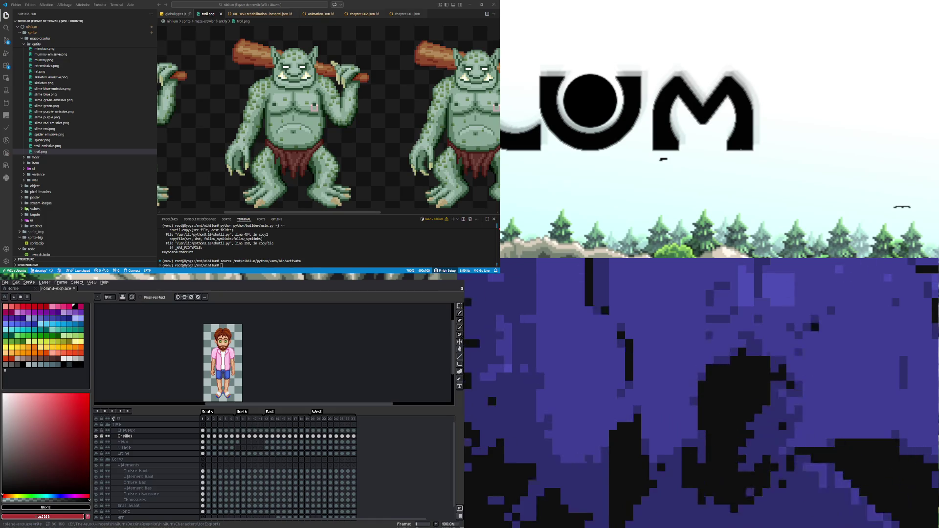
- Preview slime-red.png and drag the terminal panel taller to read its output
left_click(45, 129)
scroll(48, 123, "up", 5)
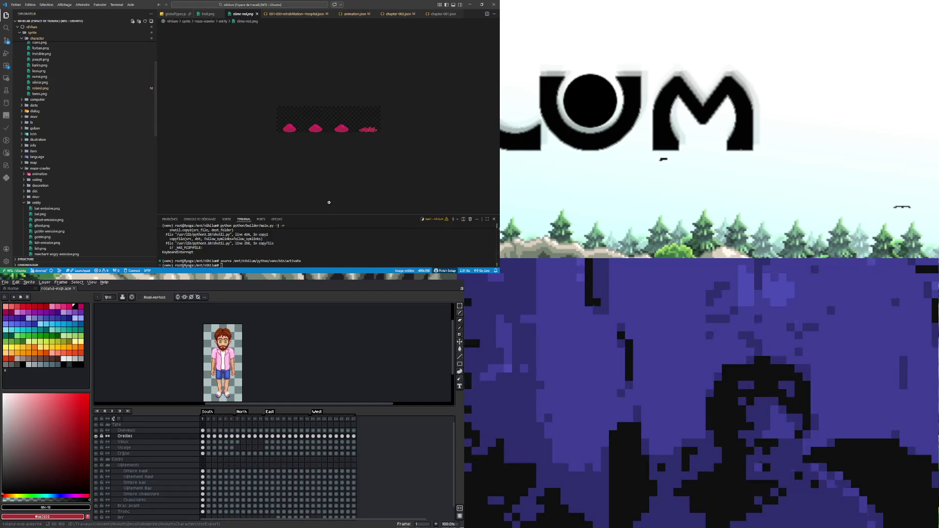
left_click_drag(314, 214, 315, 142)
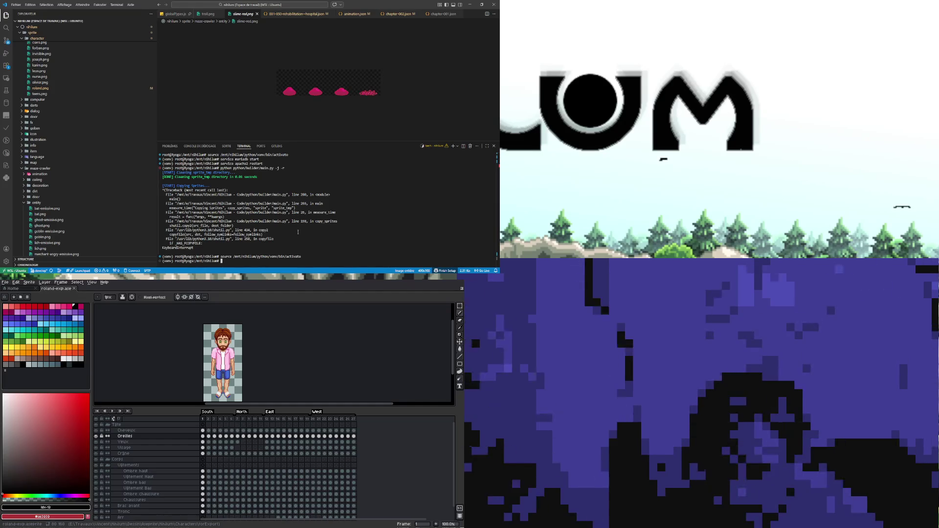
type("source /mnt/c/Dilum/python/venv/bin/activate")
- Run the sprite builder python/builder/main.py and collapse the entity sprites folder in the Explorer
key("Return")
left_click(6, 52)
left_click(58, 13)
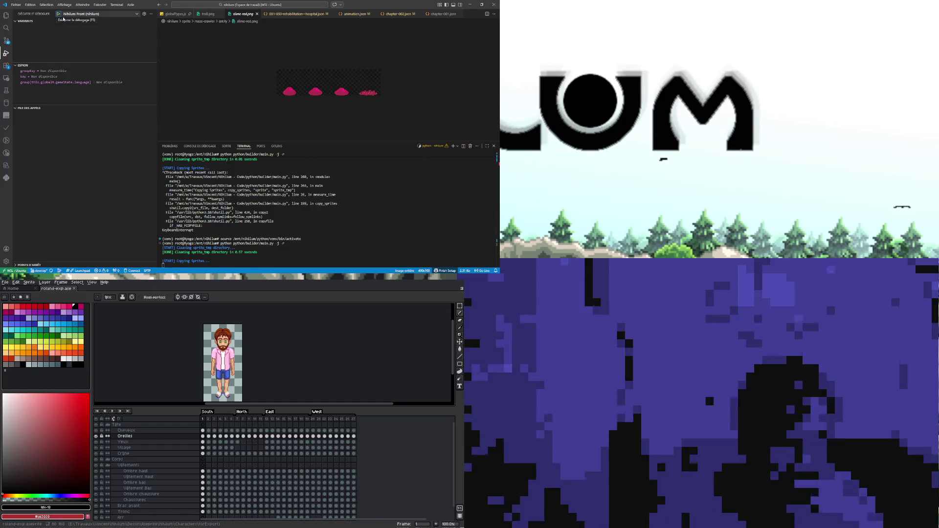
left_click(6, 16)
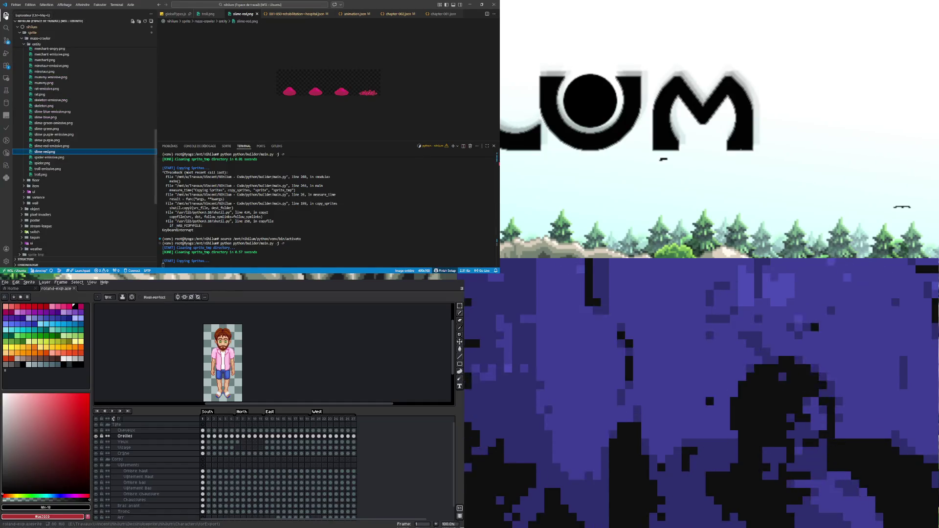
scroll(39, 170, "up", 10)
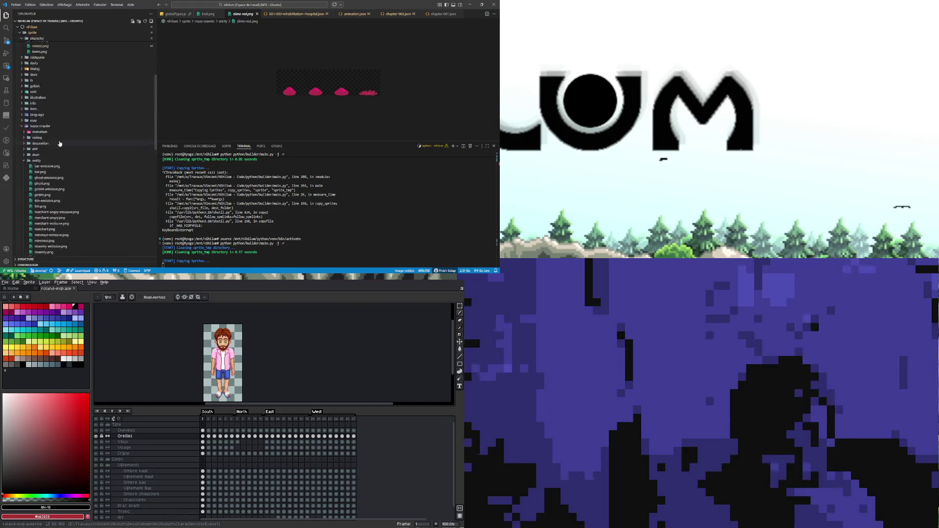
left_click(38, 174)
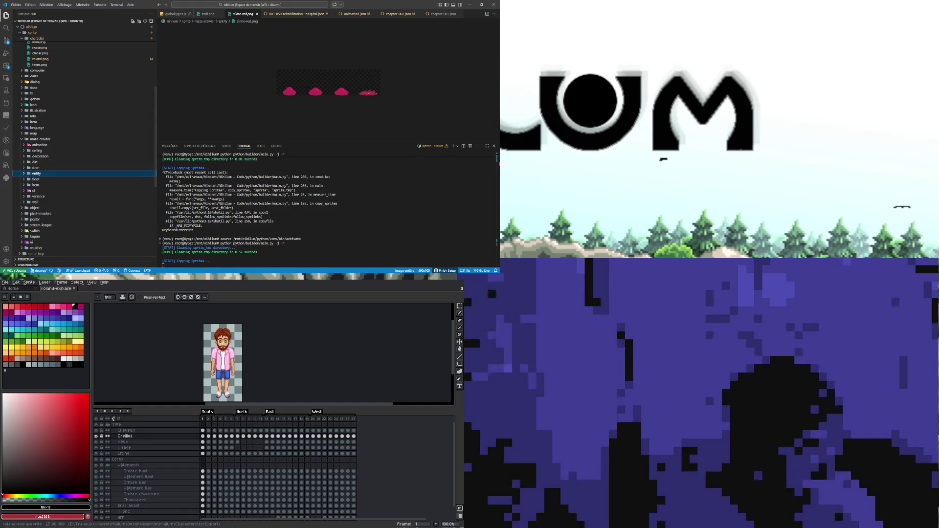
- Launch a Nihilum Front debug session from Run and Debug
key("alt+Tab")
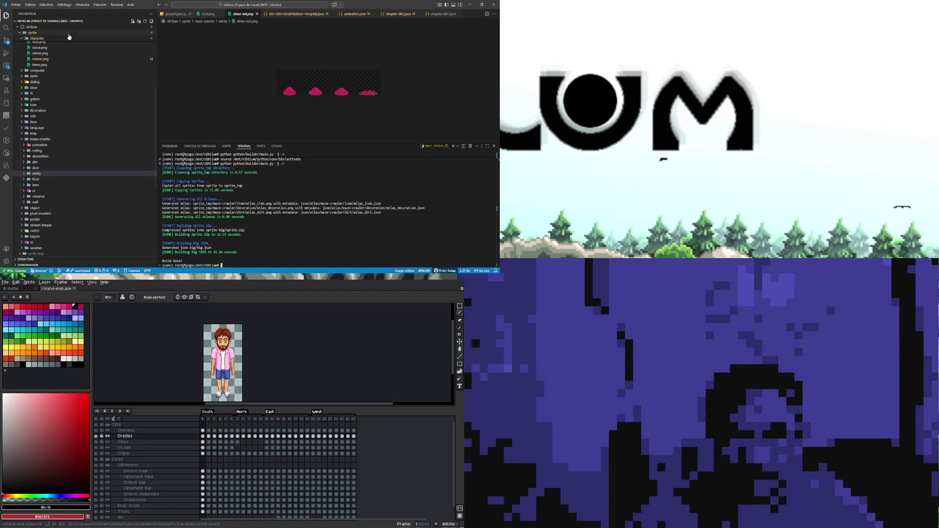
left_click(7, 54)
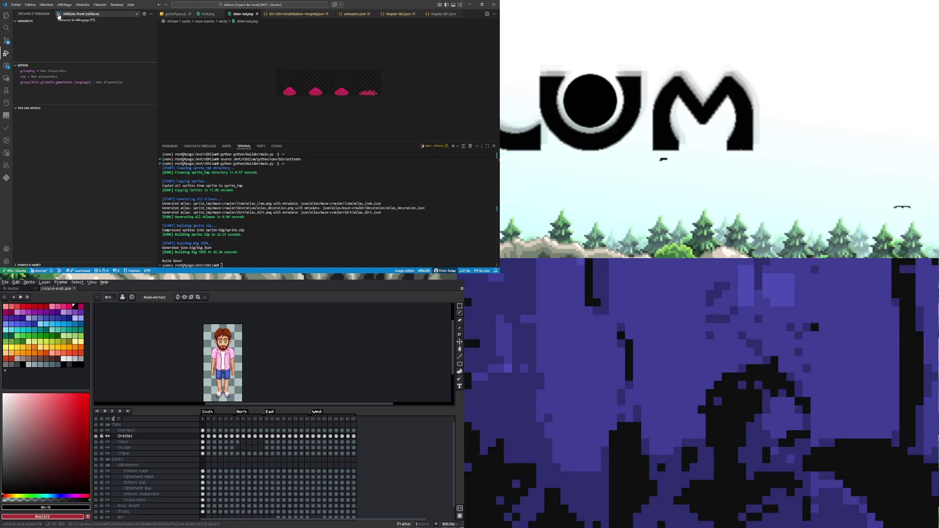
left_click(58, 14)
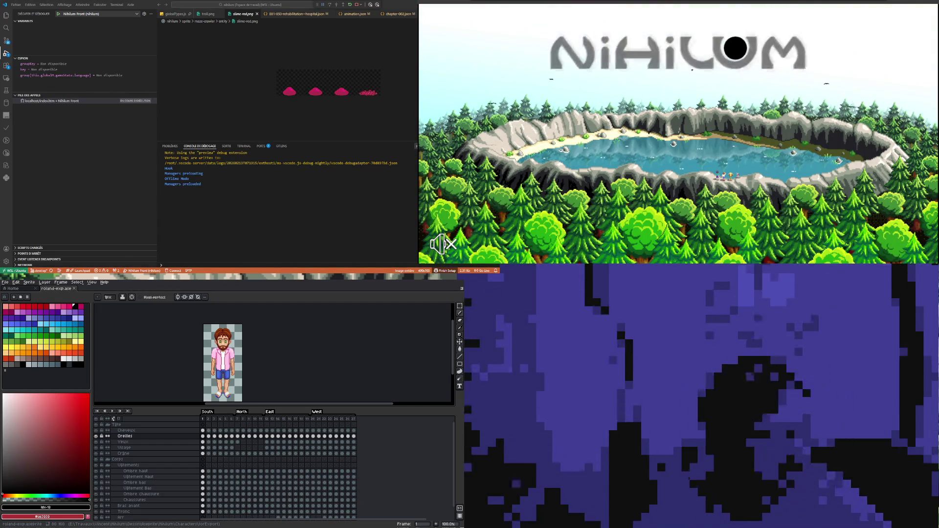
- Enter the game from the Nihilum title screen to start chapter, scene and map loading
left_click(640, 190)
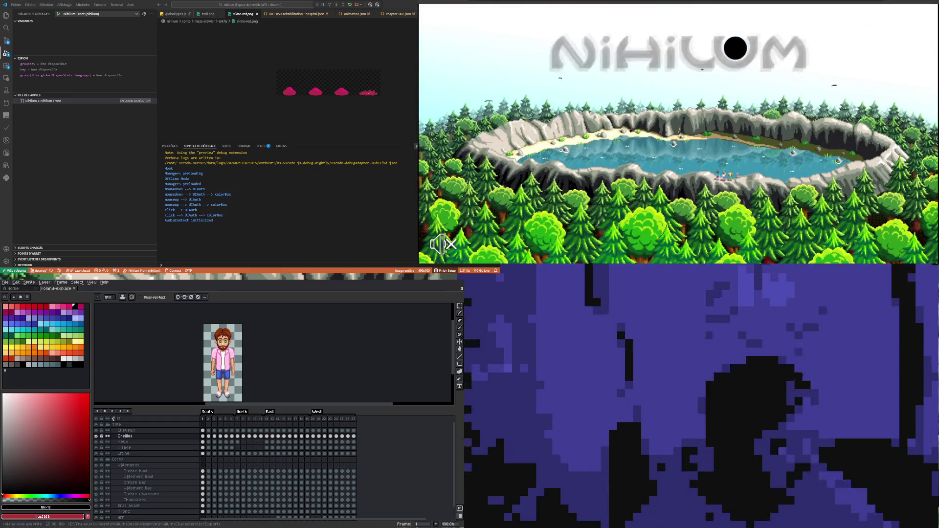
left_click(720, 55)
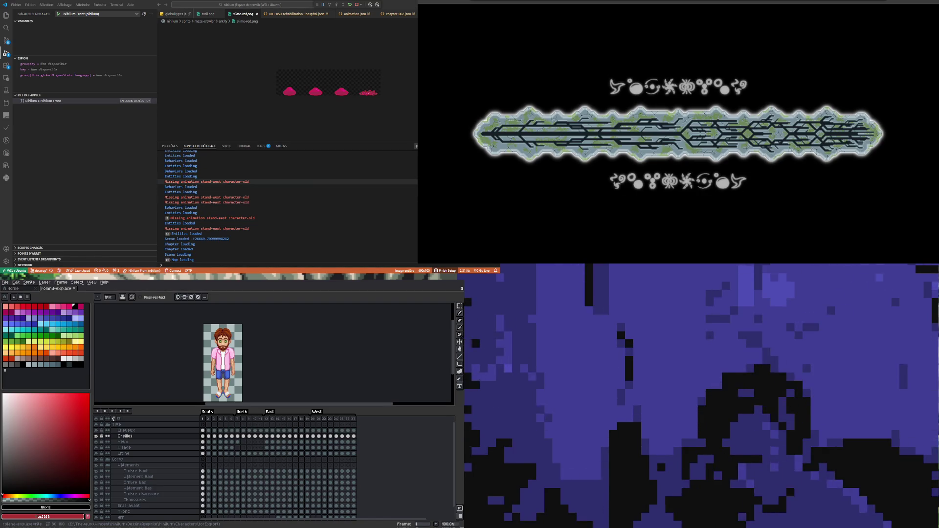
- Search for character-old and rename it to character in roland.json
left_click_drag(250, 181, 228, 182)
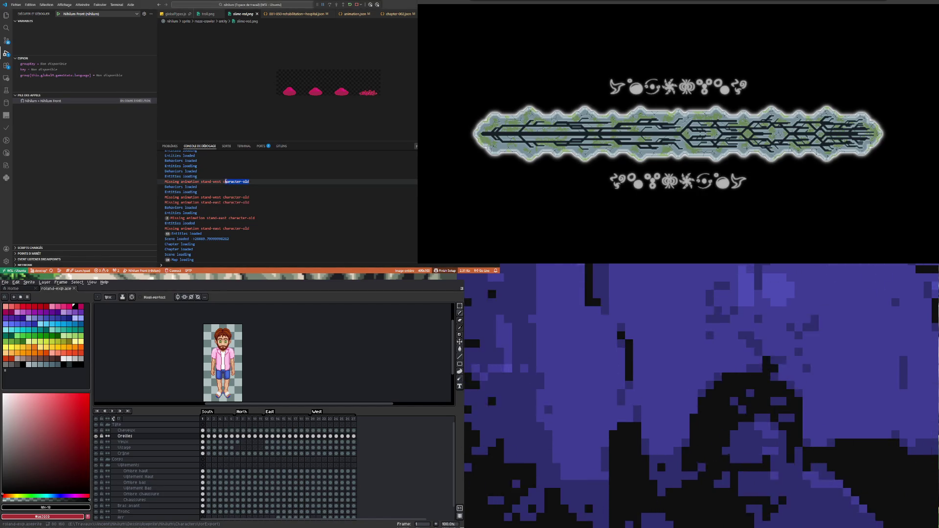
left_click(6, 28)
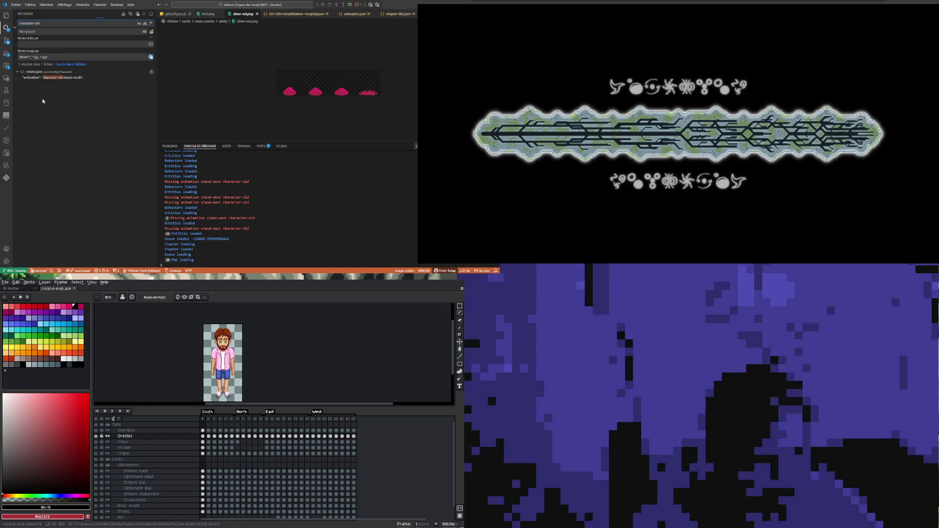
left_click(61, 78)
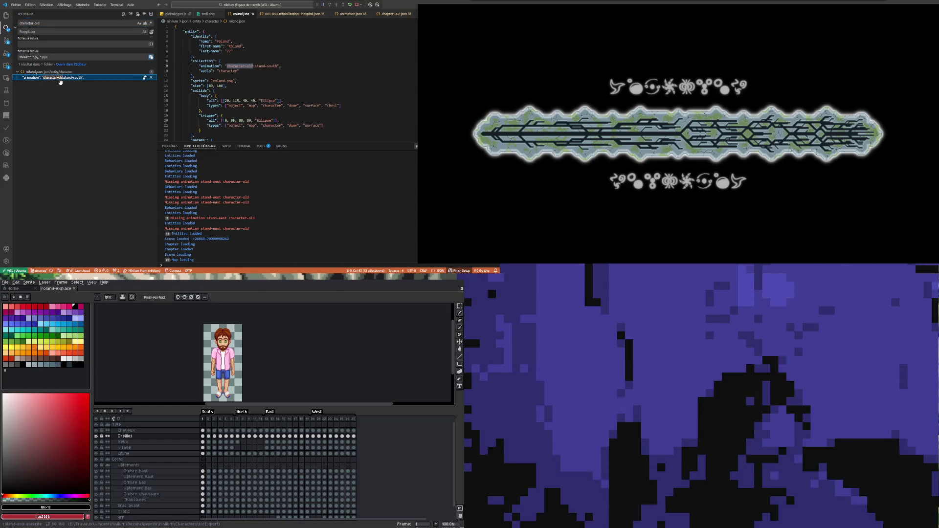
double_click(250, 70)
key("BackSpace")
key("BackSpace")
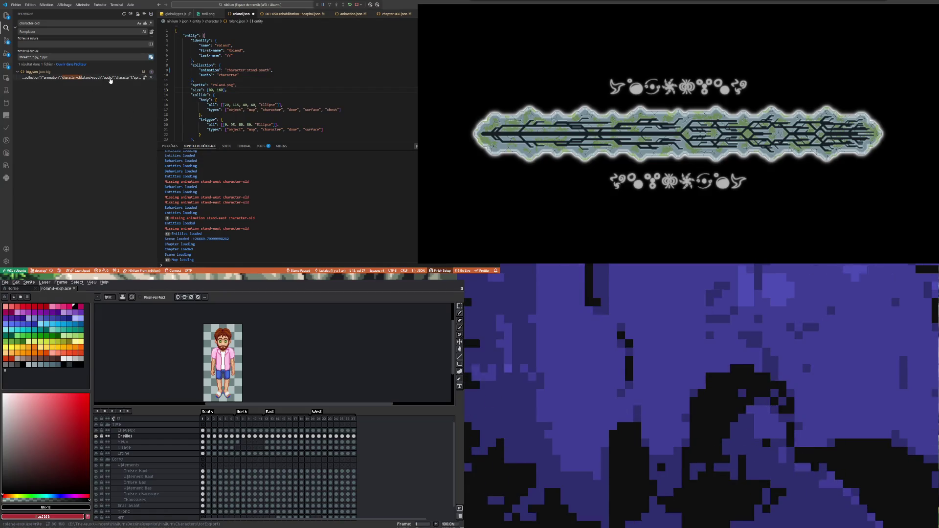
- Check the remaining match in big.json, close it, and show the terminal below roland.json
left_click(94, 78)
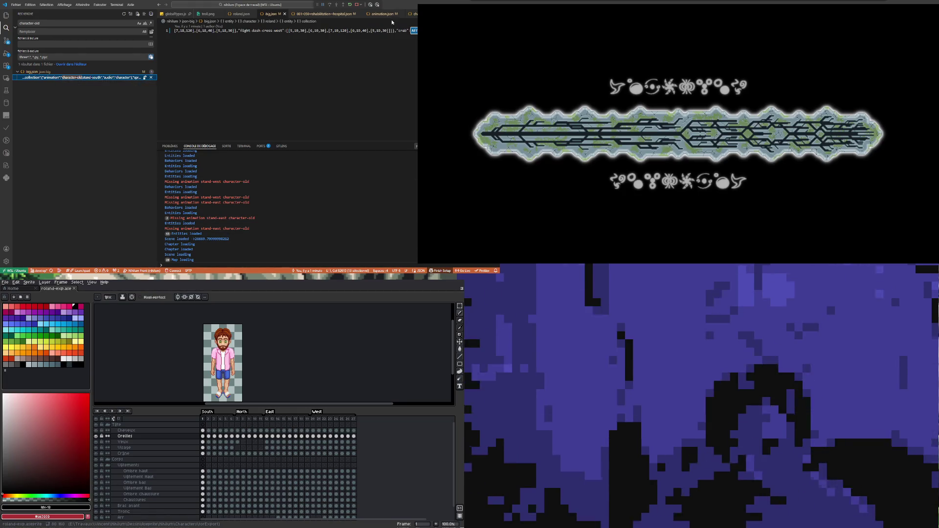
left_click(285, 13)
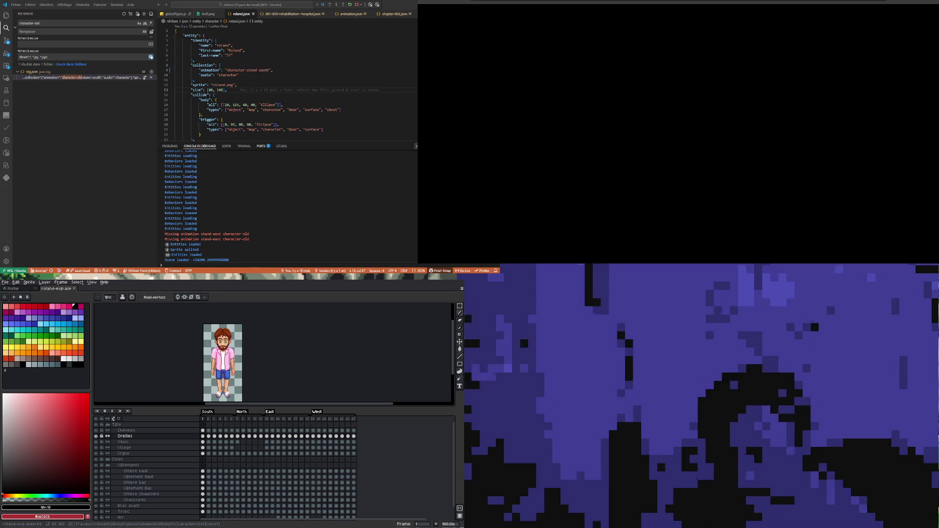
left_click(241, 146)
- Rerun the builder as python python/builder/main.py -j, without the -r flag
key("BackSpace")
key("BackSpace")
key("BackSpace")
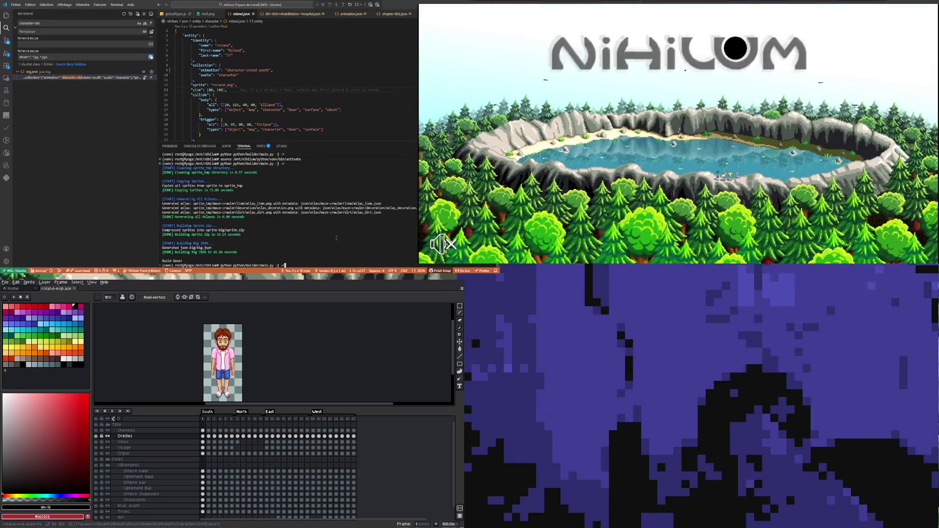
key("Return")
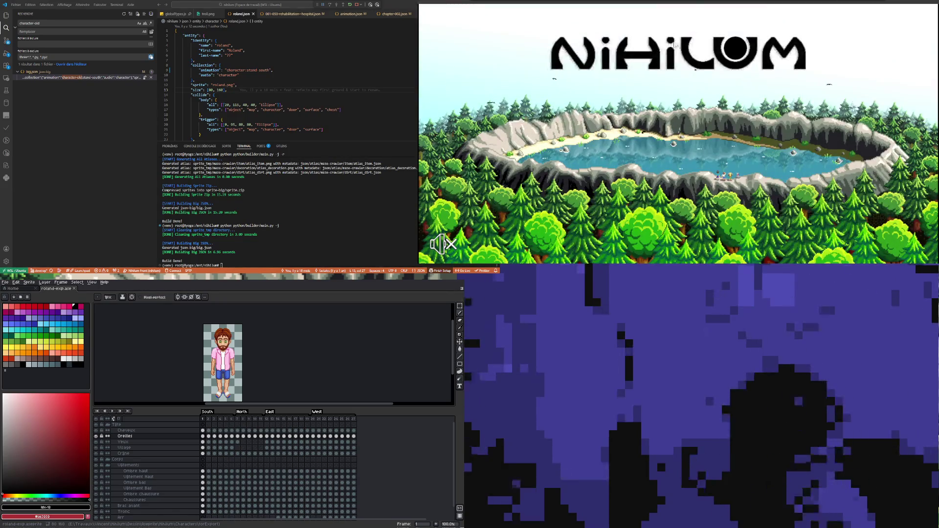
- Start the game from its title screen to load the rebuilt data
left_click(734, 51)
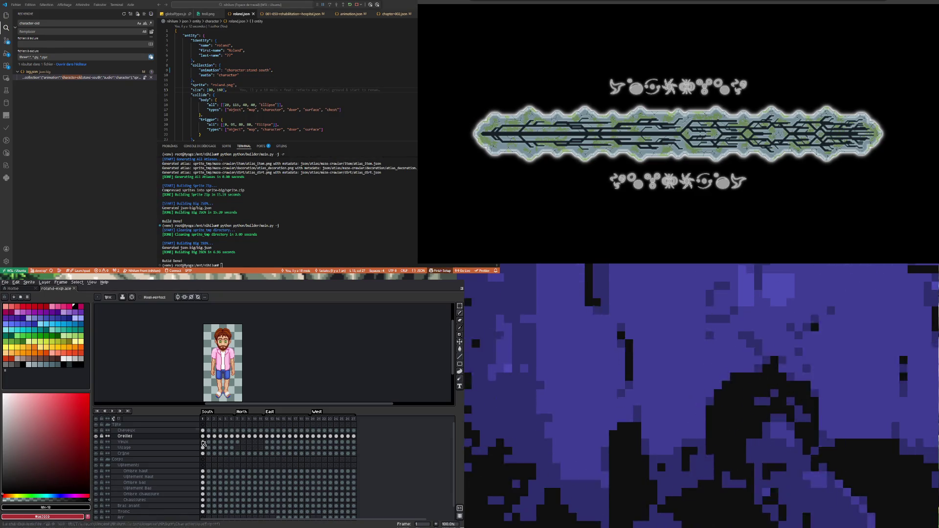
- Preview the east poses at frames 13 and 12, walking at 25, and north at 8
left_click(273, 432)
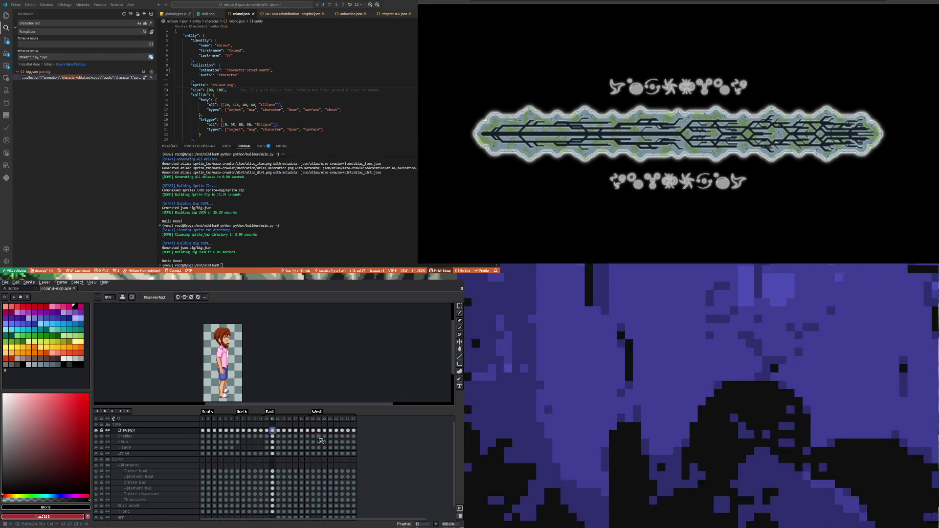
left_click(342, 441)
left_click(267, 442)
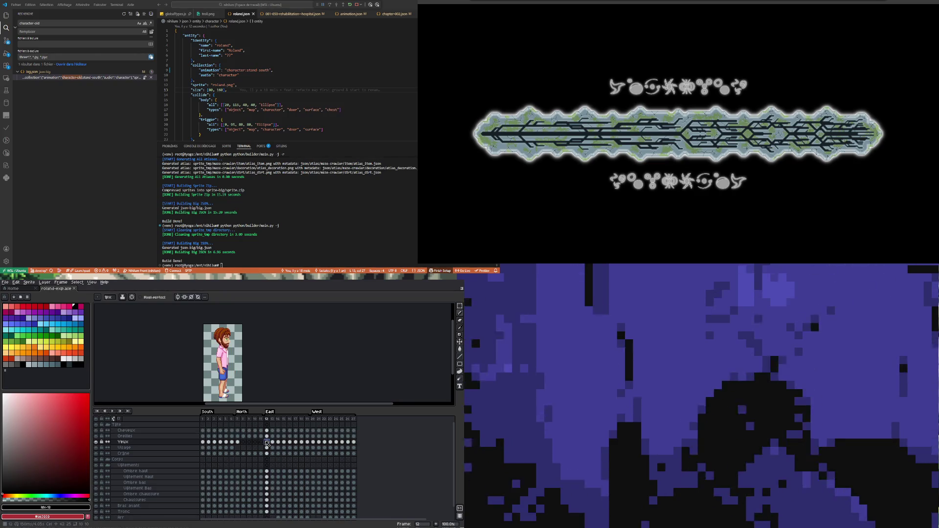
left_click(243, 436)
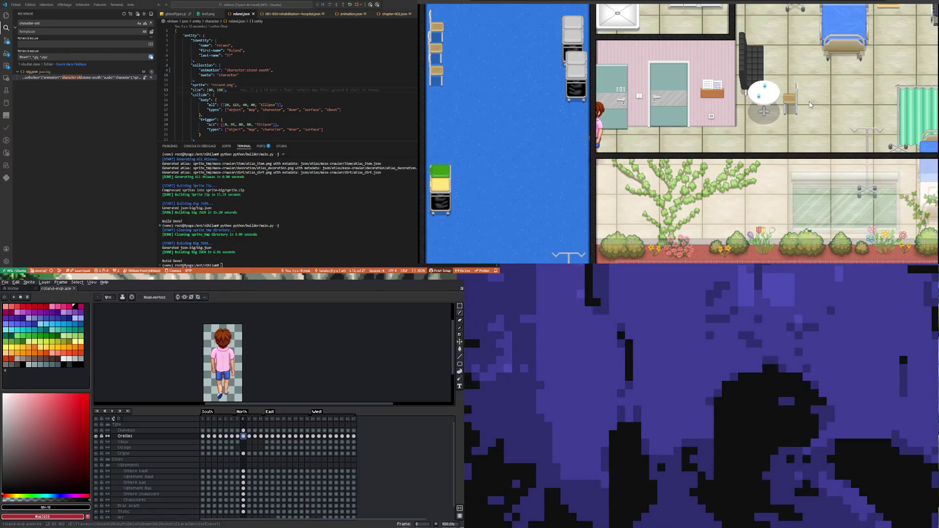
- Walk the character north, south, east and west along the hospital corridor
key("Up")
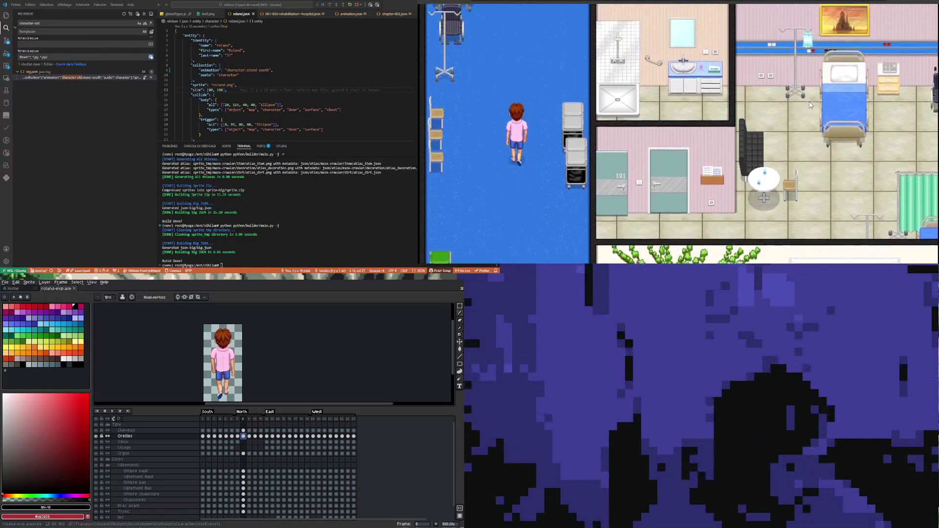
key("Up")
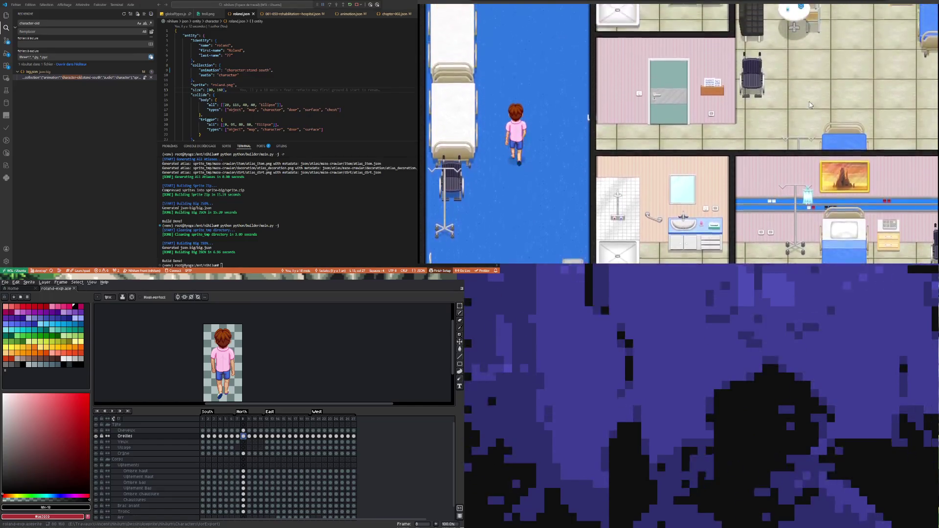
key("Down")
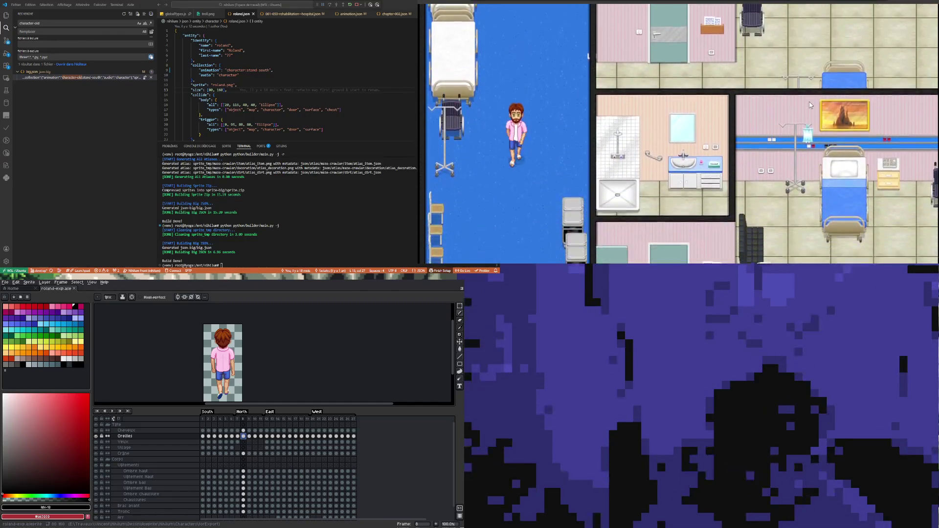
key("Up")
key("Down")
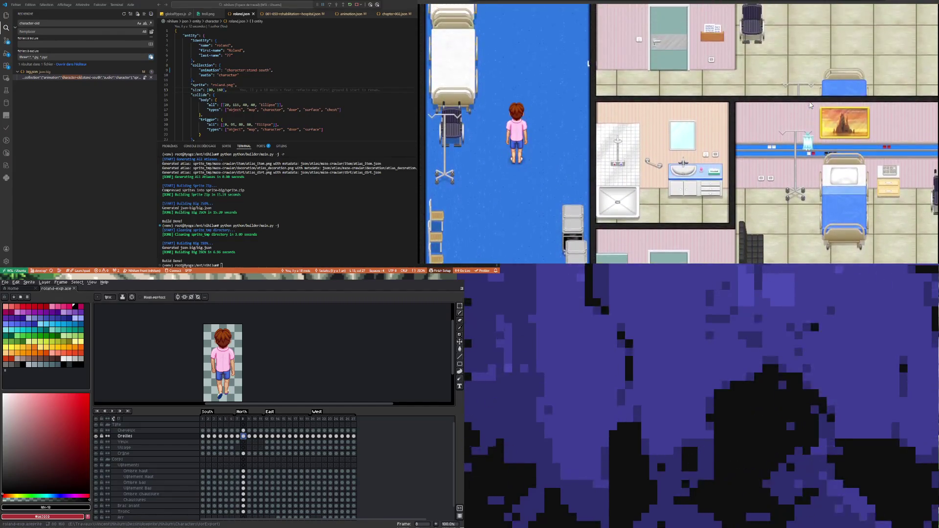
key("Right")
key("Left")
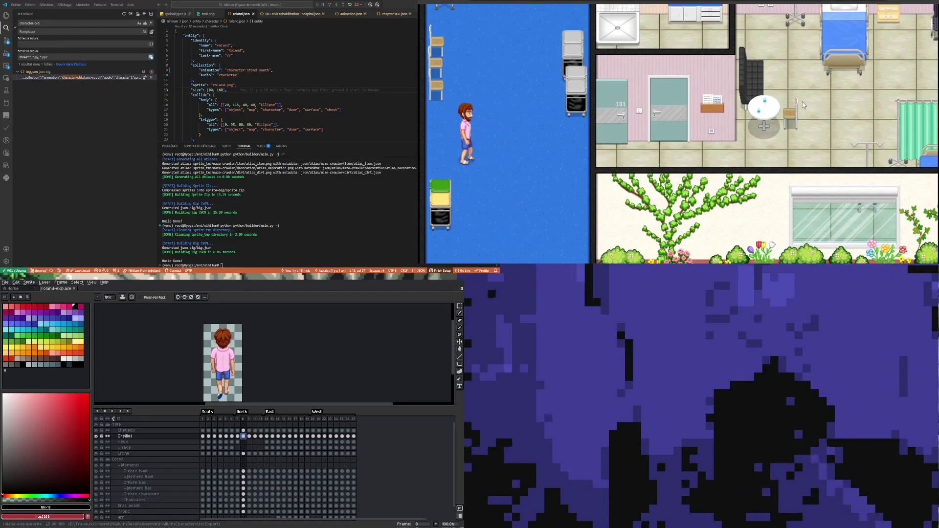
- Remove a stray quote typed in VS Code, refocus the game, and view Aseprite frame 9
left_click(136, 72)
type("\"")
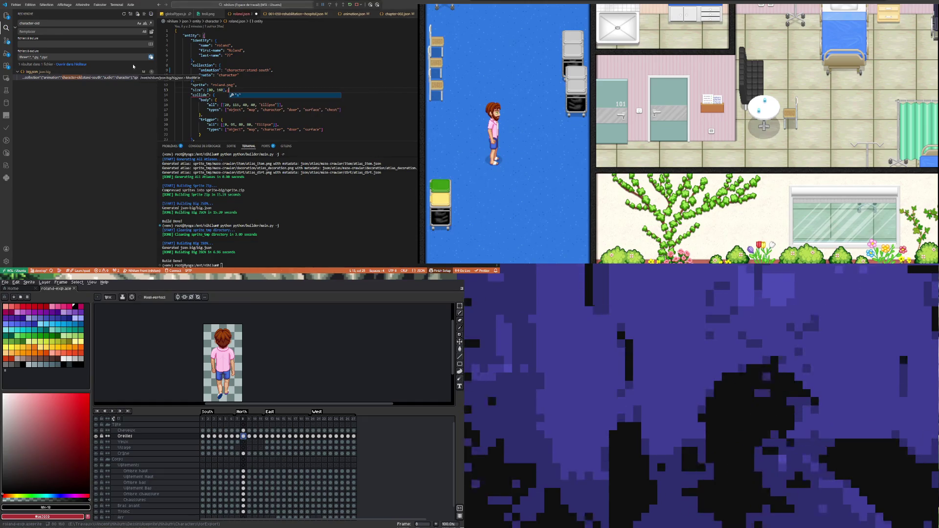
key("BackSpace")
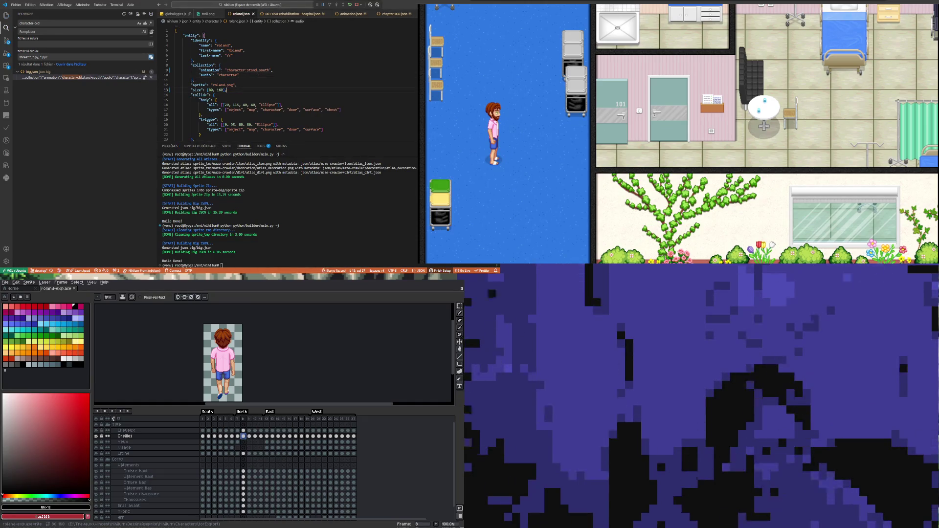
left_click(512, 97)
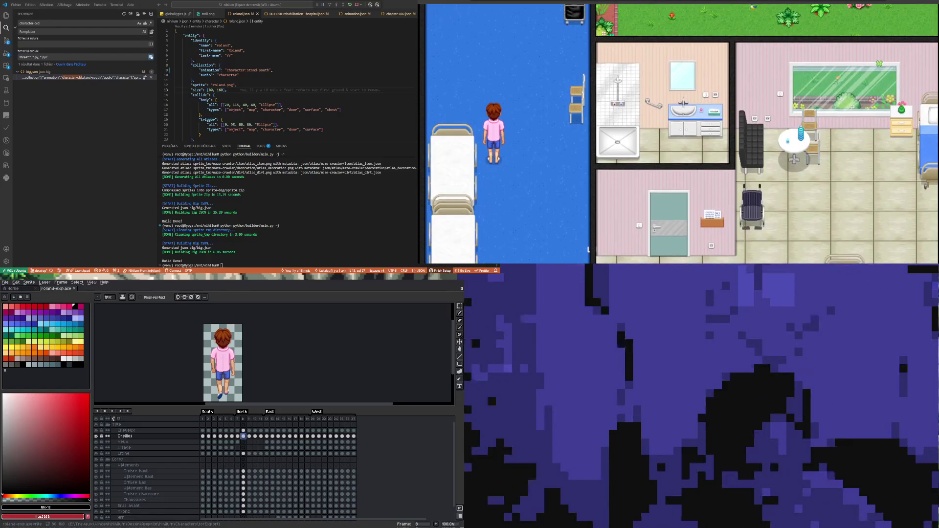
left_click(250, 437)
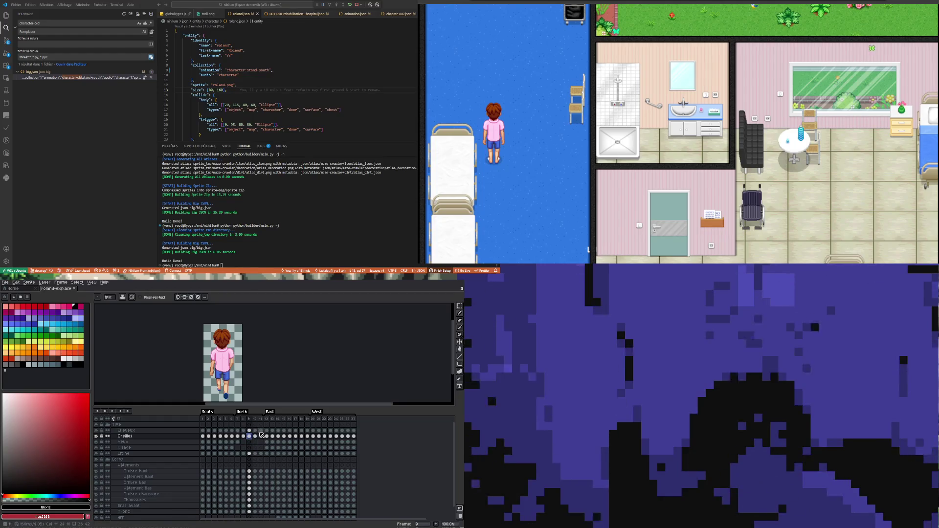
- Review the north and south frames 11, 8, 1, 9, 10 and 3 in the timeline
left_click(261, 430)
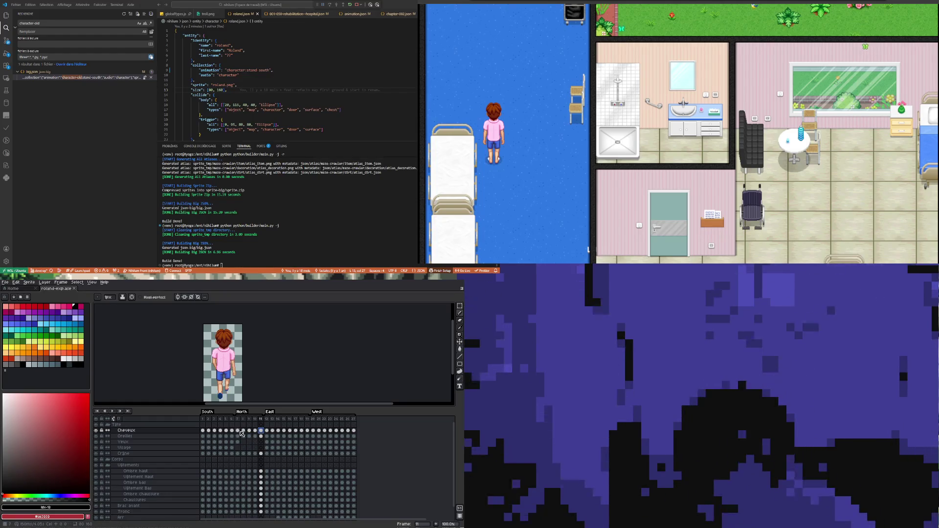
left_click(243, 430)
left_click(260, 431)
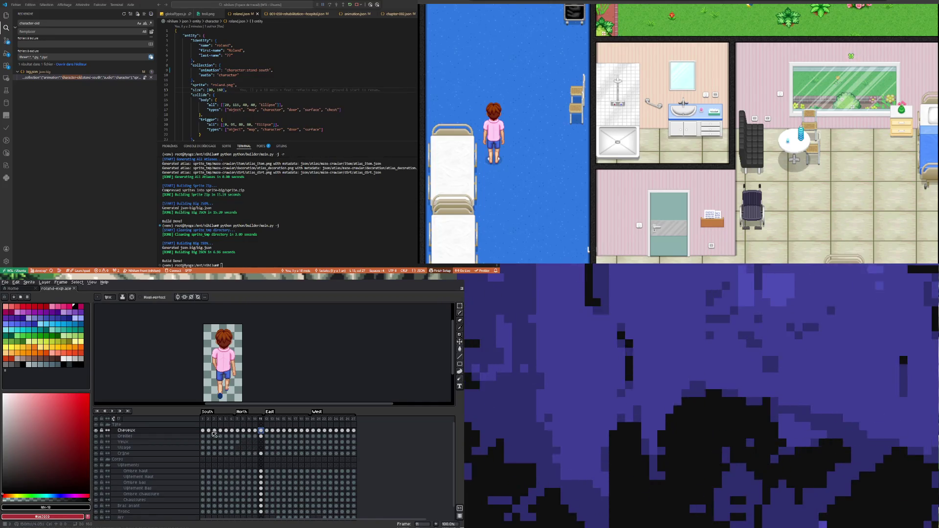
key("Home")
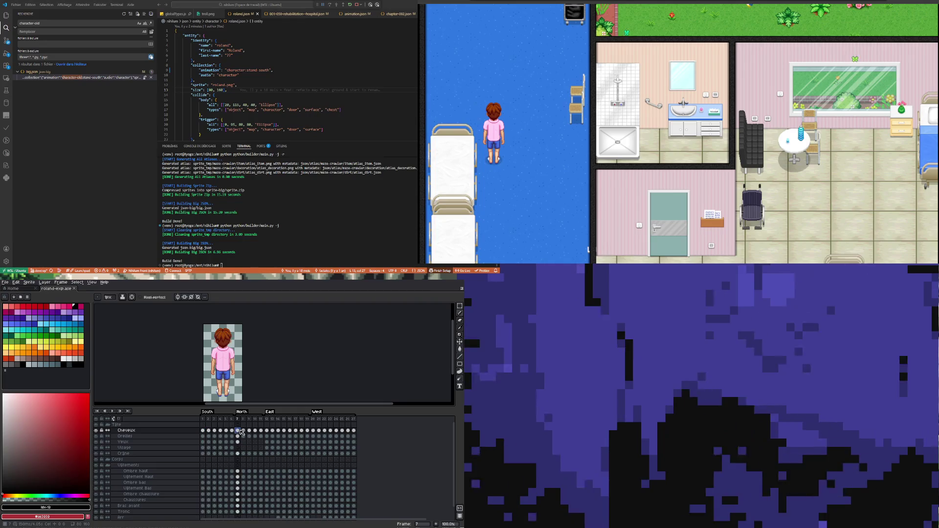
left_click(249, 431)
left_click(255, 430)
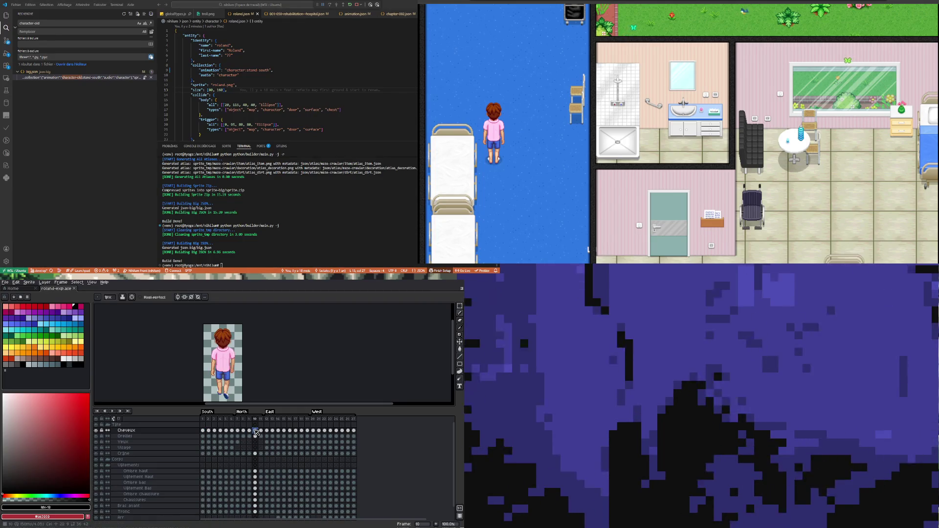
left_click(215, 430)
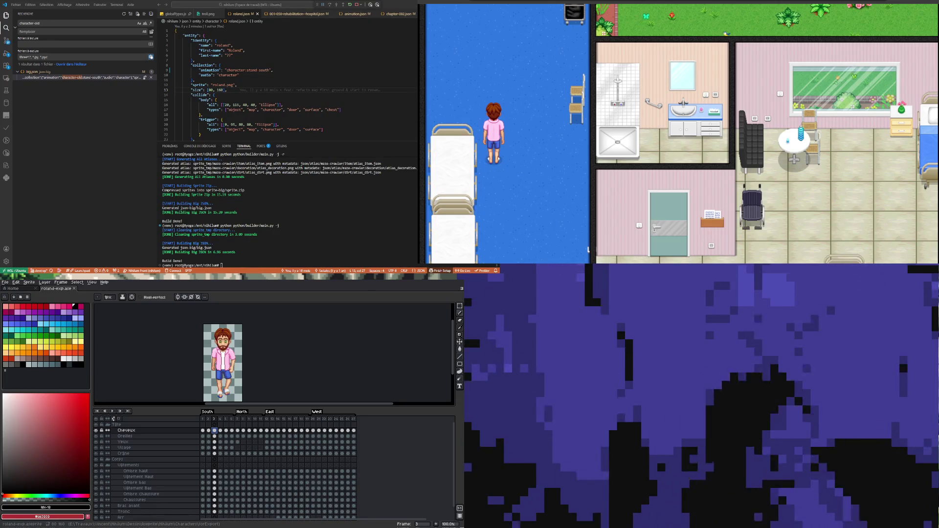
- Open the exported sprite/character/roland.png sprite sheet in VS Code
left_click(6, 15)
scroll(68, 162, "down", 5)
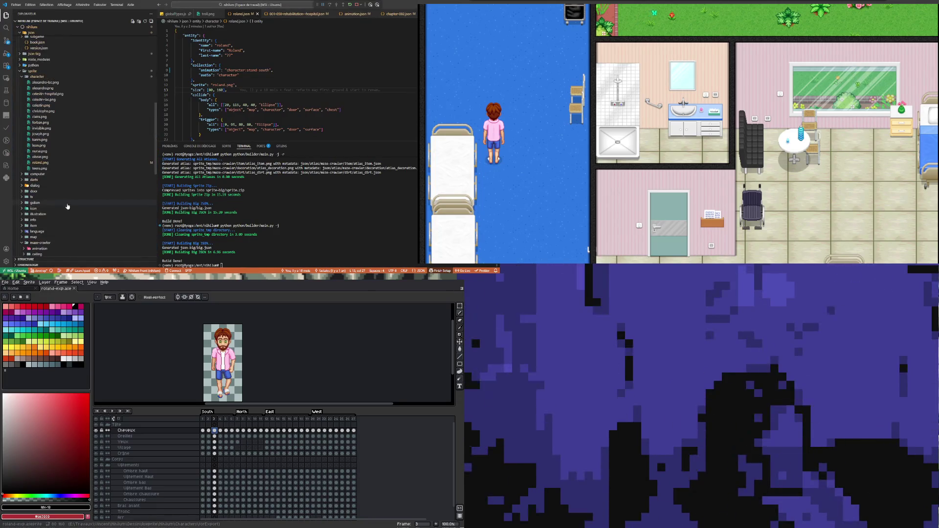
left_click(40, 163)
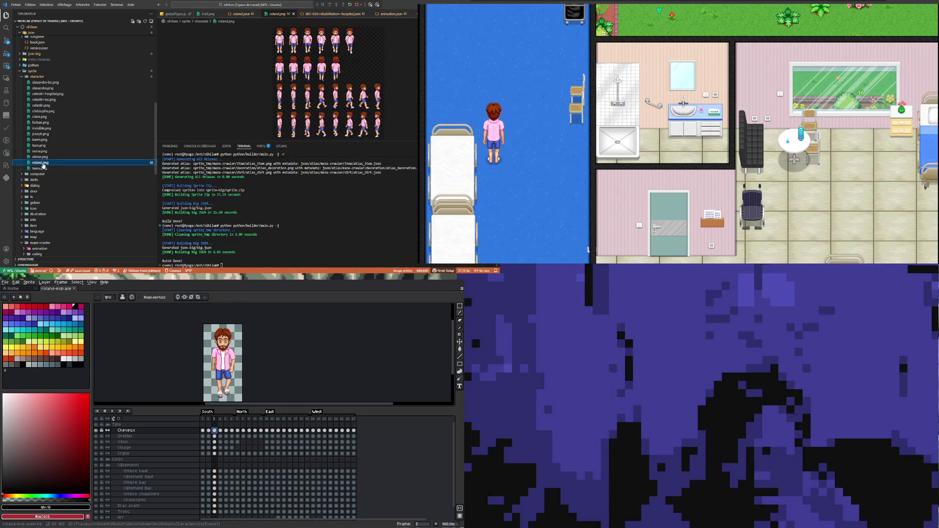
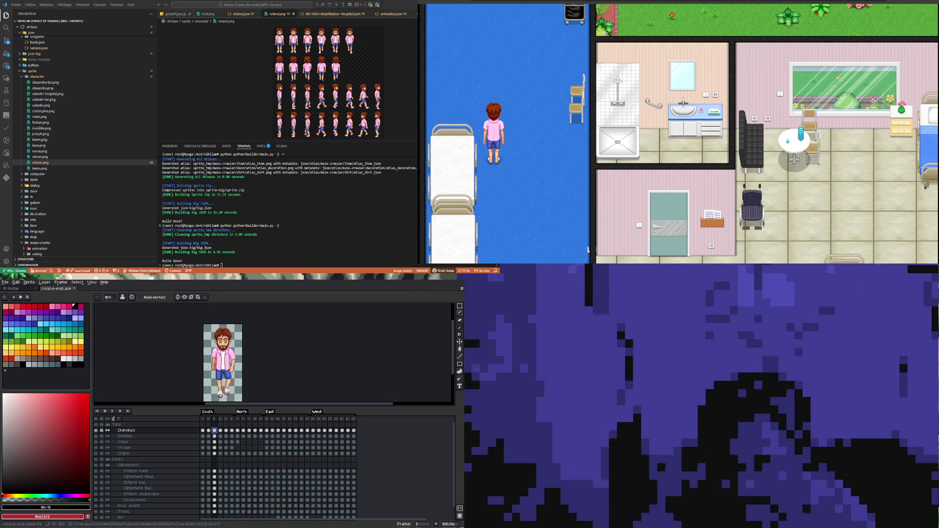
- Back in the game, walk the blonde character away from the bed and out of the ward
left_click(149, 7)
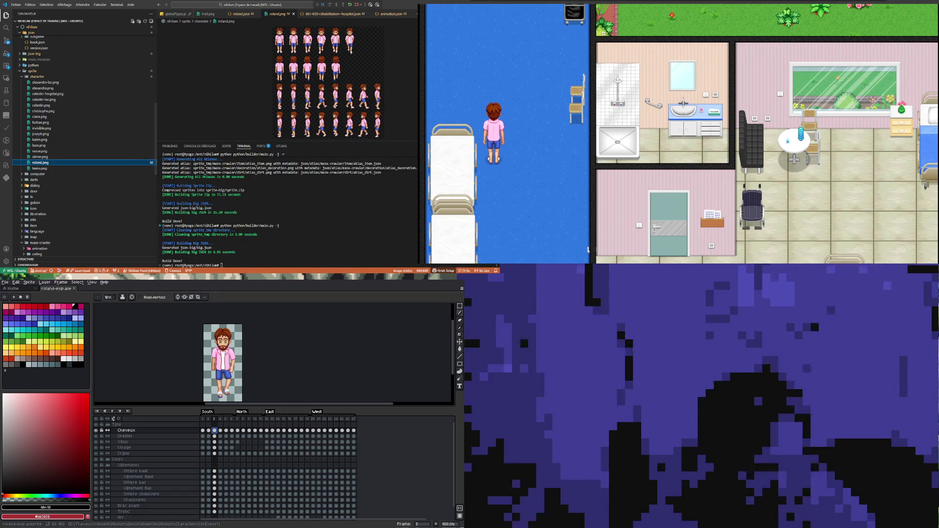
left_click(714, 146)
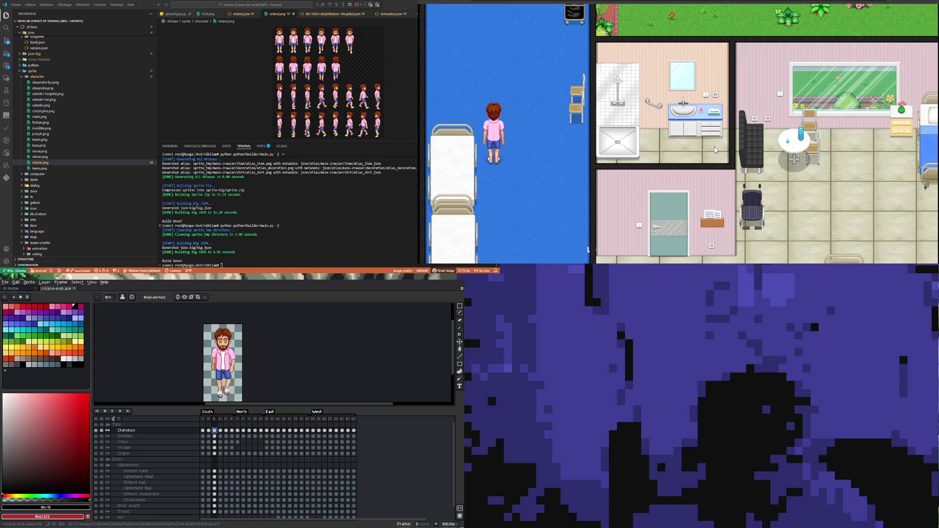
key("Left")
key("Down")
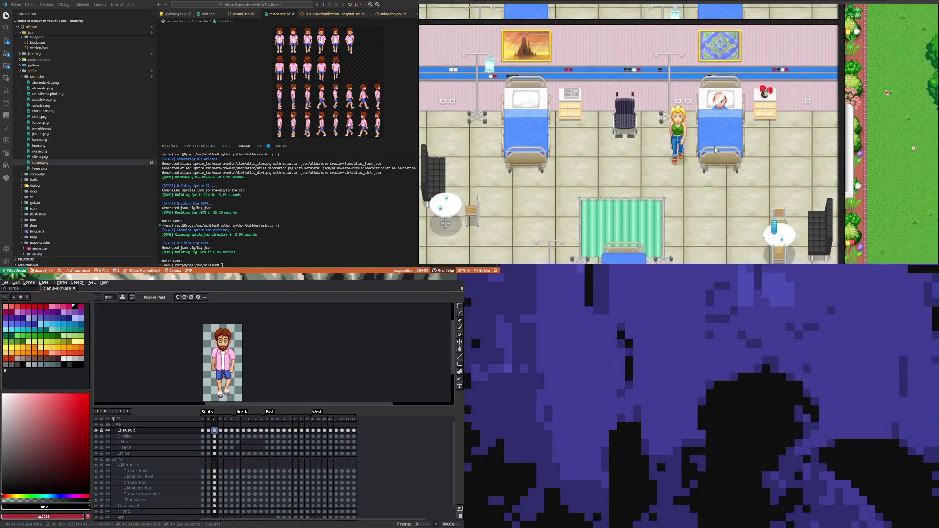
key("Left")
key("Up")
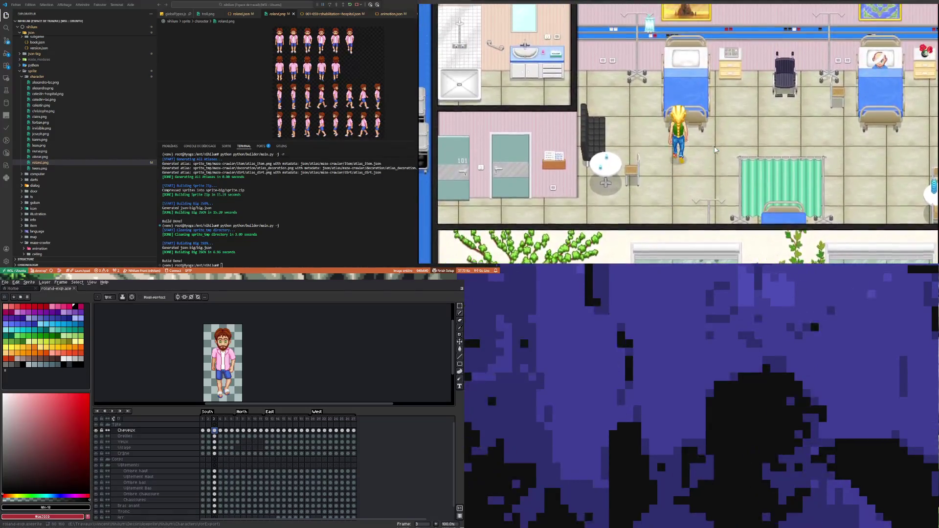
key("Down")
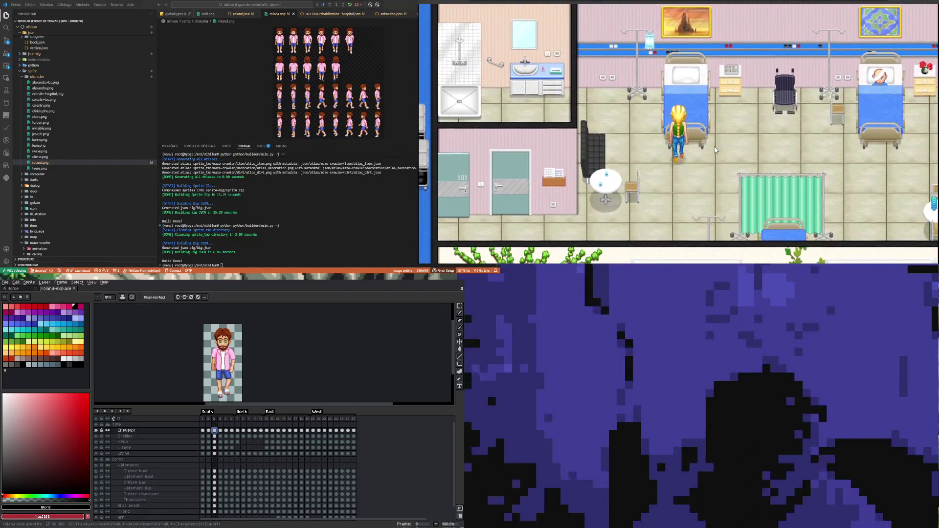
key("Left")
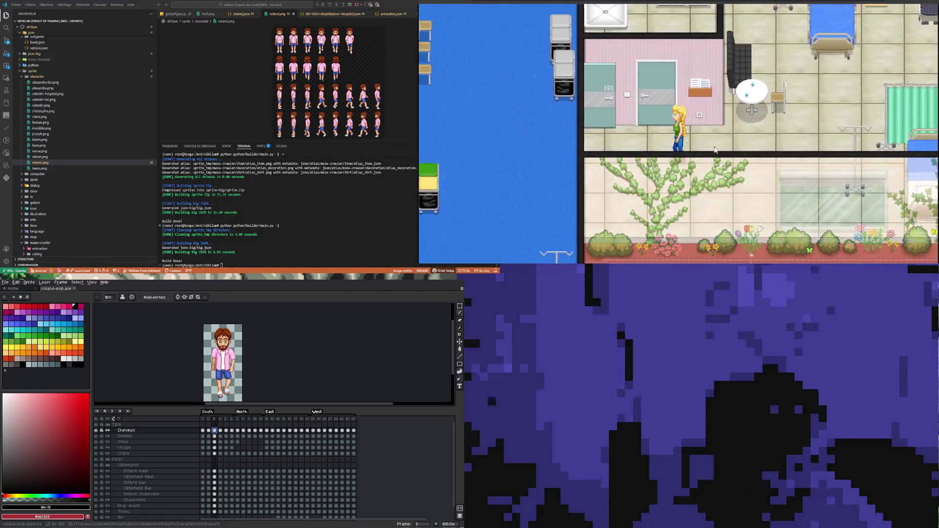
key("Left")
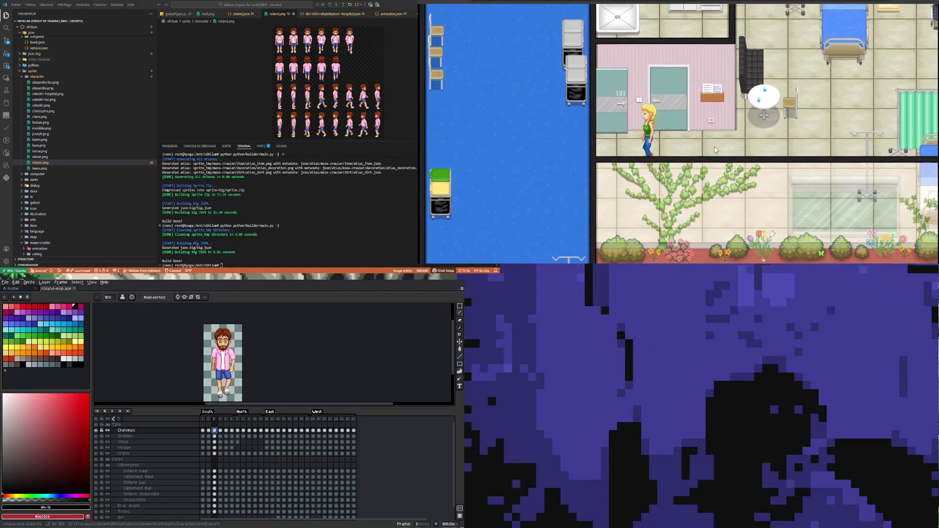
- Walk the blonde character up the blue corridor and back down beside the brown-haired character
key("Up")
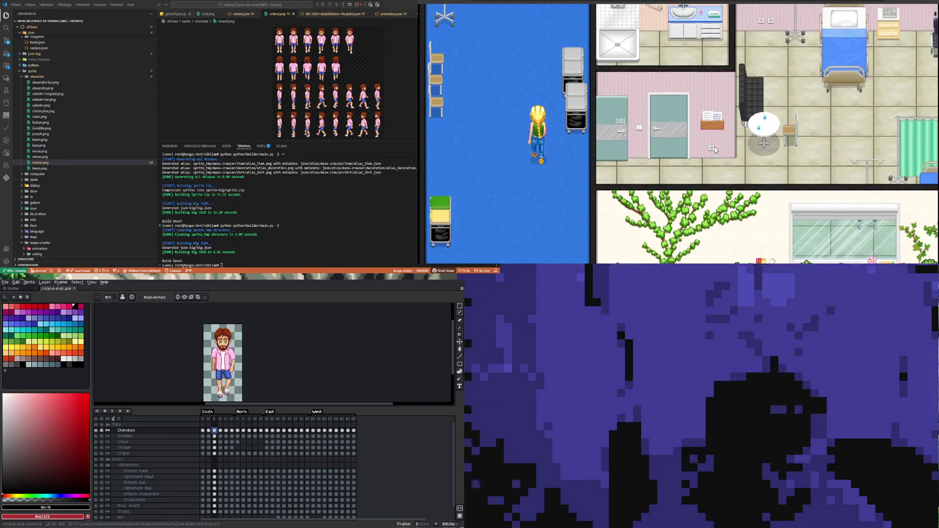
key("Up")
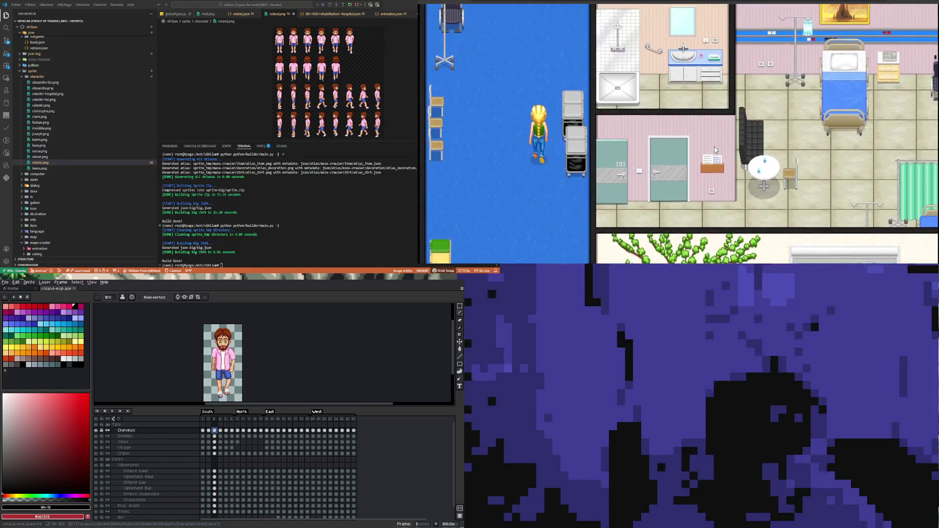
key("Up")
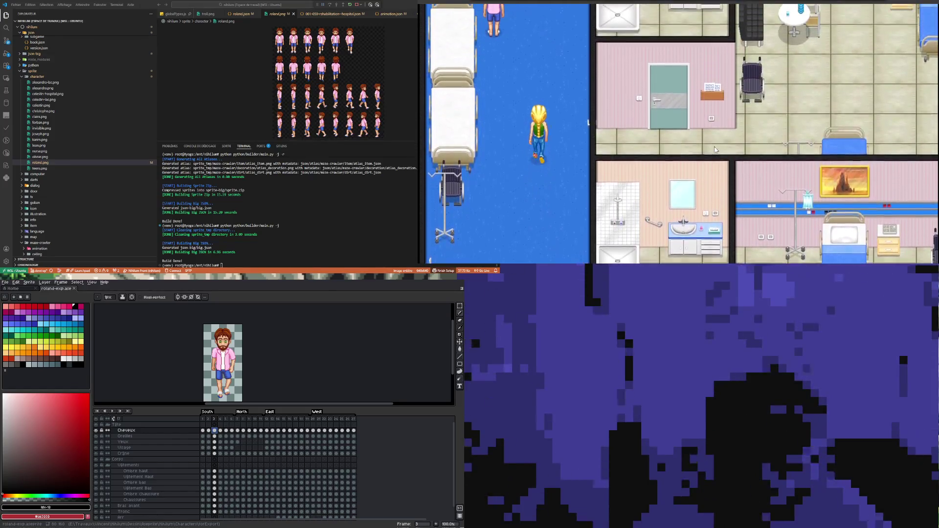
key("Up")
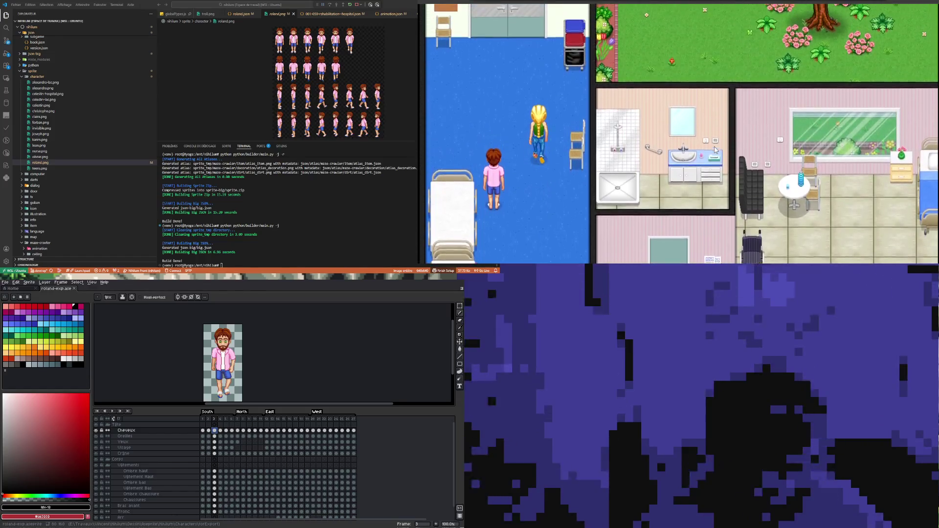
key("Down")
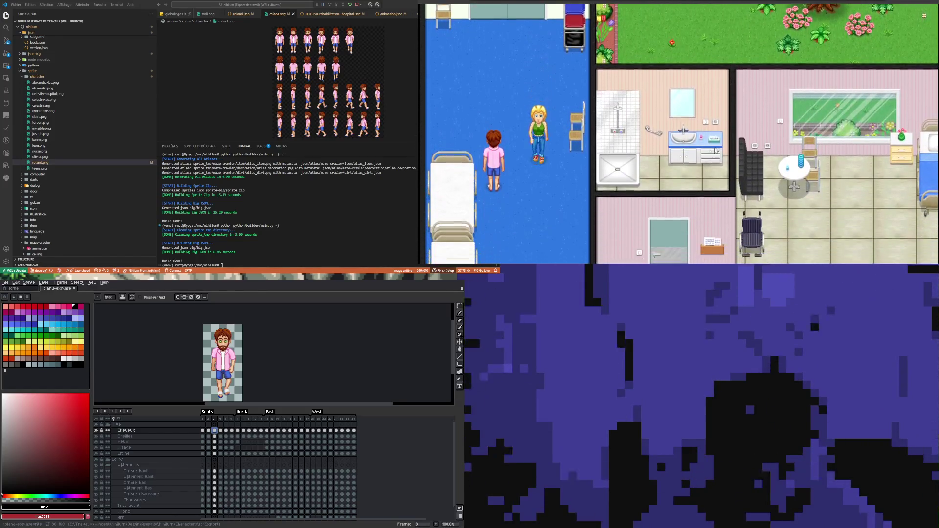
key("Up")
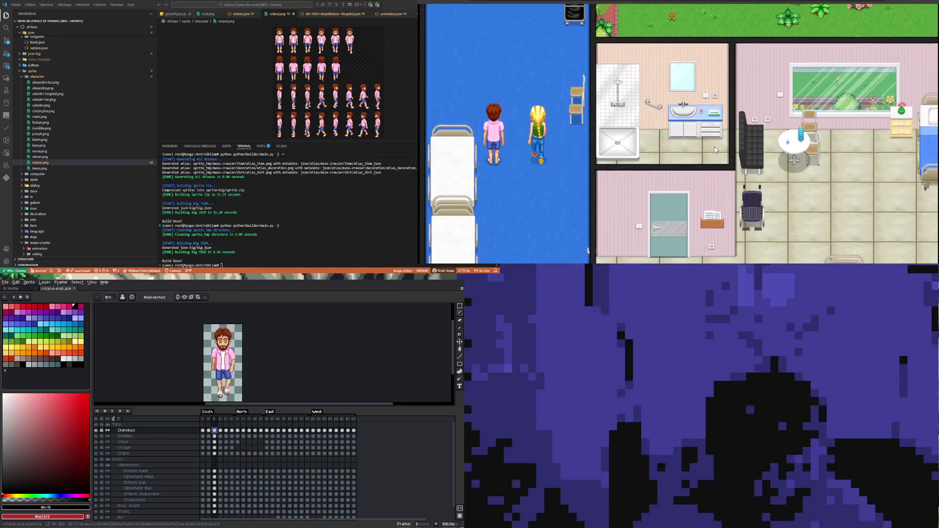
key("Down")
key("Down")
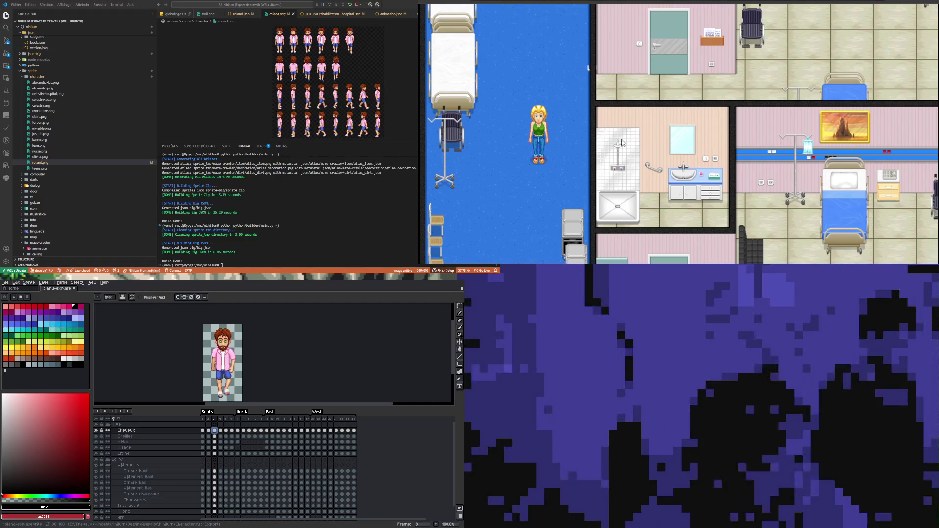
scroll(84, 146, "up", 10)
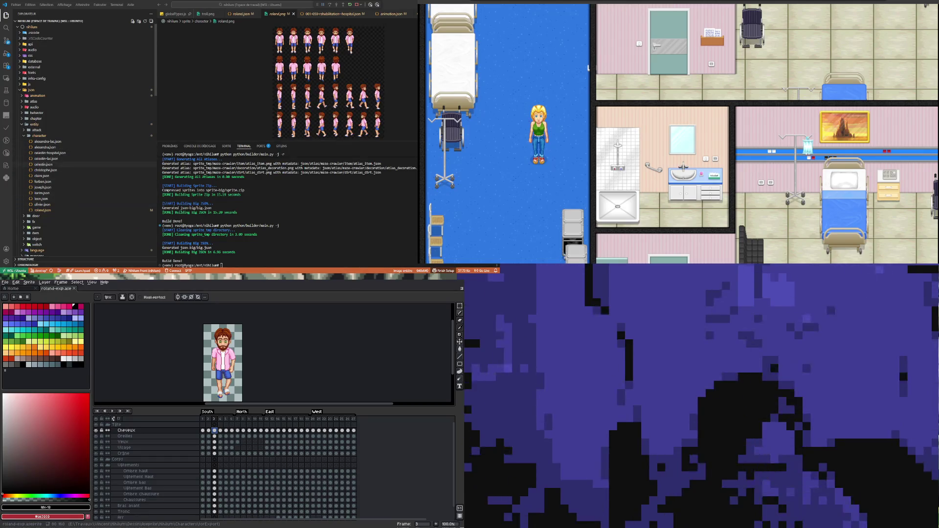
- Open json/animation/collection/character.json and scroll through its animation entries
left_click(40, 96)
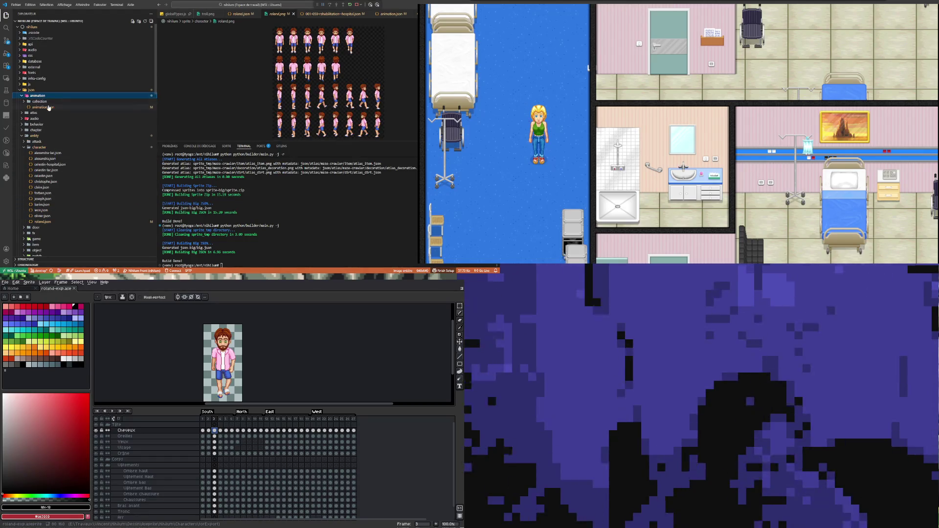
left_click(39, 102)
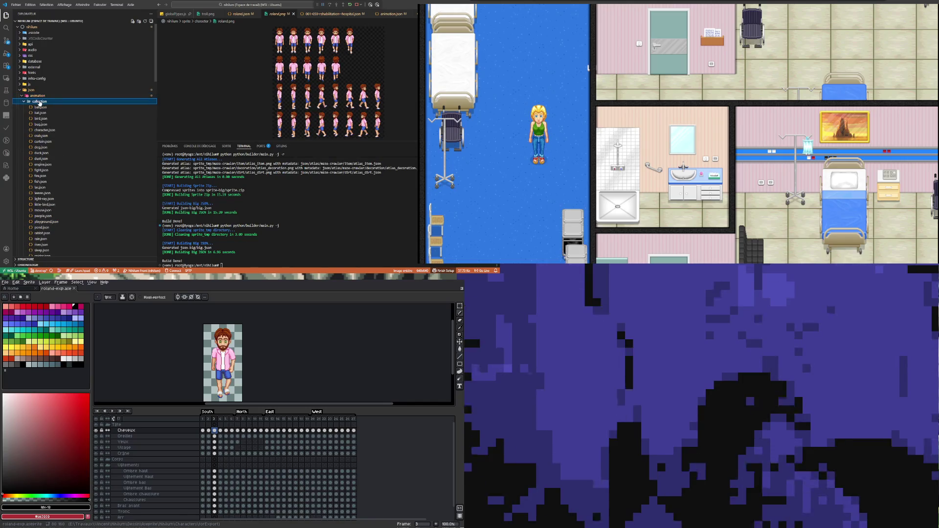
left_click(51, 133)
left_click(239, 57)
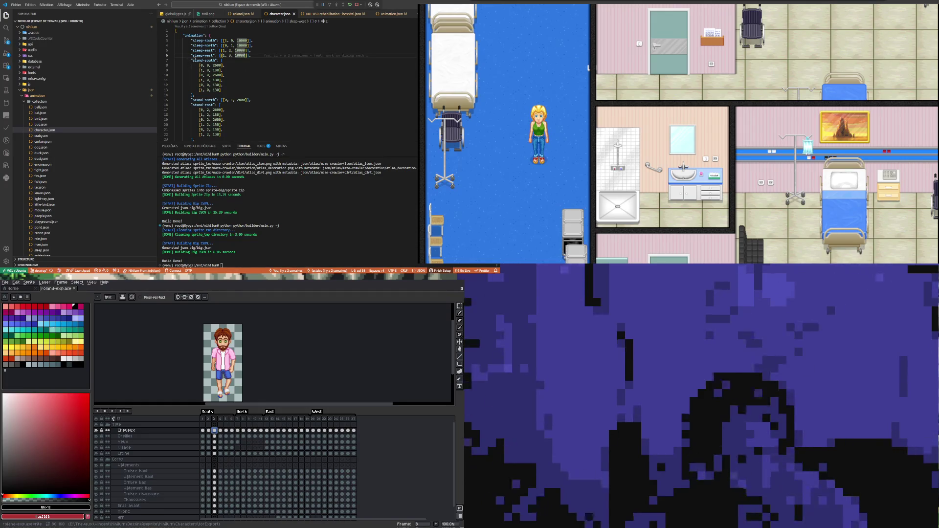
scroll(221, 55, "down", 8)
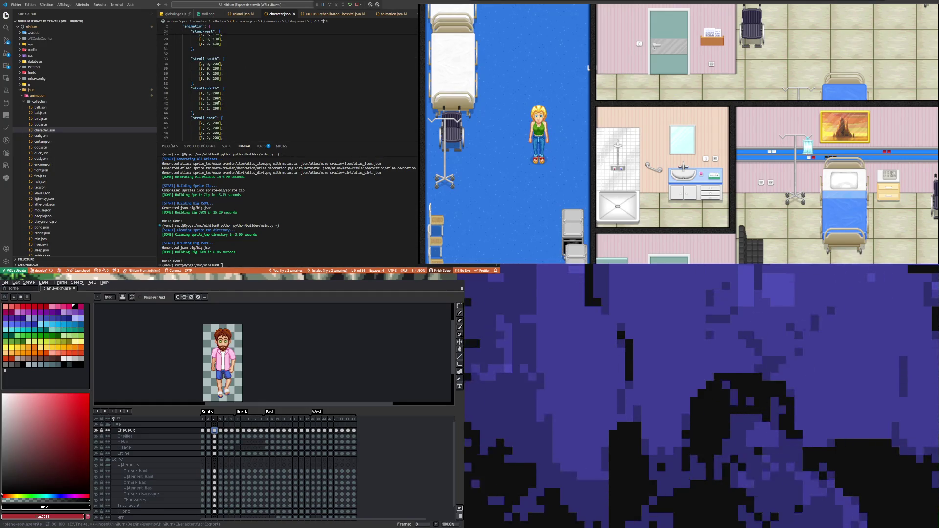
scroll(219, 100, "down", 4)
scroll(241, 67, "up", 7)
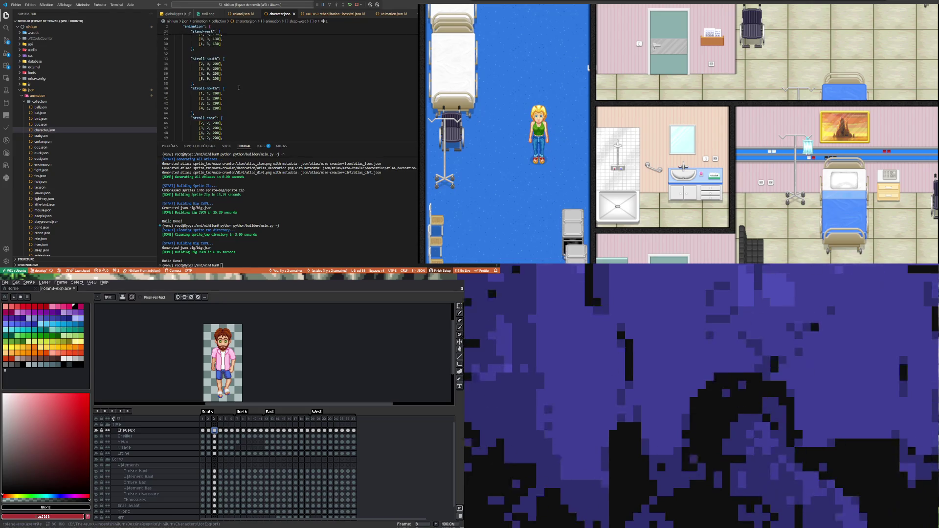
scroll(239, 96, "down", 3)
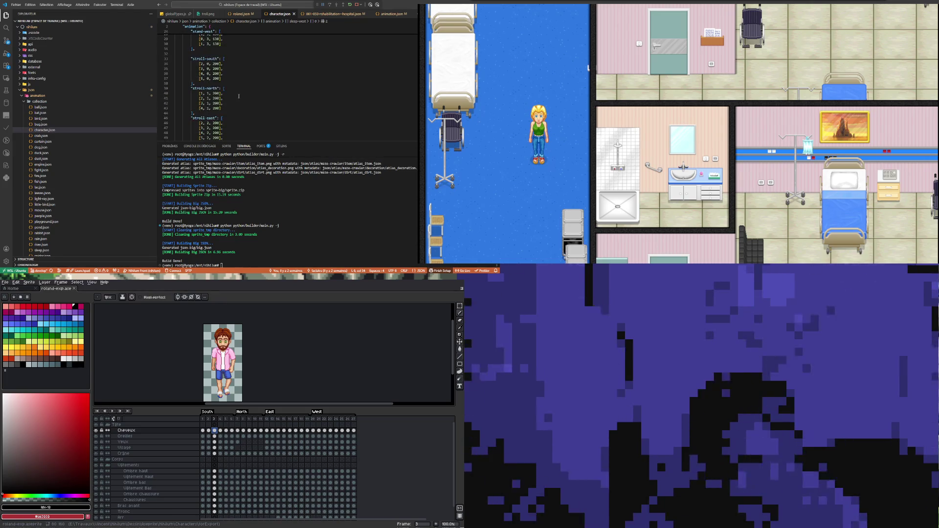
scroll(239, 96, "down", 3)
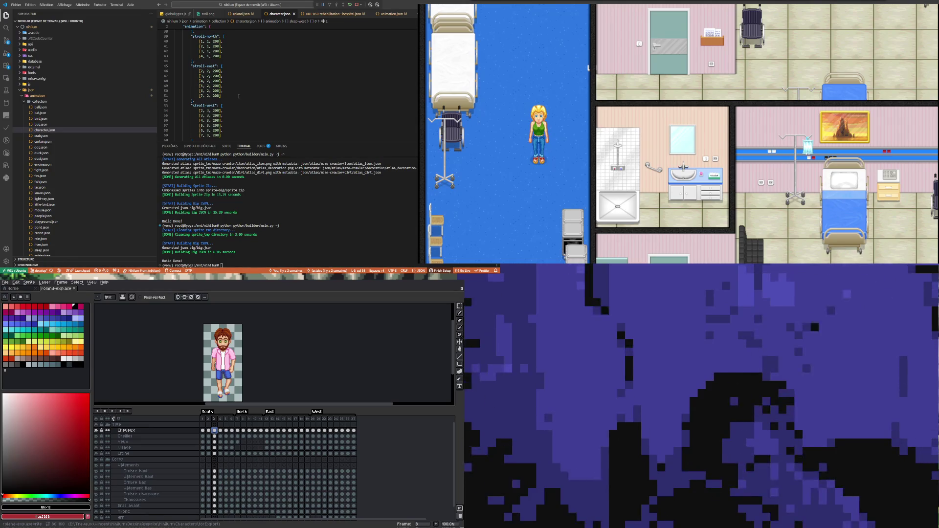
scroll(238, 96, "down", 3)
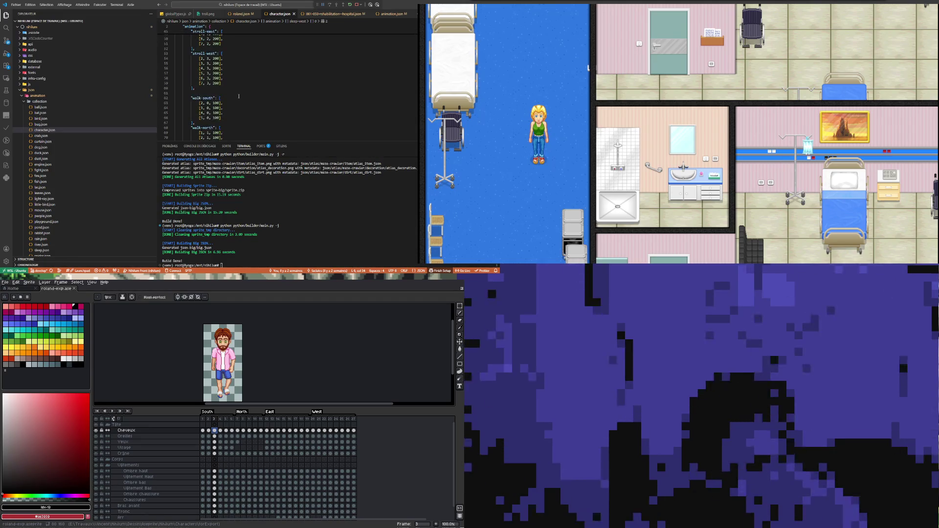
scroll(238, 96, "down", 3)
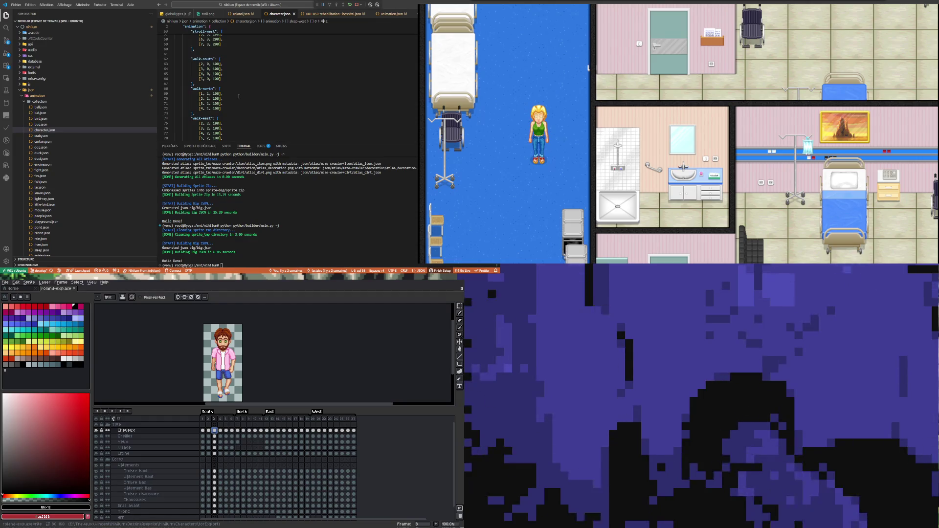
scroll(239, 96, "up", 2)
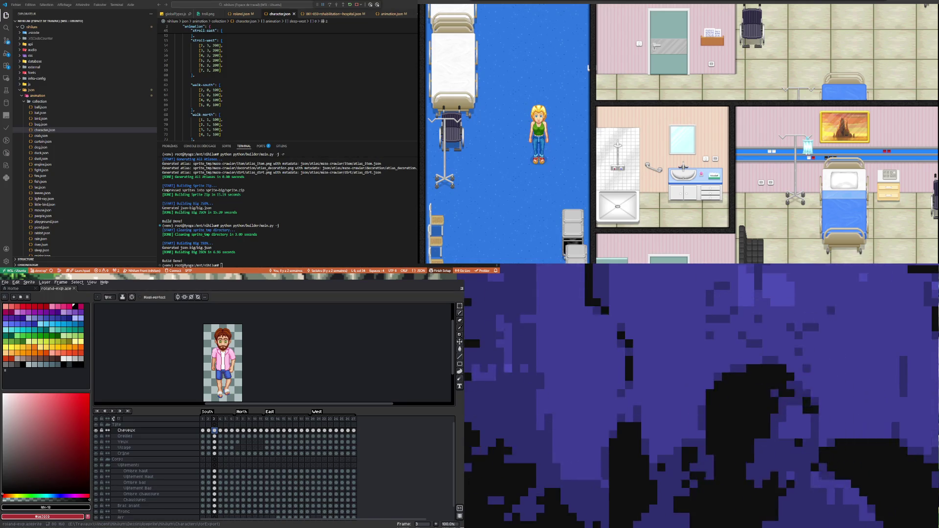
- Review the walk-south and stroll frame lists in character.json
left_click(275, 99)
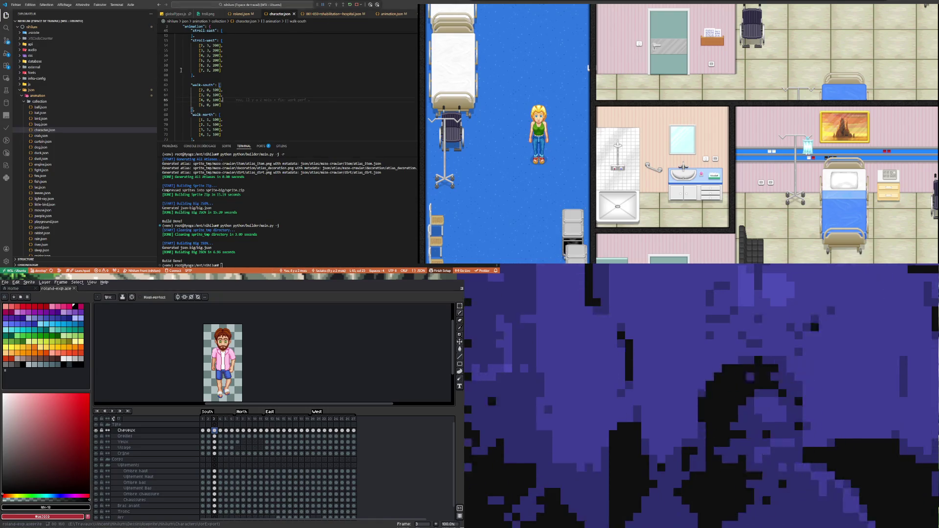
scroll(275, 117, "down", 5)
scroll(275, 117, "down", 3)
scroll(253, 115, "down", 3)
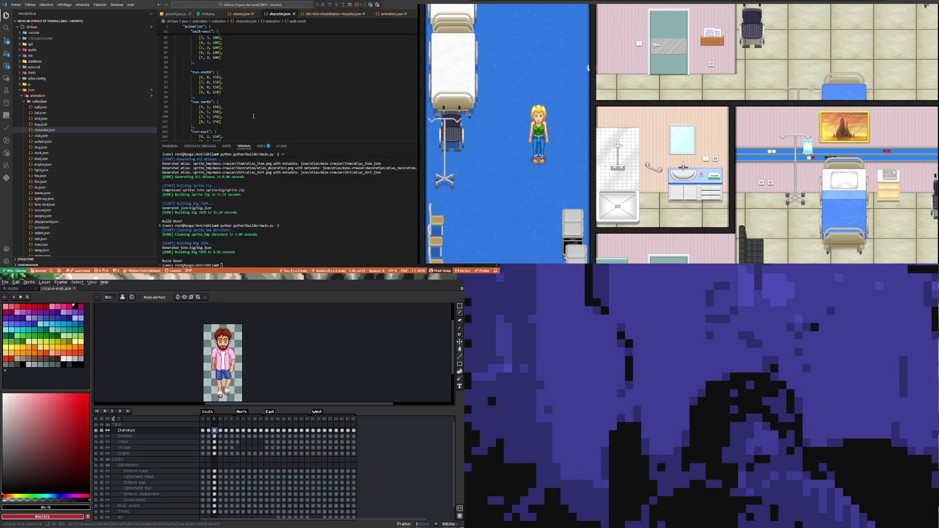
scroll(253, 115, "down", 2)
scroll(253, 116, "down", 3)
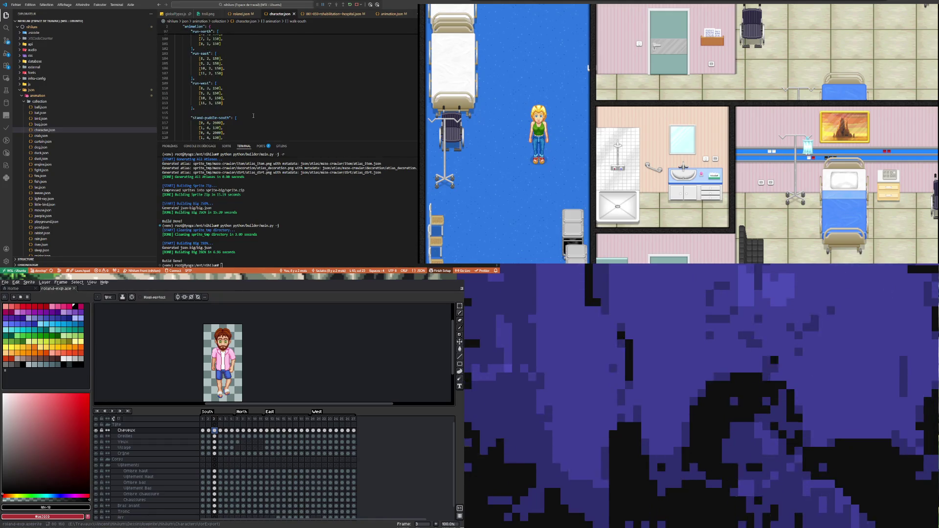
scroll(253, 116, "up", 2)
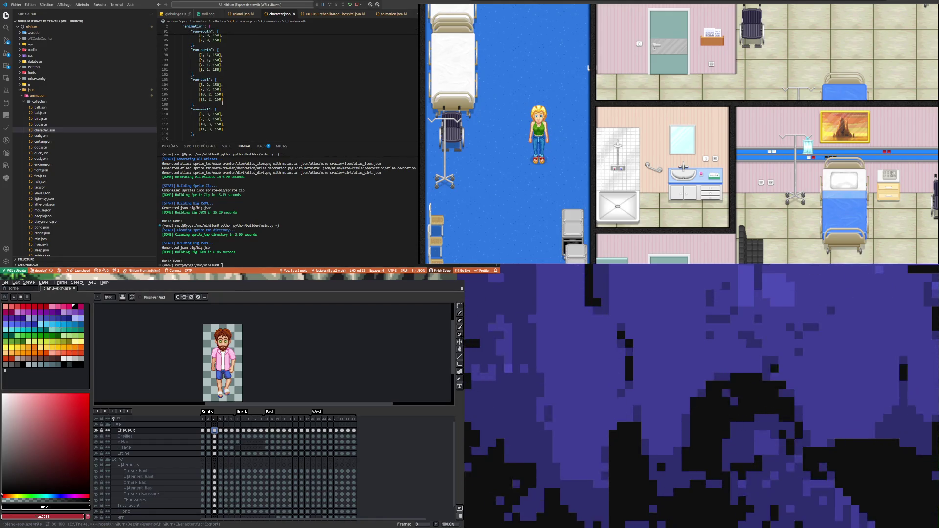
scroll(237, 96, "up", 1)
scroll(237, 96, "down", 2)
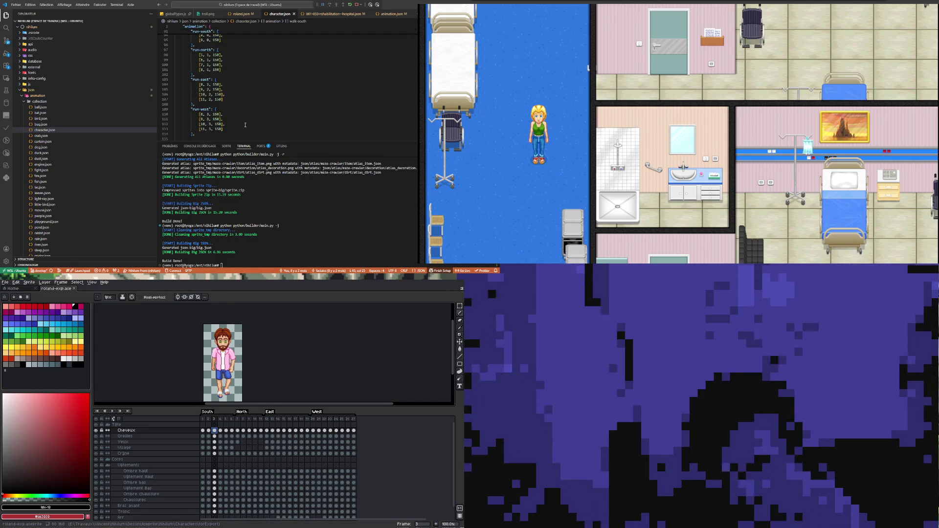
scroll(245, 124, "up", 15)
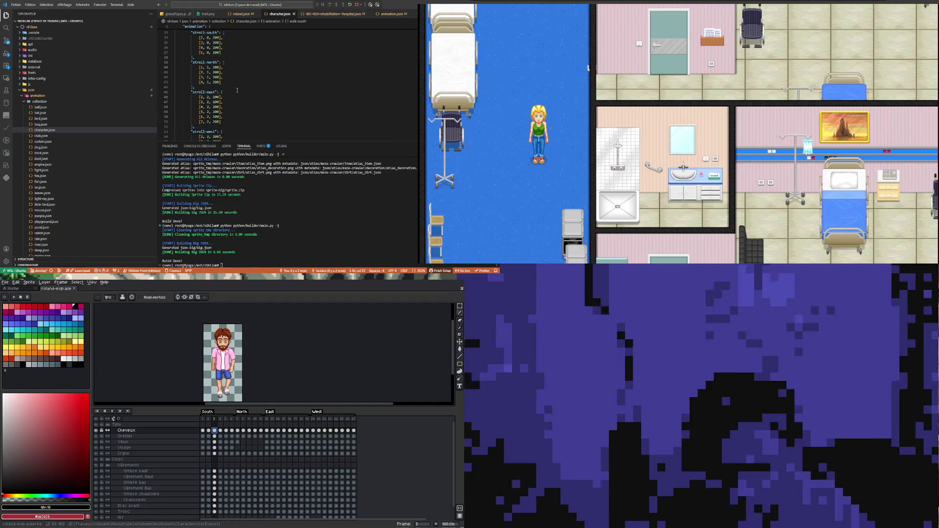
scroll(237, 90, "down", 3)
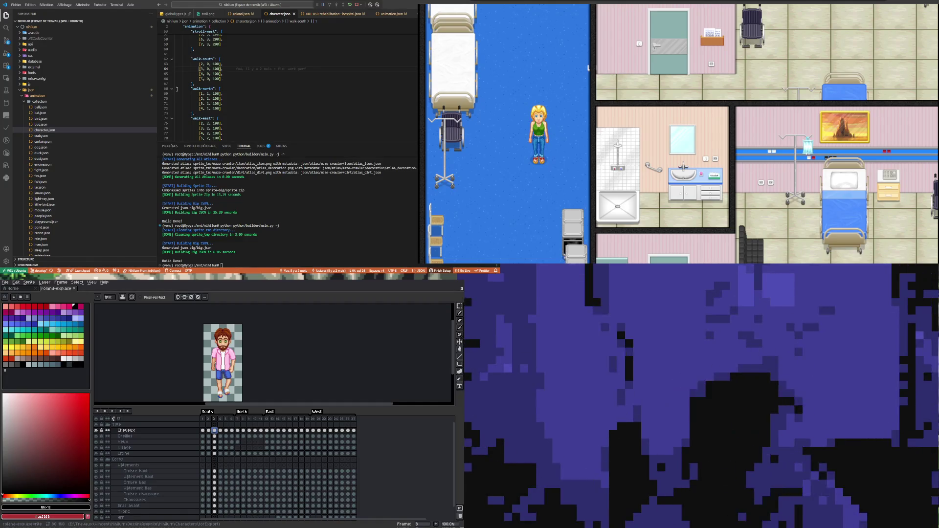
left_click(497, 142)
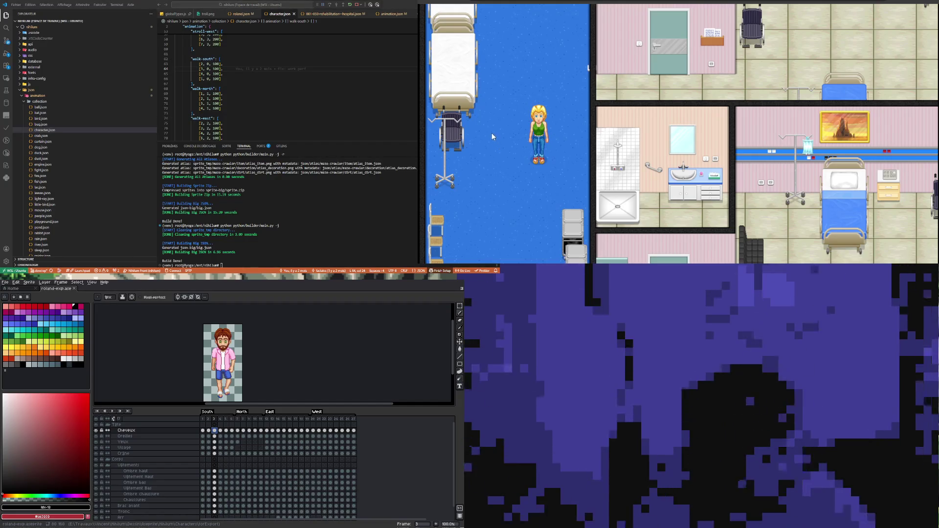
- Walk the blonde character up the corridor, then left and right to test her animation
key("Up")
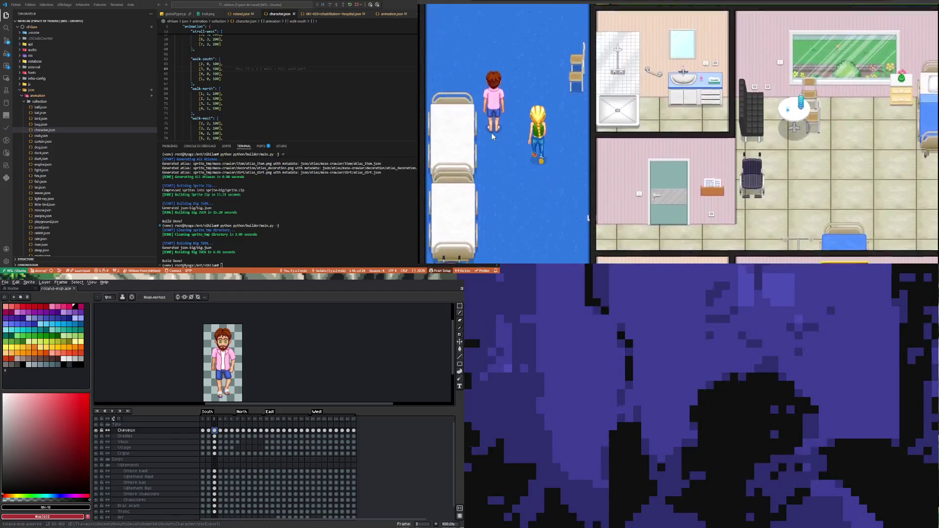
key("Left")
key("Right")
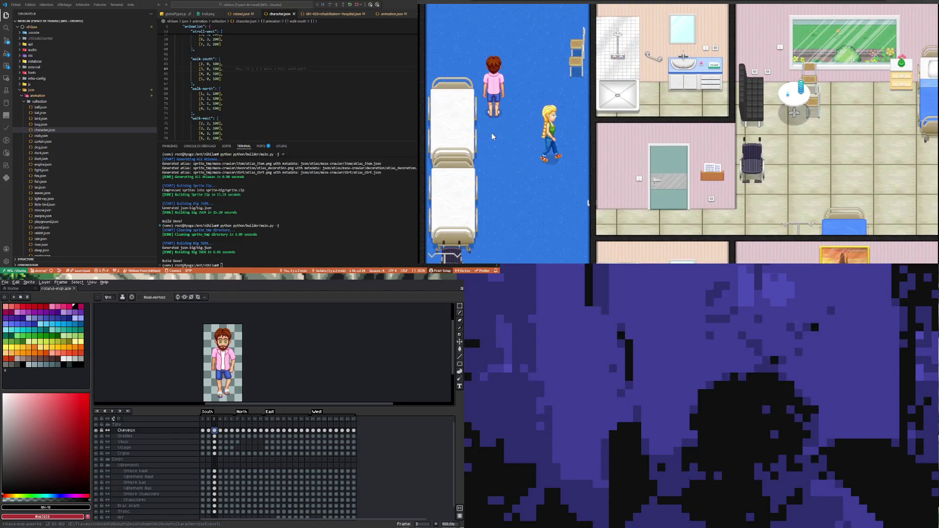
key("Left")
key("Right")
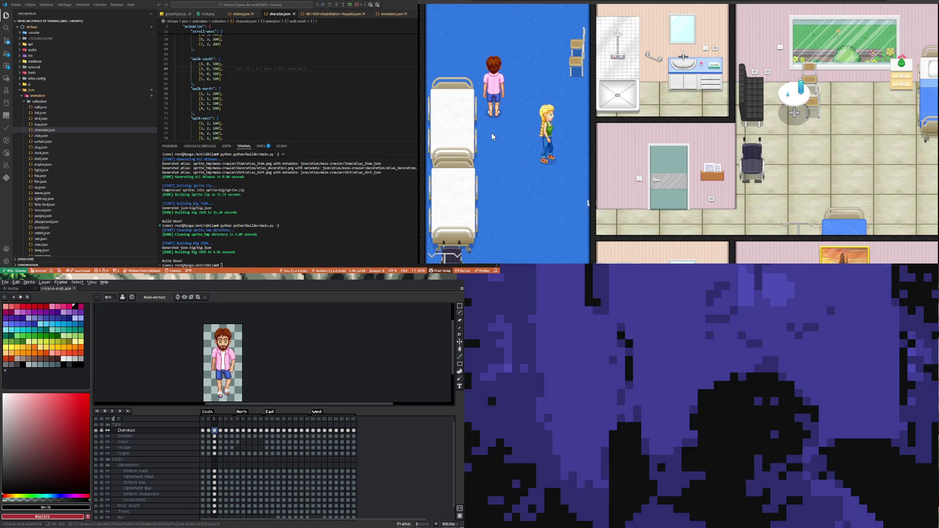
key("Right")
key("Left")
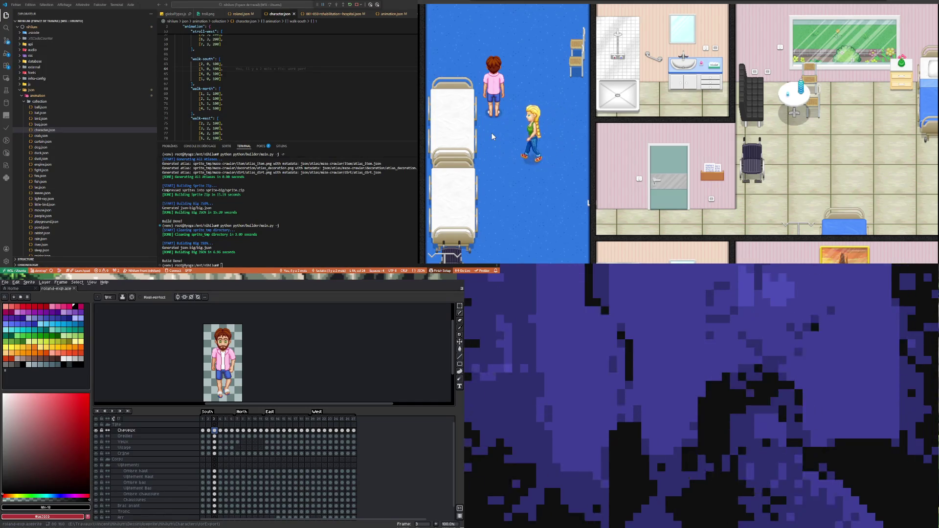
left_click(219, 94)
scroll(230, 98, "down", 3)
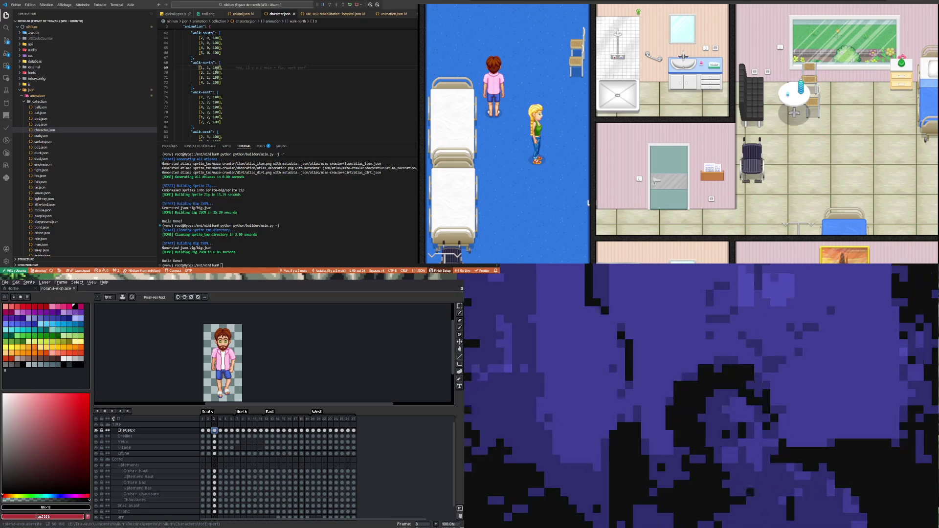
- Change the walk-north frame timings on lines 69–72 from 100 to 150
double_click(217, 68)
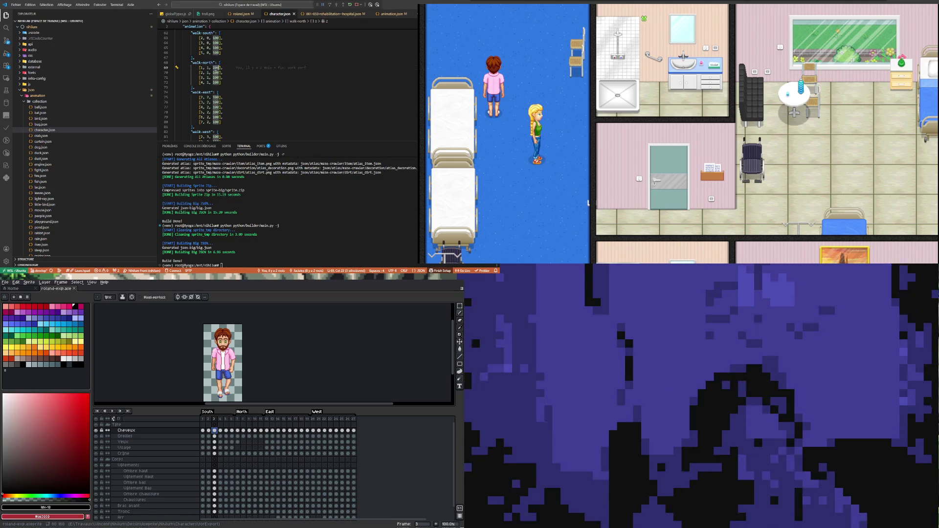
type("200")
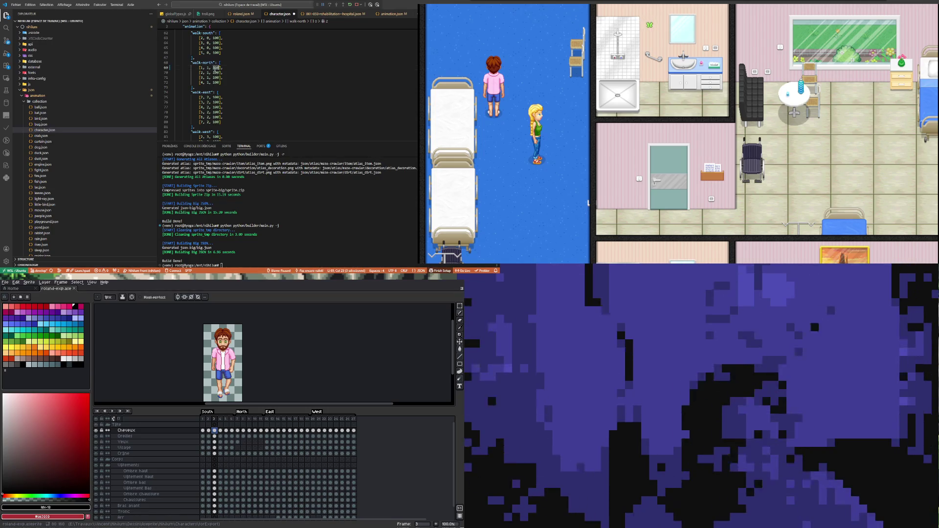
type("150")
key("Down")
key("Home")
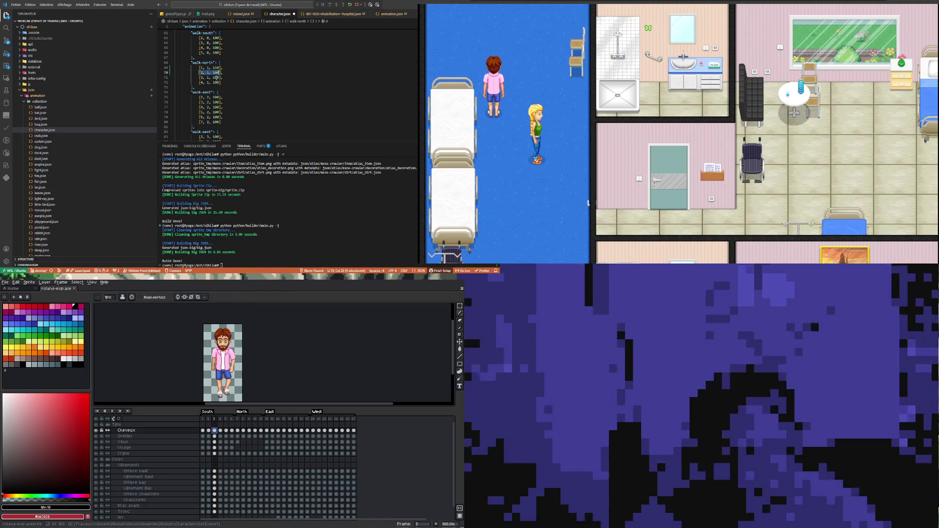
double_click(216, 72)
type("150")
double_click(216, 77)
type("150")
double_click(216, 82)
type("150")
- Change the walk-south frame timings on lines 63–66 from 100 to 150
scroll(214, 79, "up", 2)
double_click(215, 78)
type("150")
double_click(216, 74)
type("150")
double_click(215, 69)
type("150")
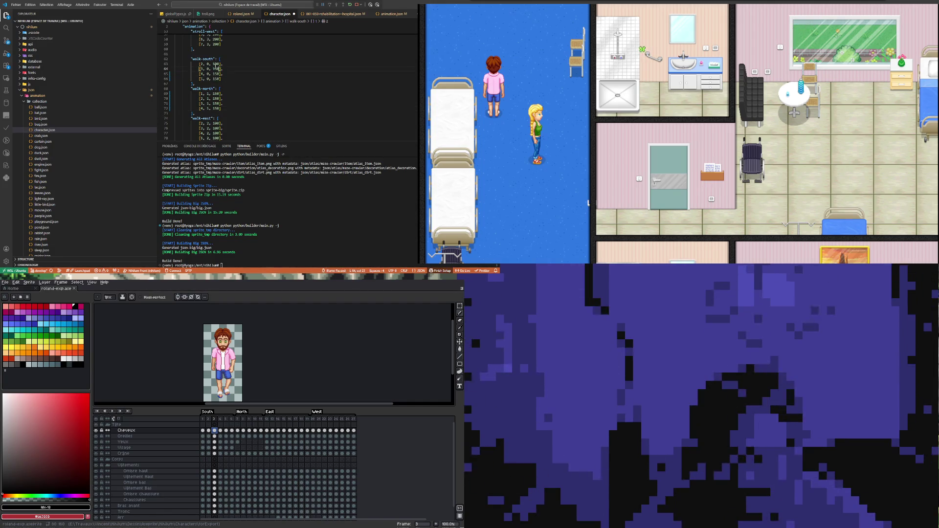
double_click(216, 64)
type("150")
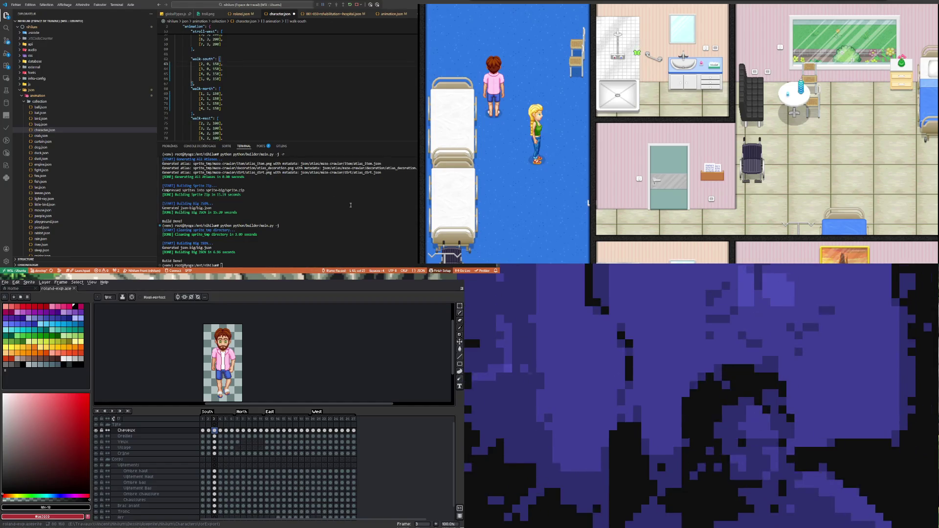
- Save character.json, rerun the build in the terminal, and start editing a walk-east timing
key("ctrl+s")
left_click(350, 205)
key("Up")
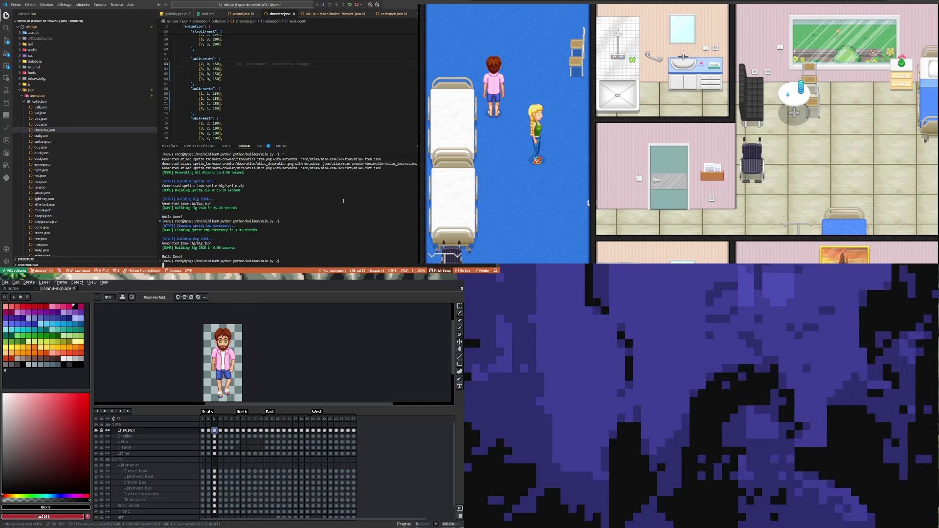
key("Return")
scroll(242, 102, "down", 2)
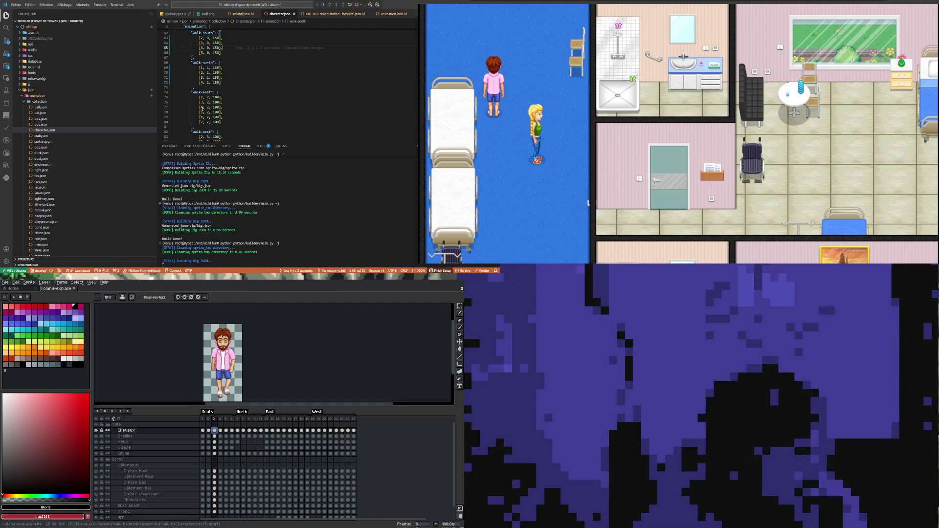
double_click(200, 102)
type("3")
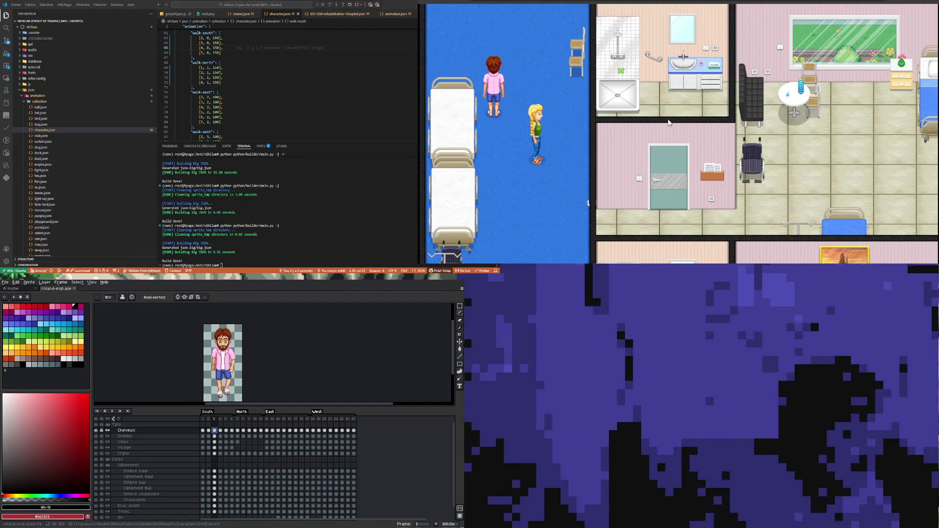
- Reload the game with F5 and start it from the NIHILUM title screen
key("F5")
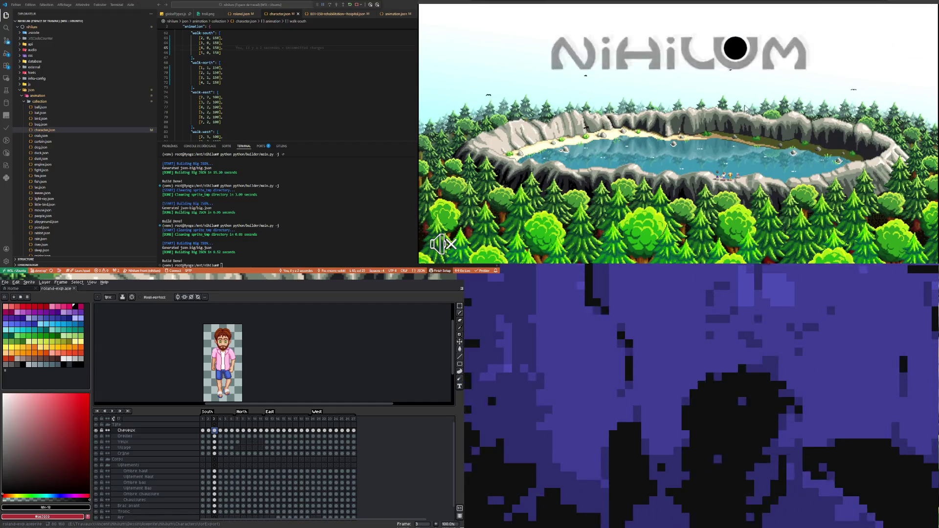
left_click(737, 50)
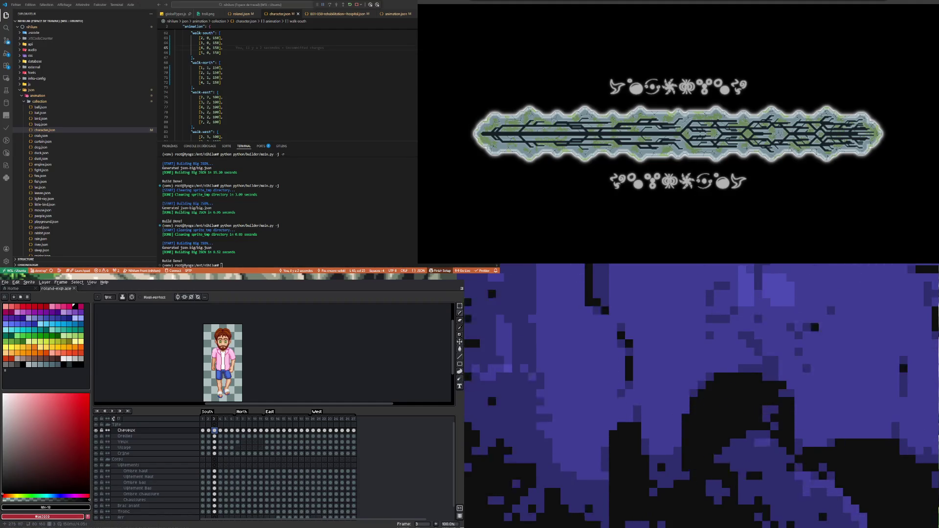
left_click(249, 77)
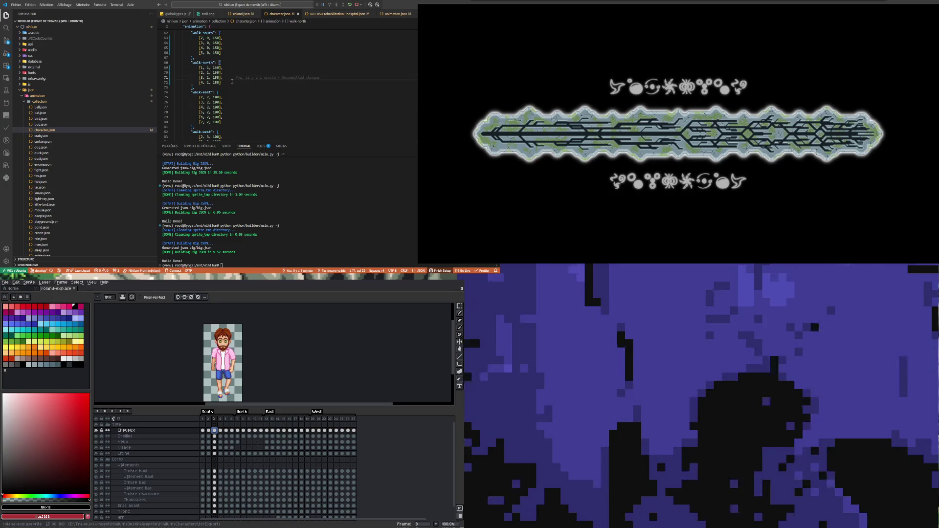
left_click(217, 112)
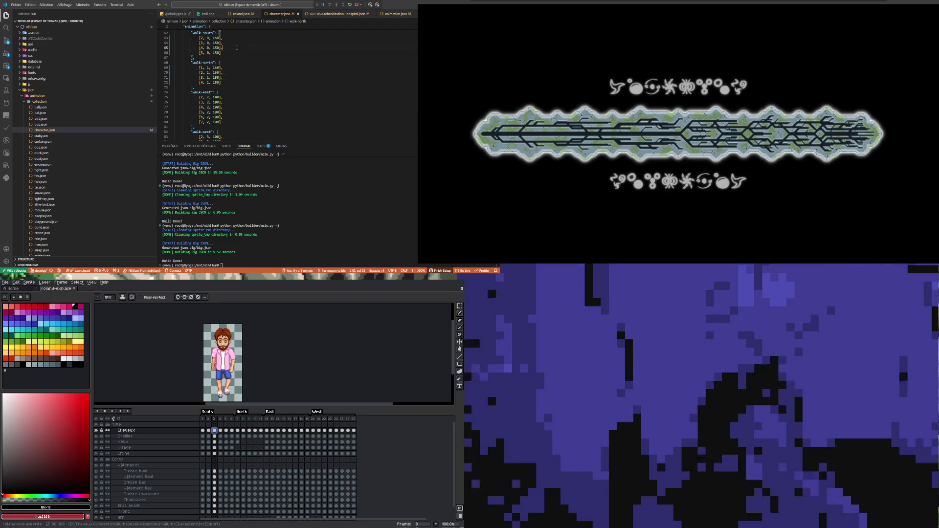
scroll(241, 102, "up", 2)
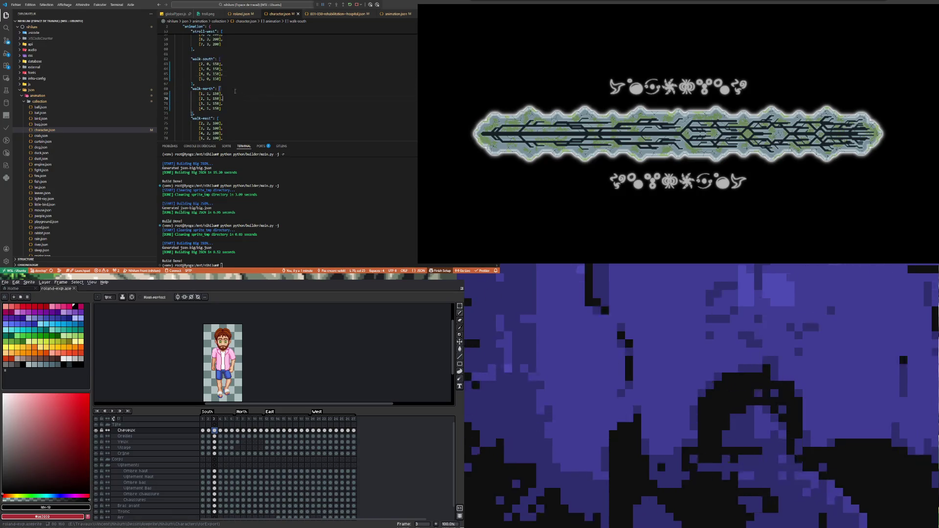
scroll(238, 71, "up", 4)
scroll(228, 97, "up", 5)
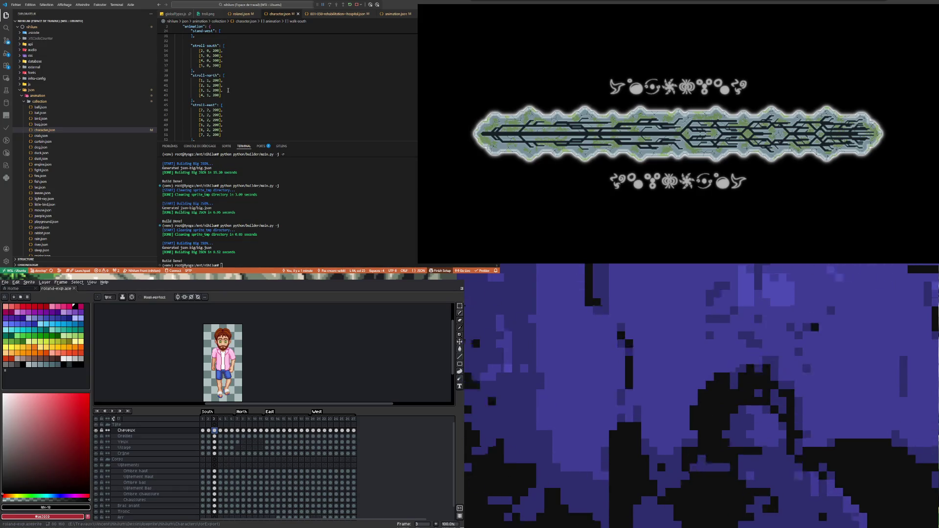
scroll(228, 90, "down", 2)
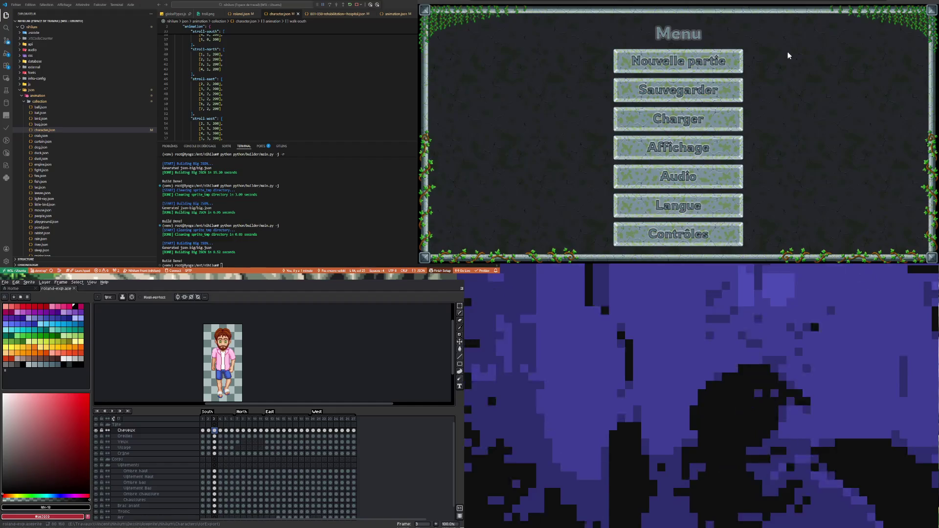
- Close the Nihilum game menu with Escape to resume the hospital scene
key("Escape")
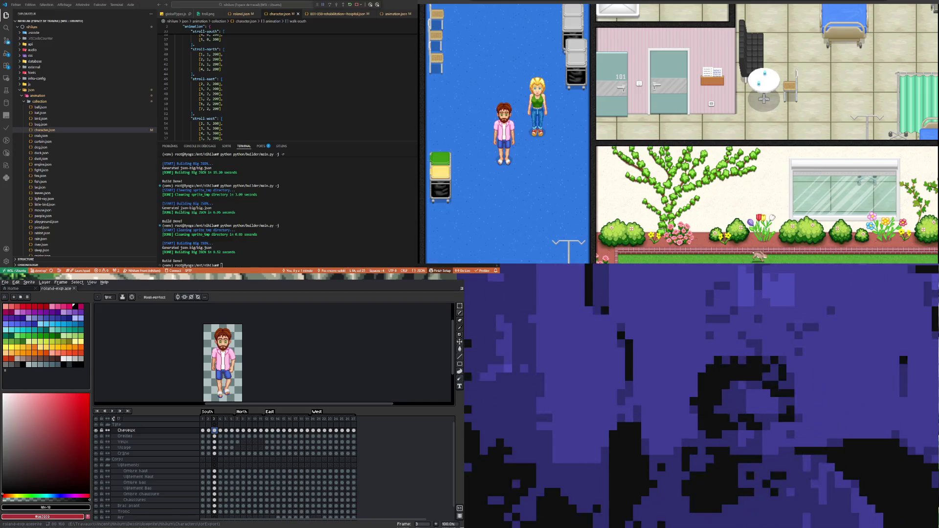
- Change the stroll-north (lines 40–43) and stroll-south frame timings from 200 to 300
double_click(216, 55)
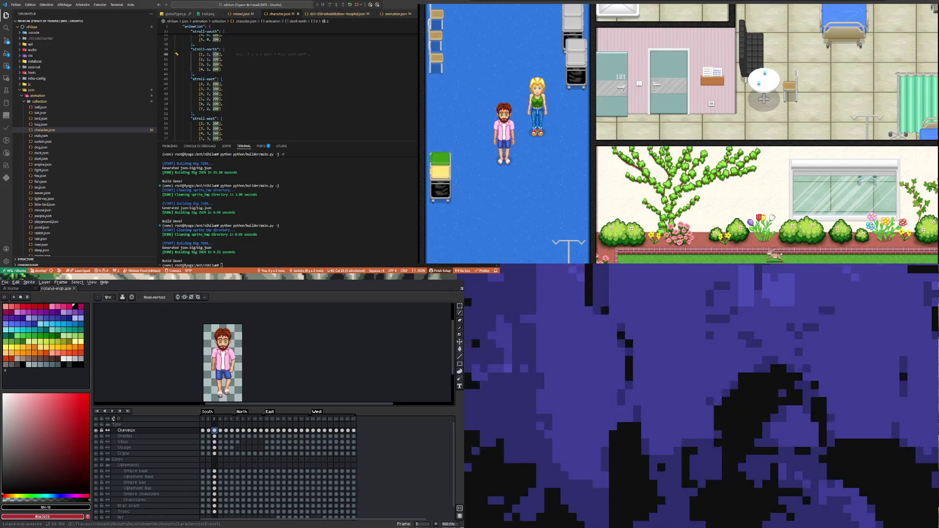
key("BackSpace")
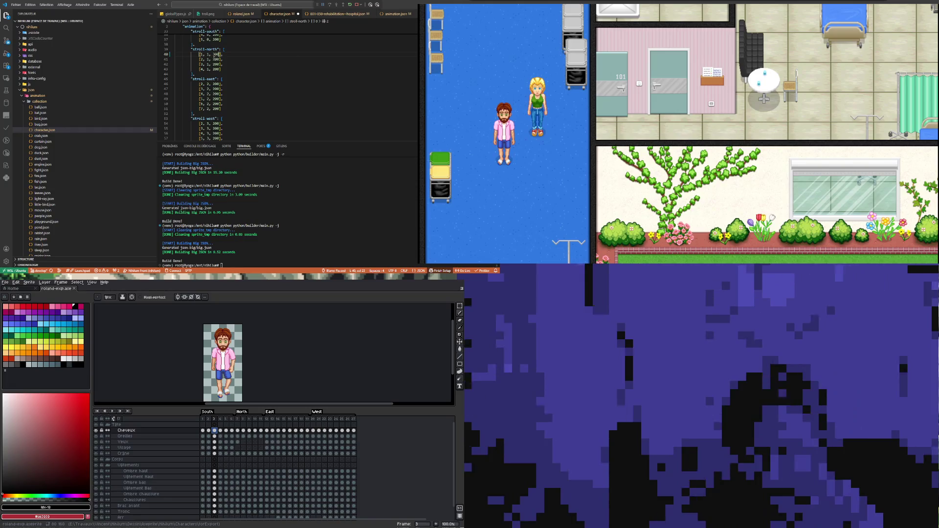
type("0")
double_click(216, 59)
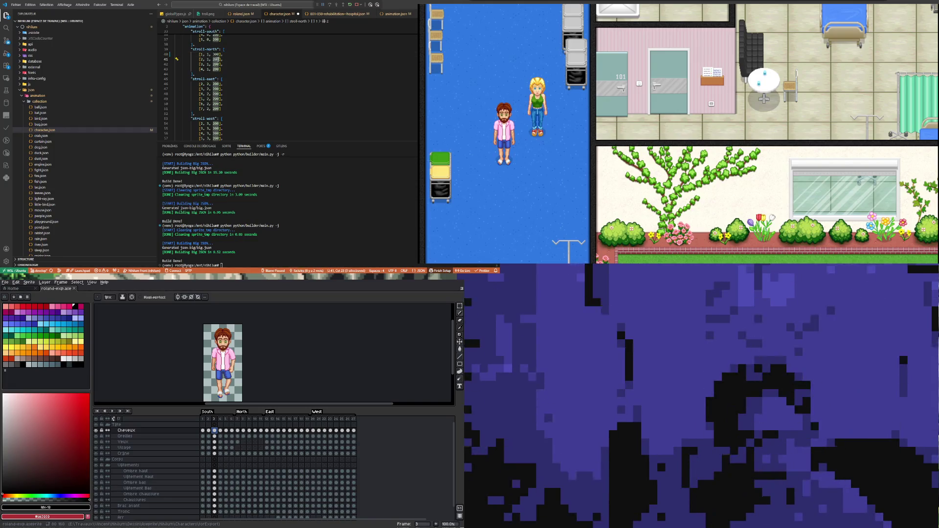
type("3")
double_click(216, 64)
type("300")
scroll(217, 69, "up", 3)
double_click(218, 120)
type("300")
double_click(216, 92)
type("300300")
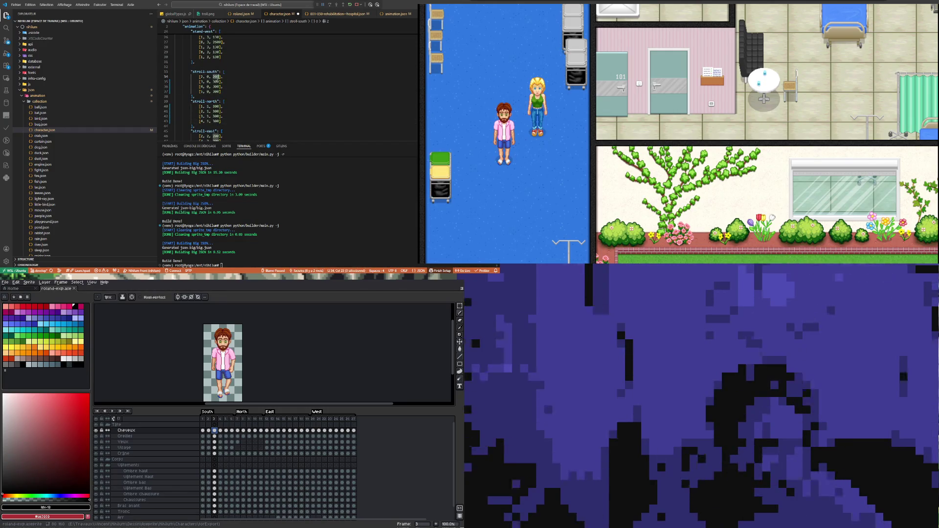
type("300")
scroll(273, 87, "up", 3)
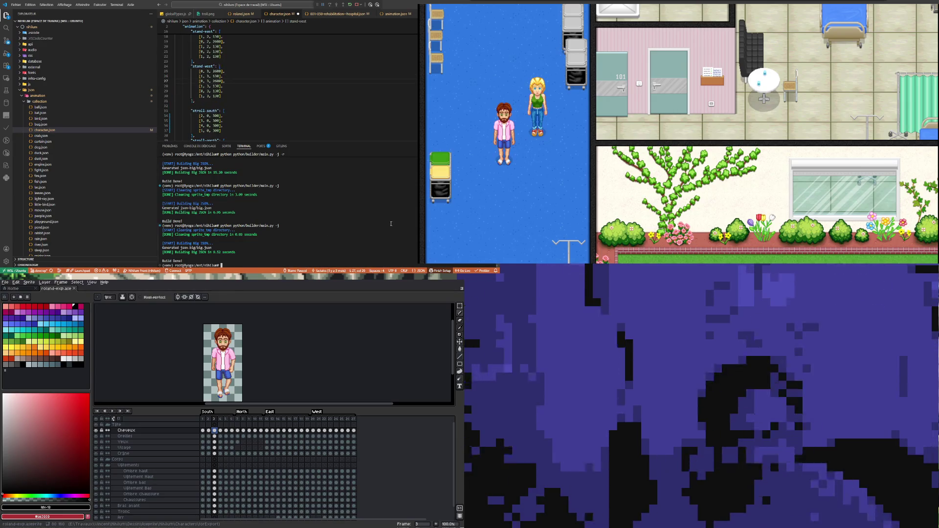
- Save character.json and rerun the build command in the terminal
key("ctrl+s")
left_click(383, 210)
key("Up")
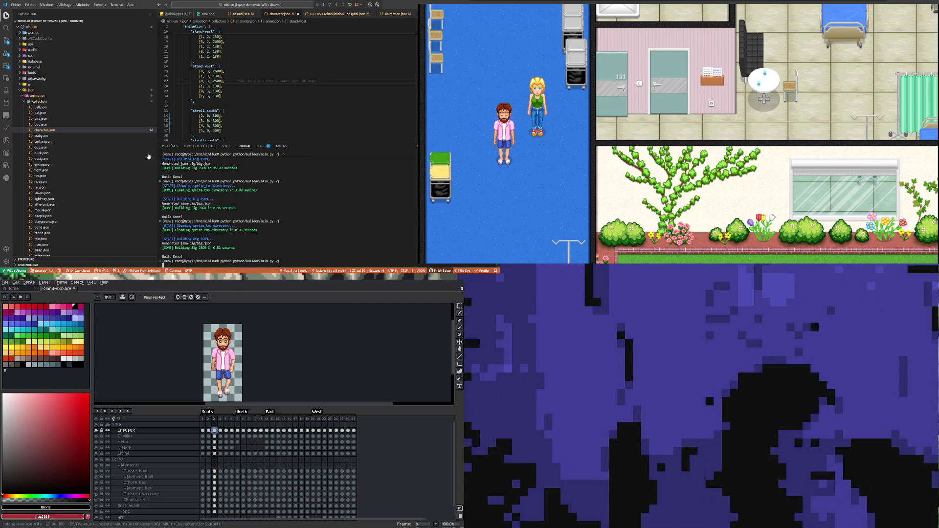
key("Return")
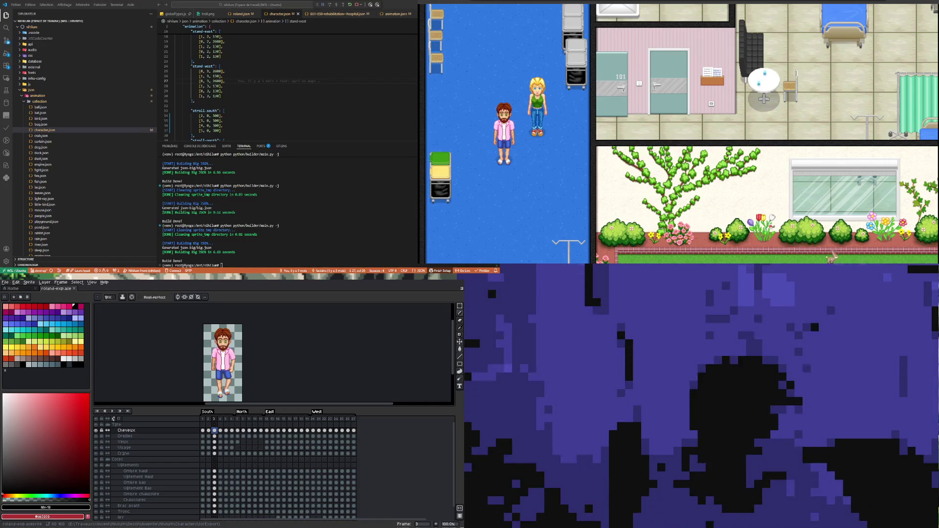
left_click(6, 40)
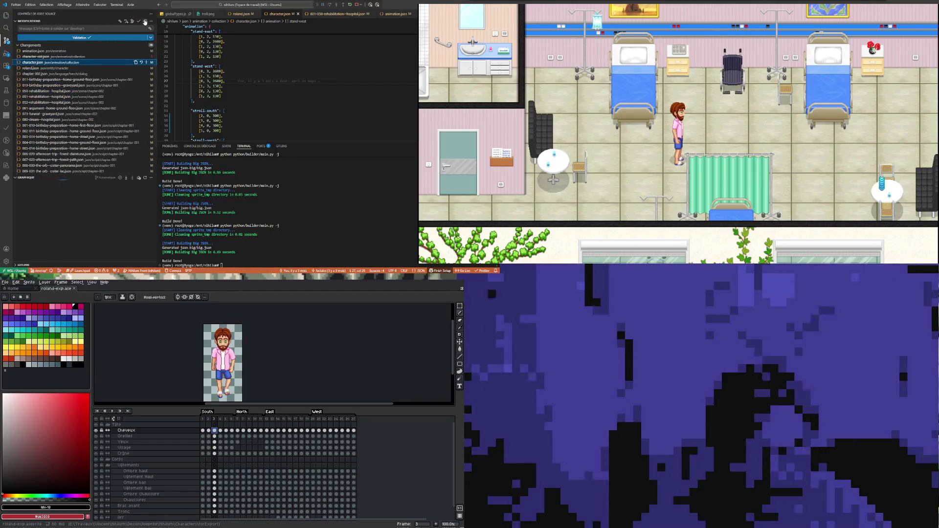
- Write the commit message 'feat: work on characters' and open the 050-rehabilitation--hospital.json diff
scroll(91, 114, "down", 3)
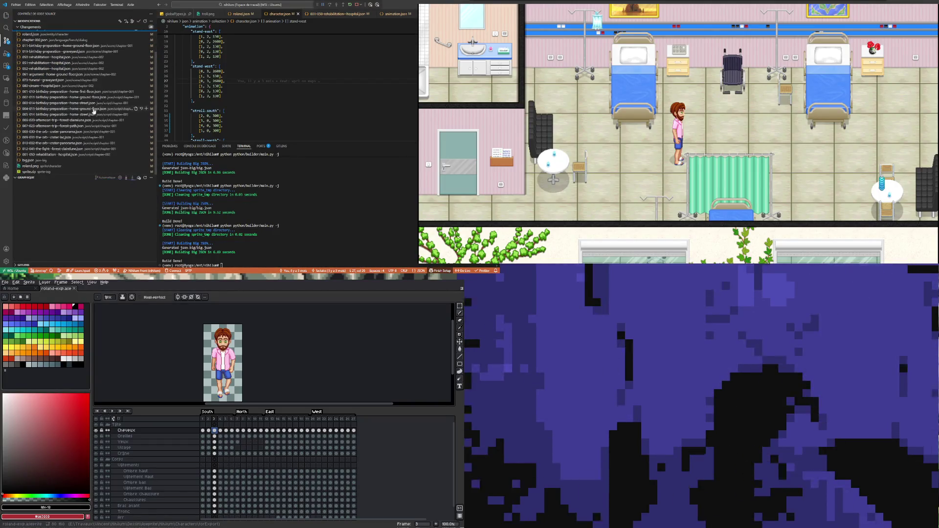
scroll(84, 120, "up", 3)
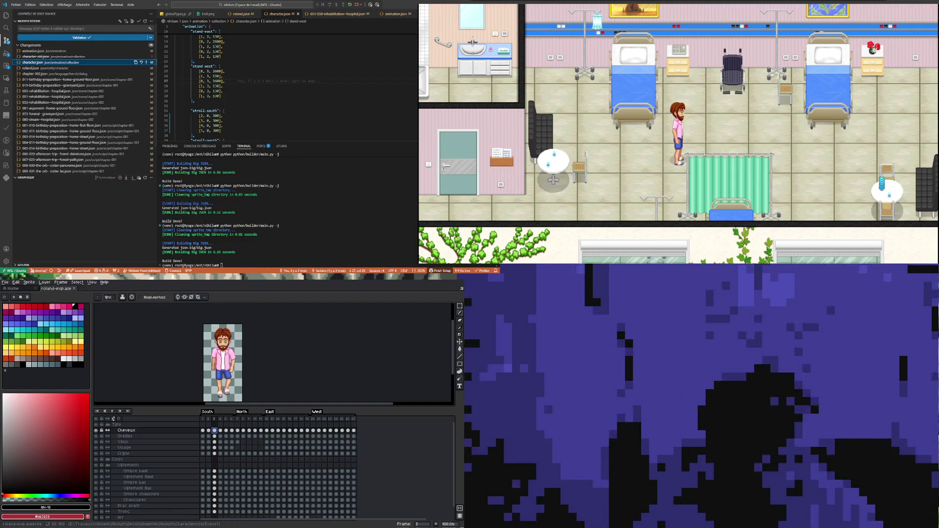
left_click(18, 178)
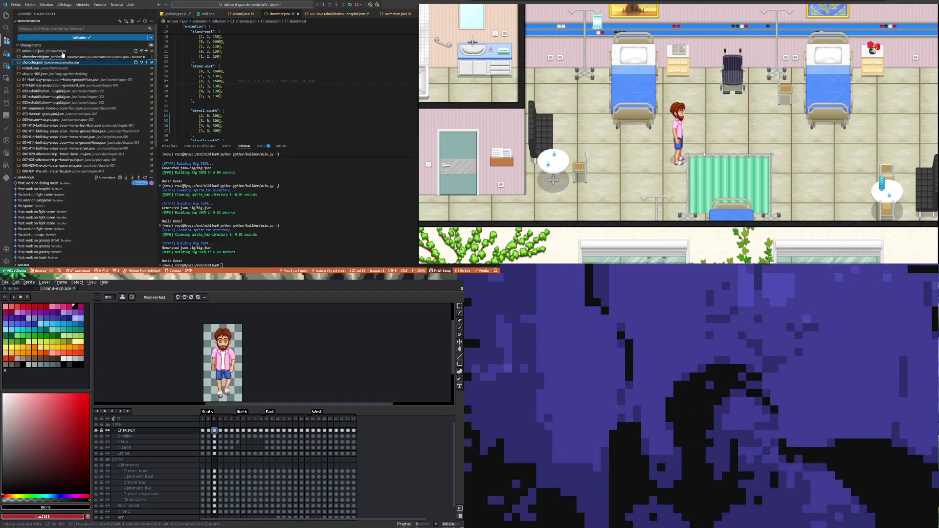
left_click(38, 28)
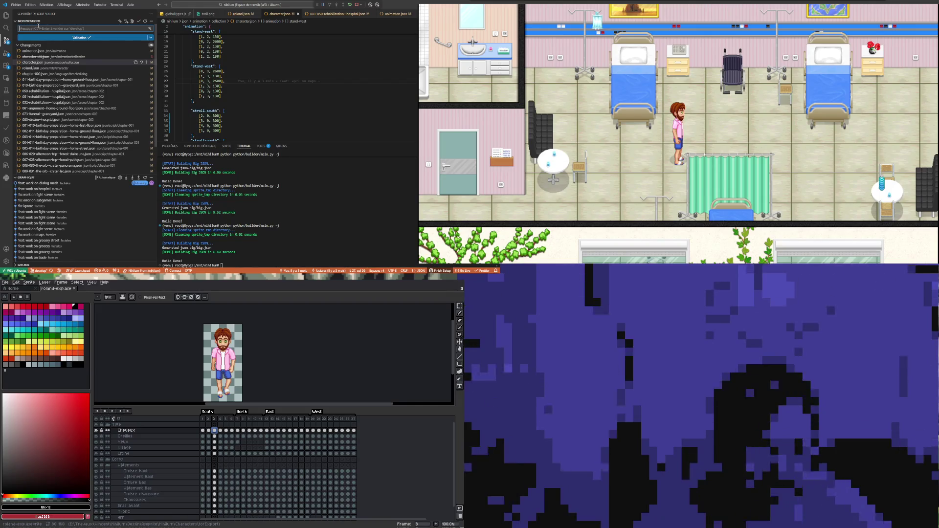
type("feat: w")
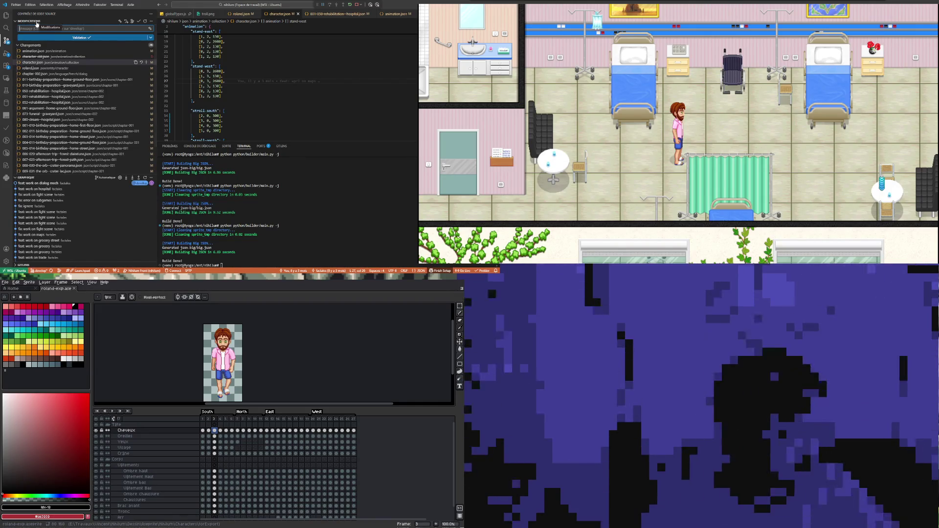
type("o")
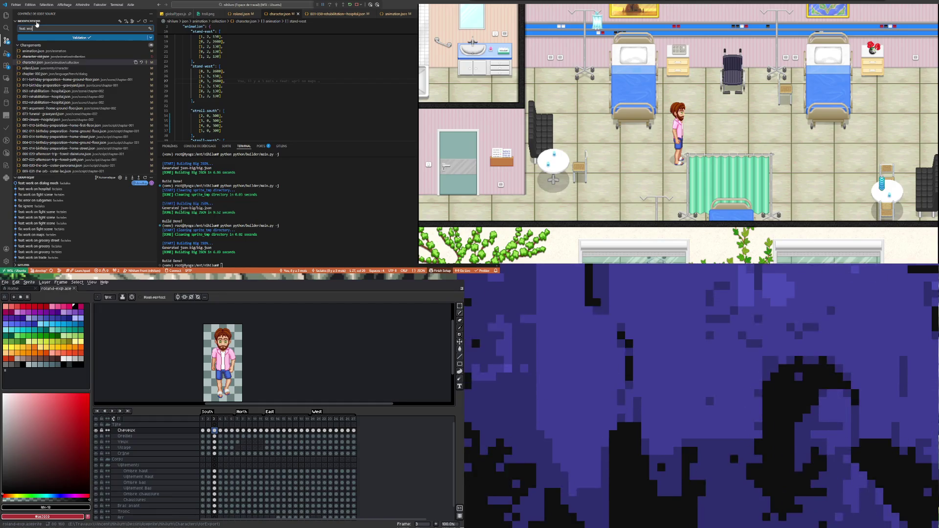
type("rk on charas")
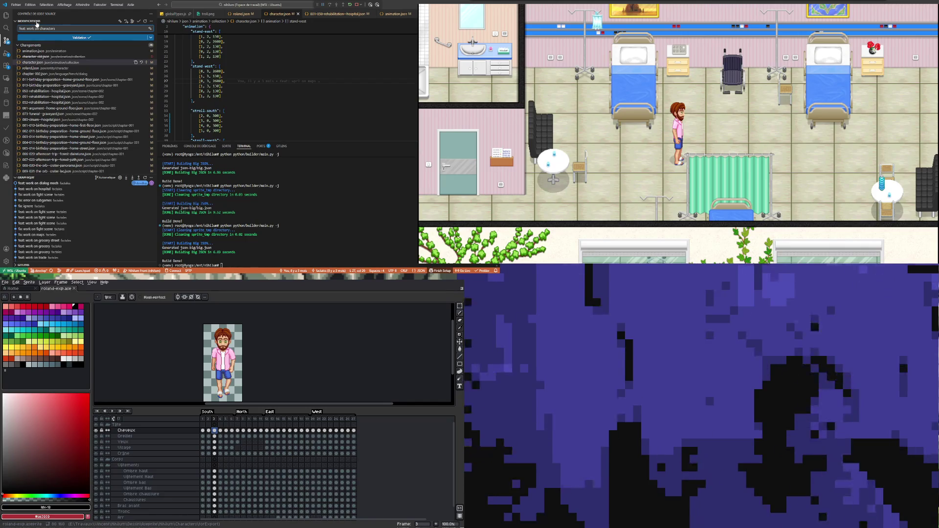
left_click(40, 91)
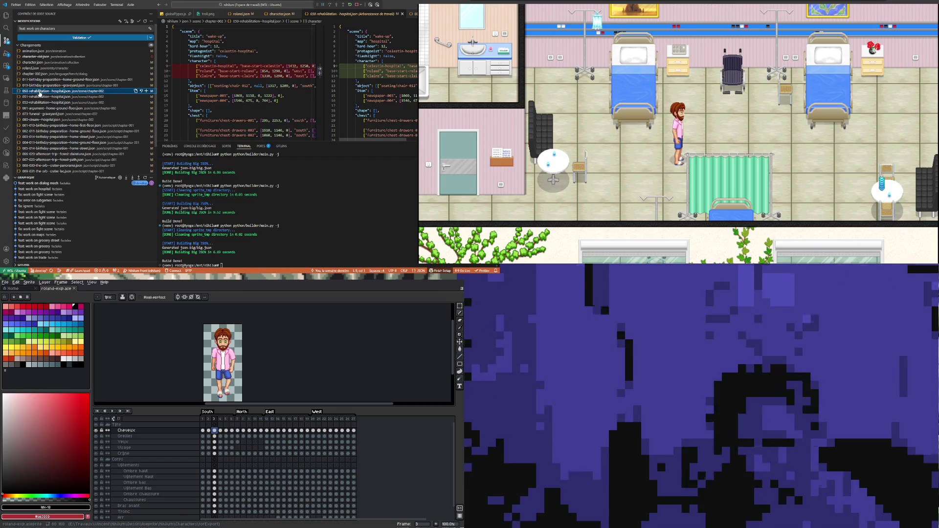
- Review the hospital diff and extend the commit message to 'feat: work on characters & reorg'
left_click(64, 27)
type("&")
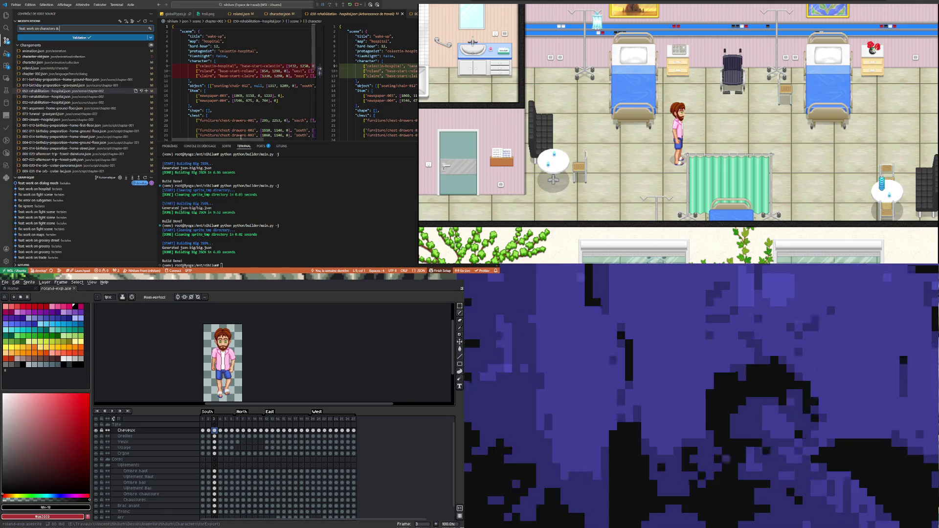
left_click_drag(241, 141, 294, 143)
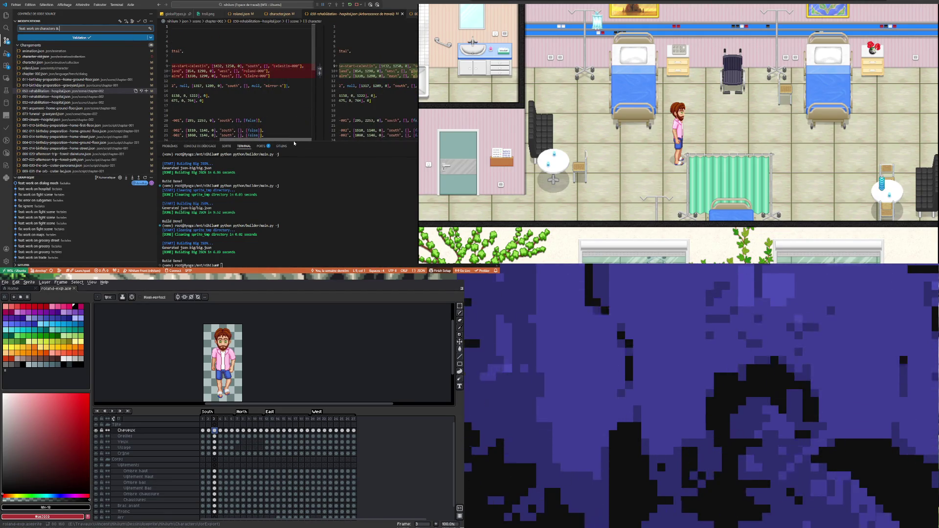
left_click_drag(294, 143, 237, 142)
left_click(72, 28)
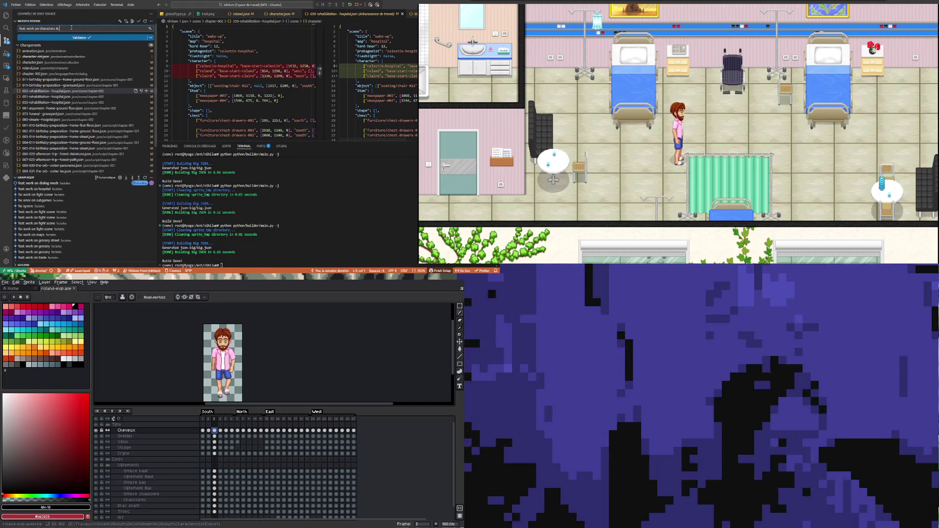
left_click_drag(252, 142, 304, 142)
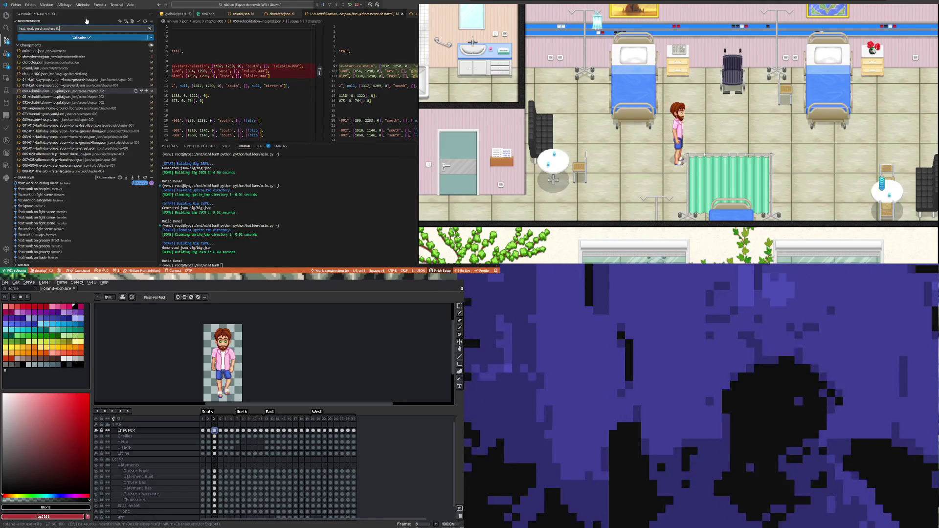
type("rorg dialog")
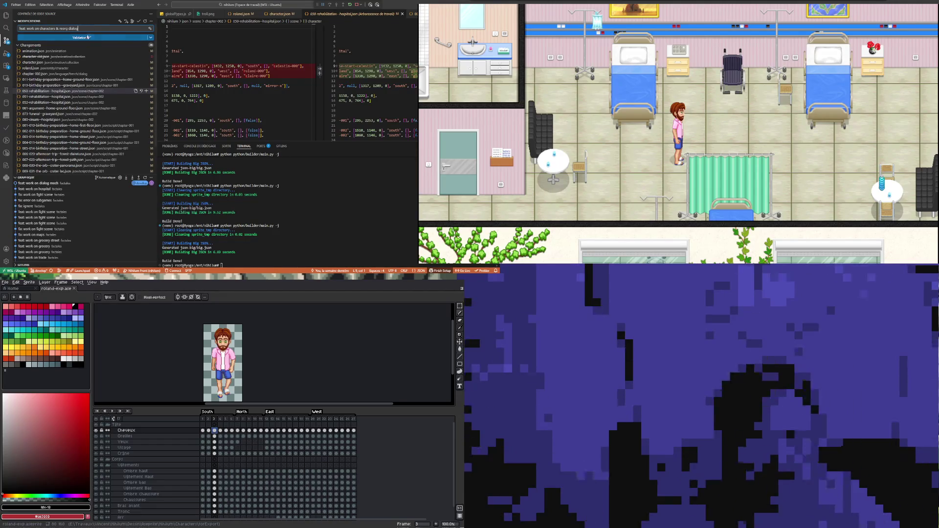
left_click(79, 39)
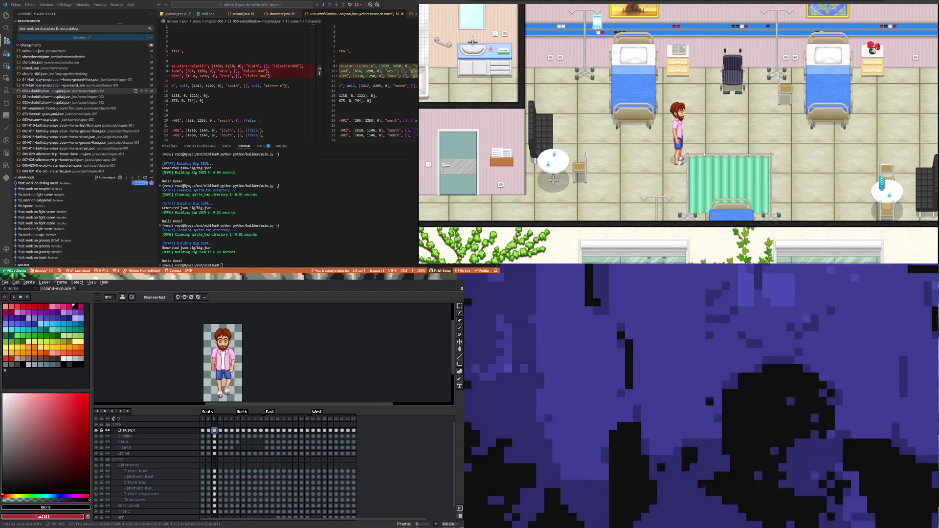
- Commit the changes, sync them with the remote, and show the Explorer file tree
key("ctrl+Return")
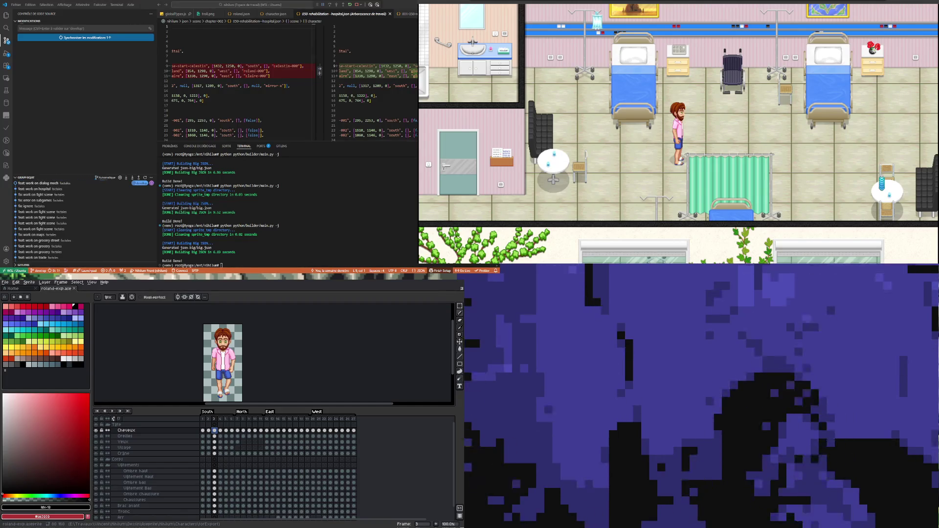
left_click(59, 37)
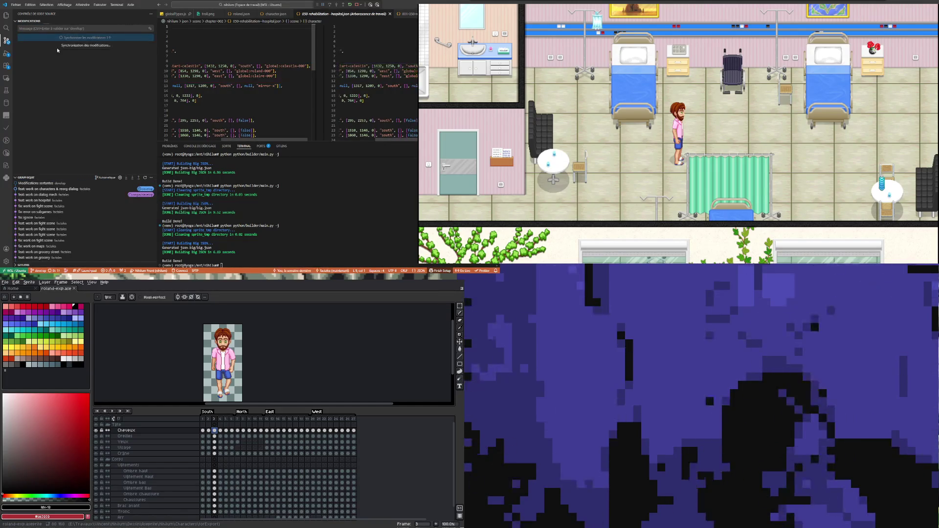
key("ctrl+shift+e")
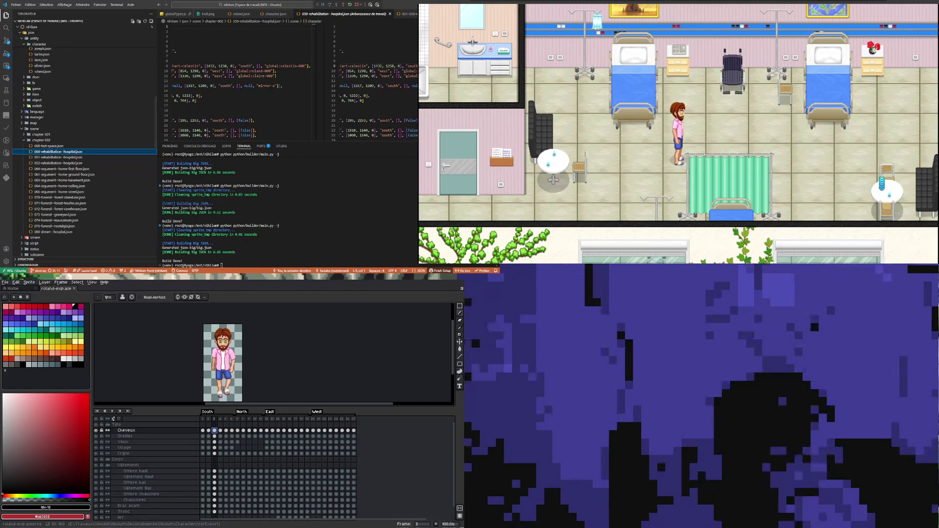
left_click(740, 116)
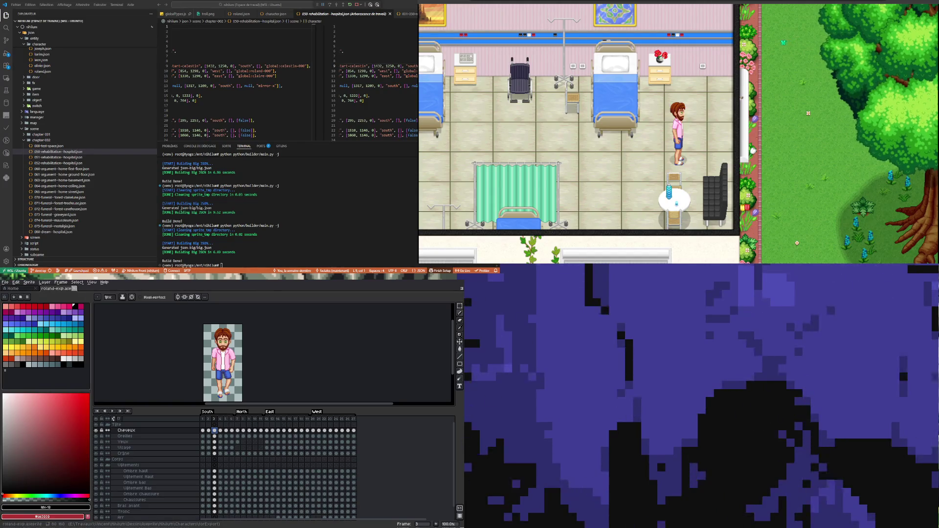
- Close roland-exp.ase and start browsing for a sprite from the Travaux folder
left_click(74, 289)
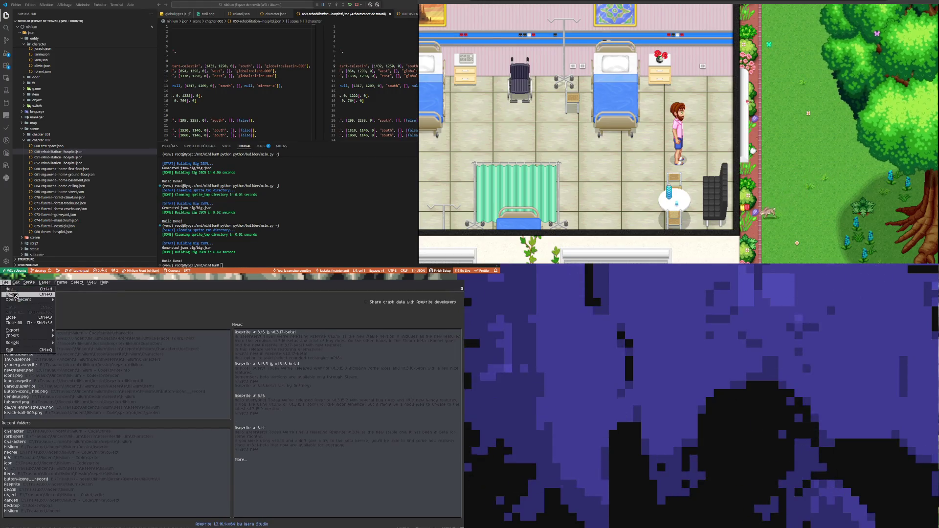
left_click(27, 304)
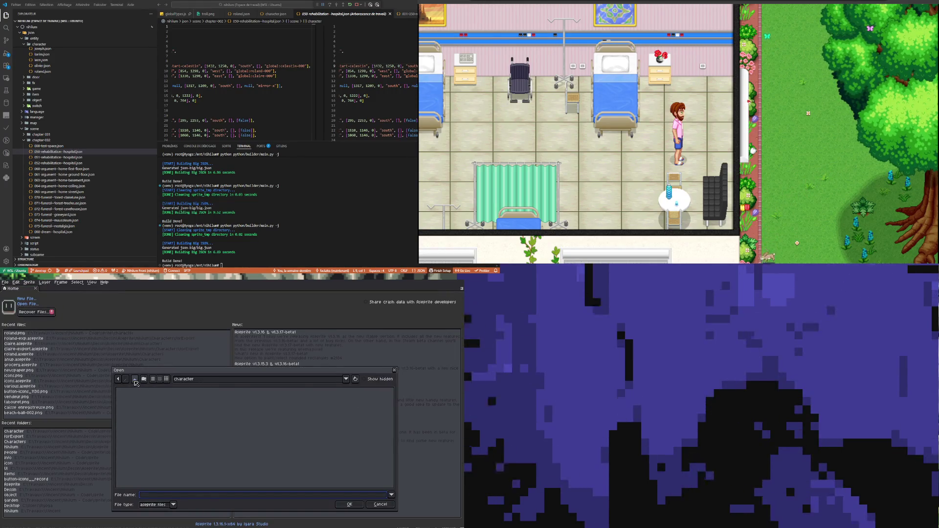
left_click(135, 381)
double_click(141, 405)
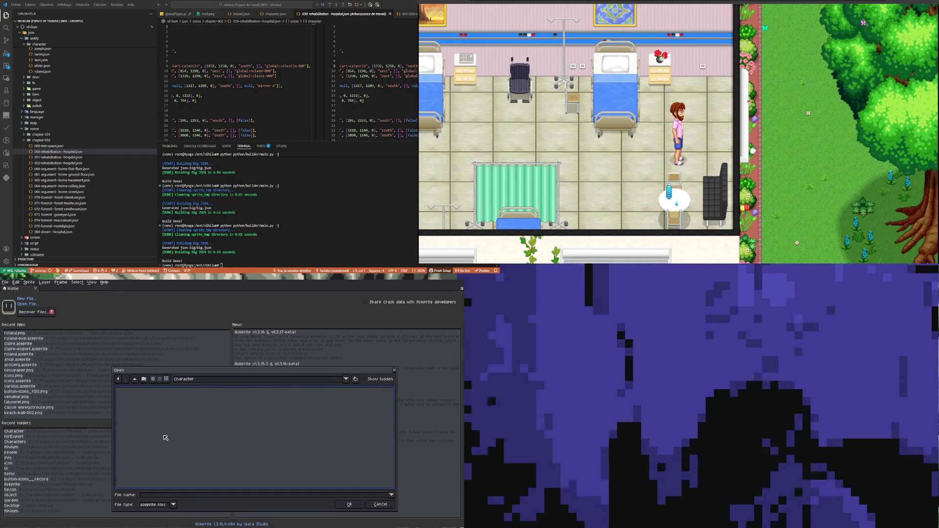
left_click(205, 381)
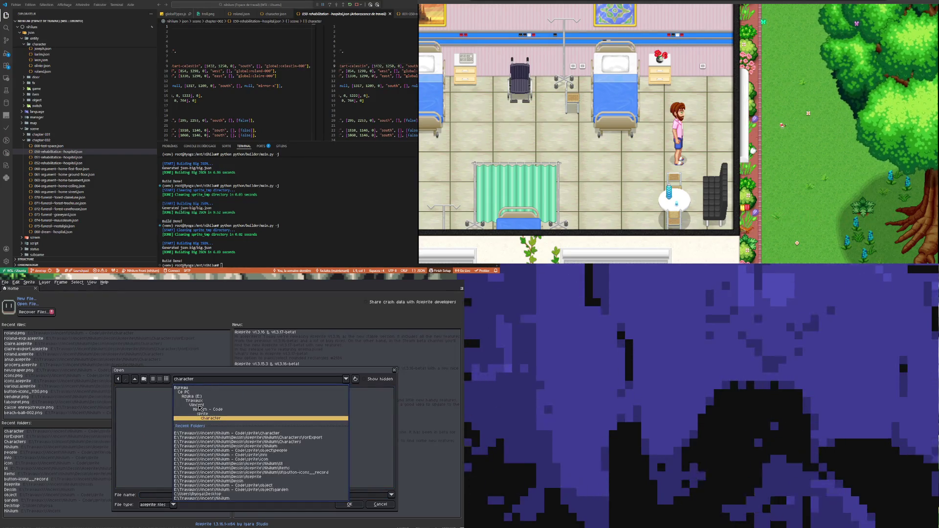
left_click(195, 401)
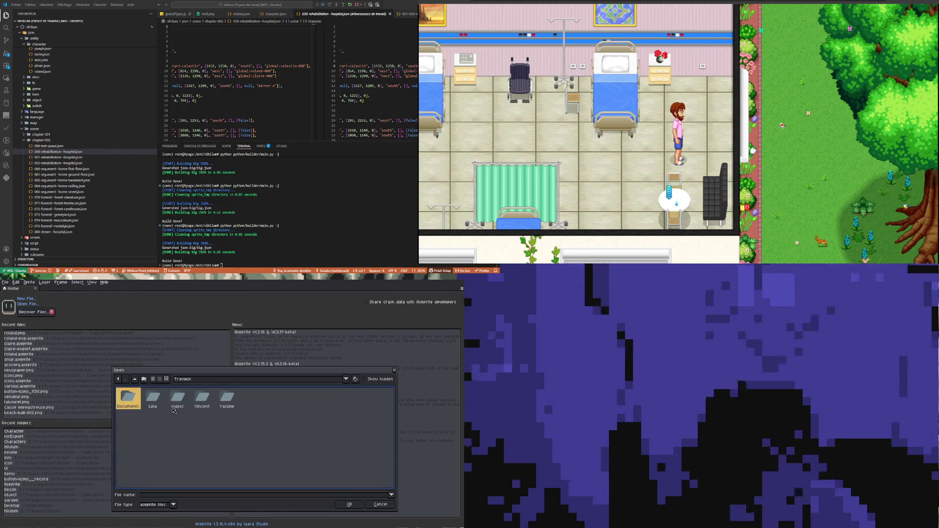
- Open claire.aseprite from Vincent/Nihilum/Dessin/Aseprite/Nihilum/Characters
double_click(200, 399)
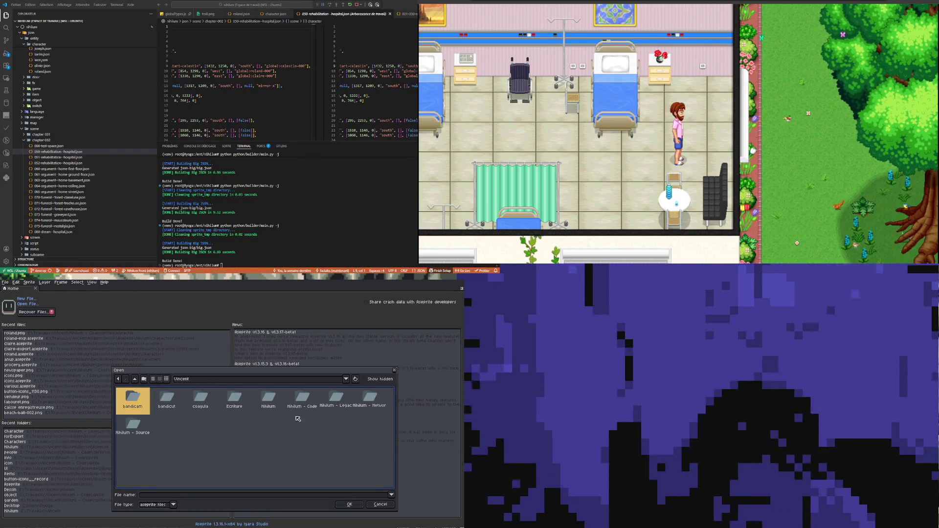
double_click(269, 398)
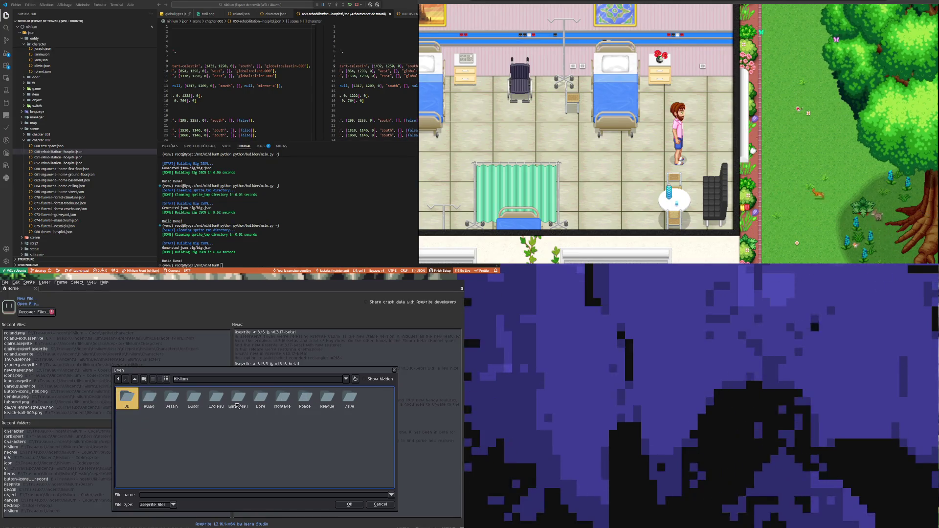
double_click(171, 398)
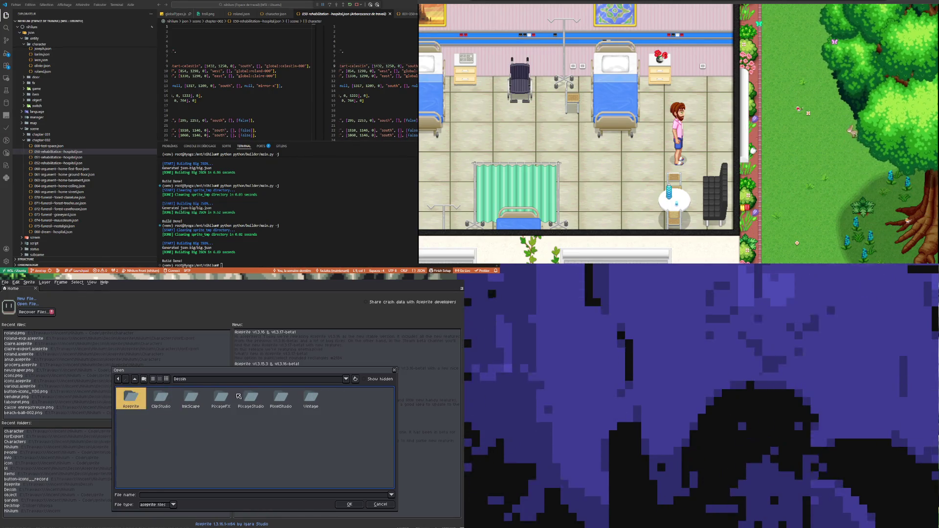
double_click(136, 401)
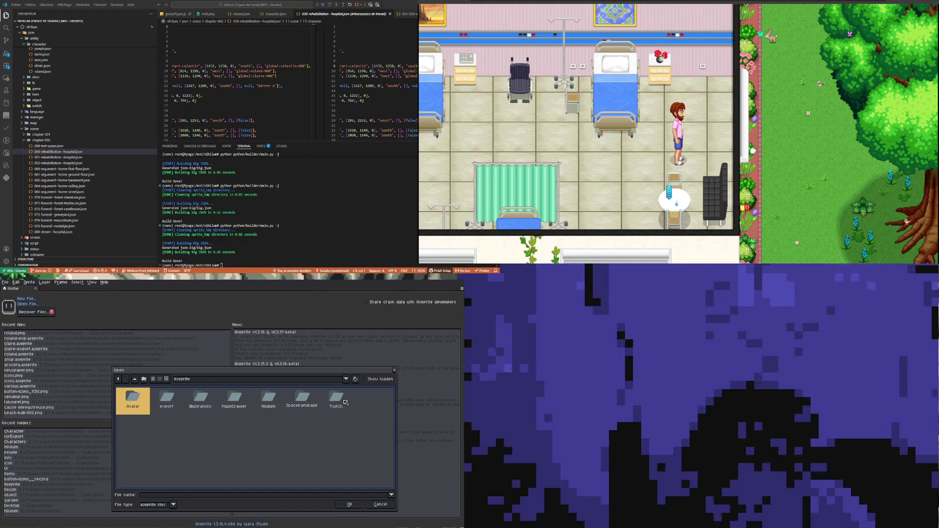
double_click(268, 398)
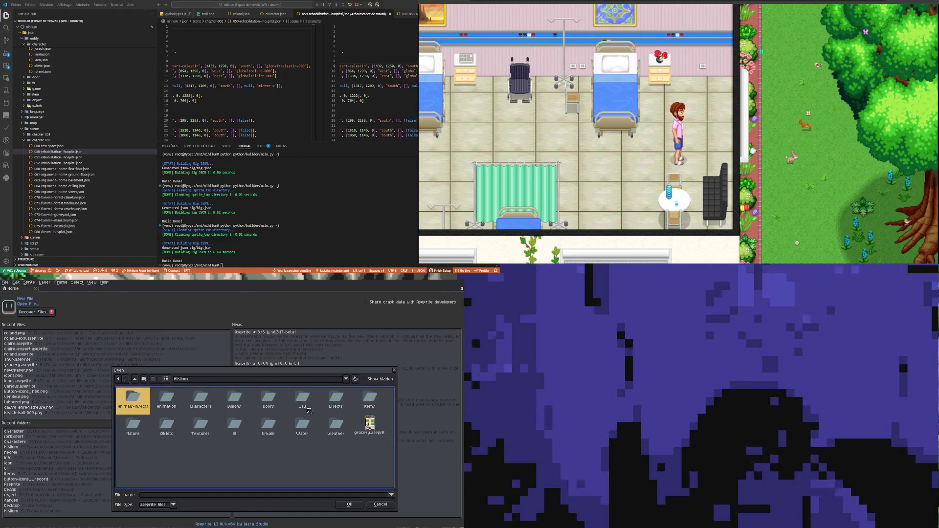
left_click(202, 425)
left_click(139, 427)
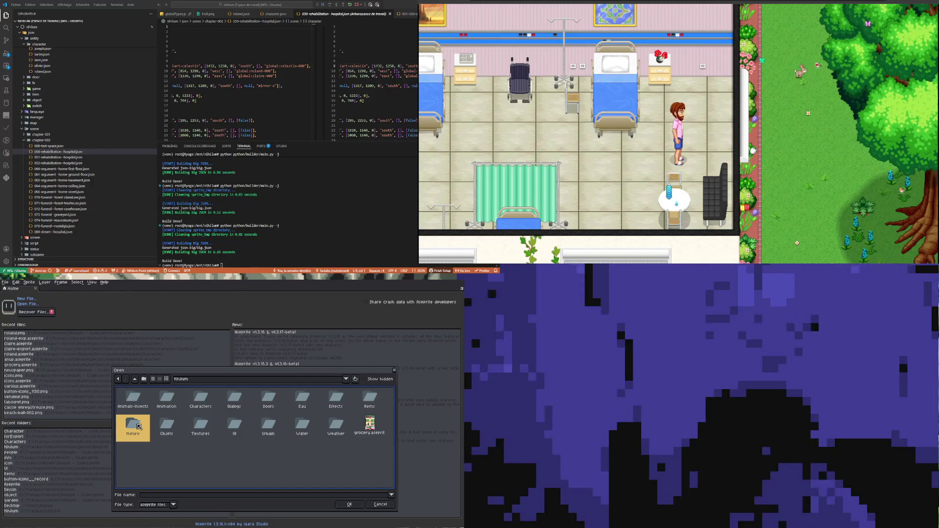
left_click(241, 405)
double_click(200, 399)
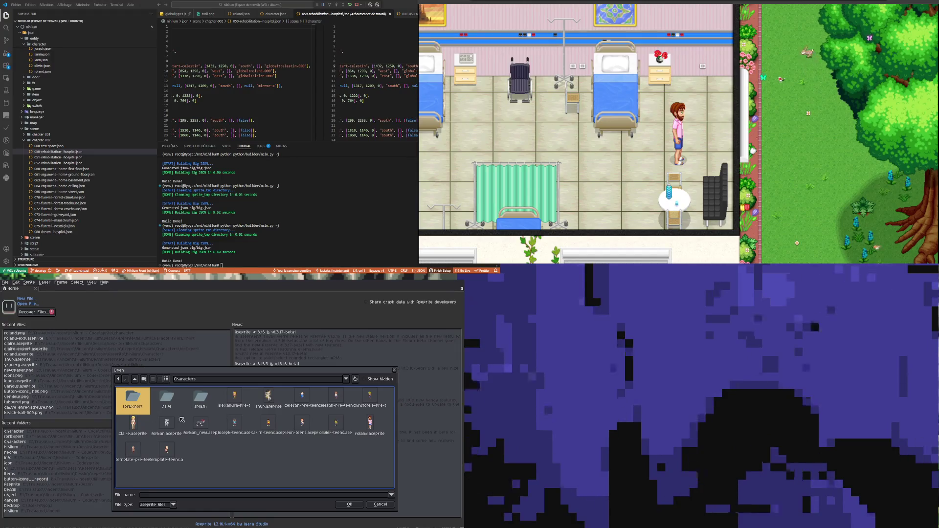
double_click(134, 427)
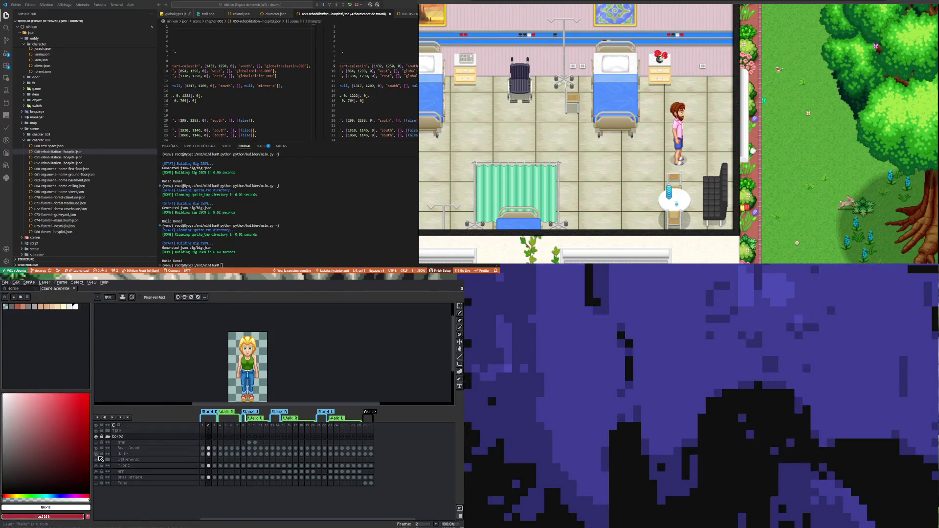
- Hide the Vêtements layer and sample light grey #aca5a5 from the sprite at frame 23
left_click(97, 460)
left_click(331, 454)
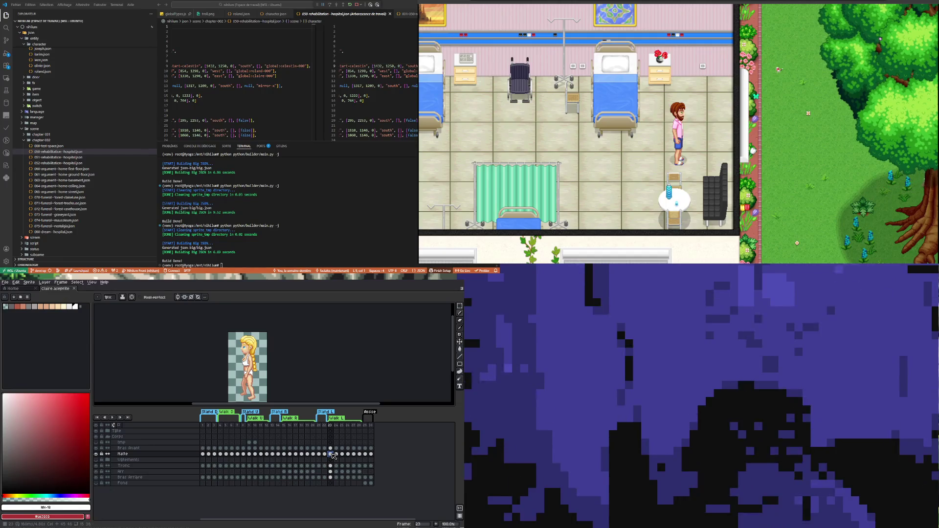
scroll(236, 382, "up", 3)
scroll(236, 382, "down", 3)
scroll(236, 382, "up", 2)
scroll(210, 381, "up", 1)
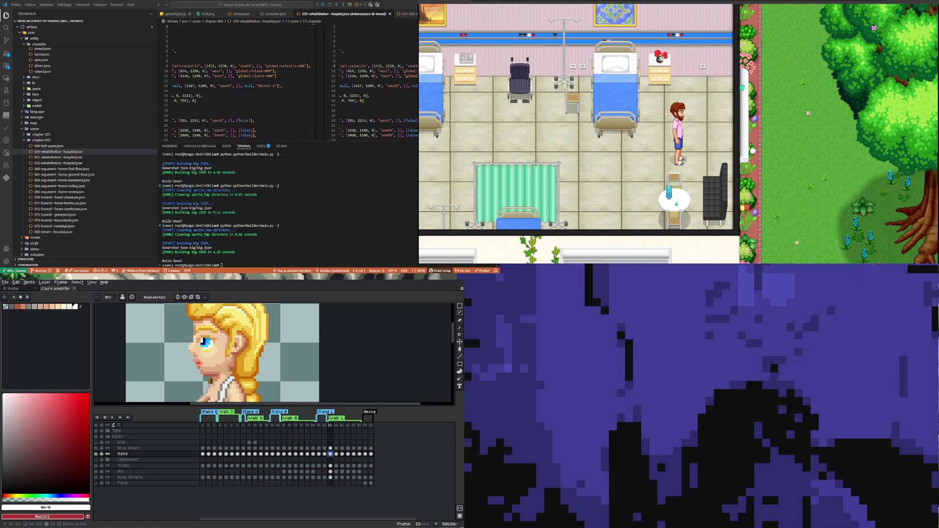
scroll(198, 374, "up", 1)
scroll(195, 389, "up", 1)
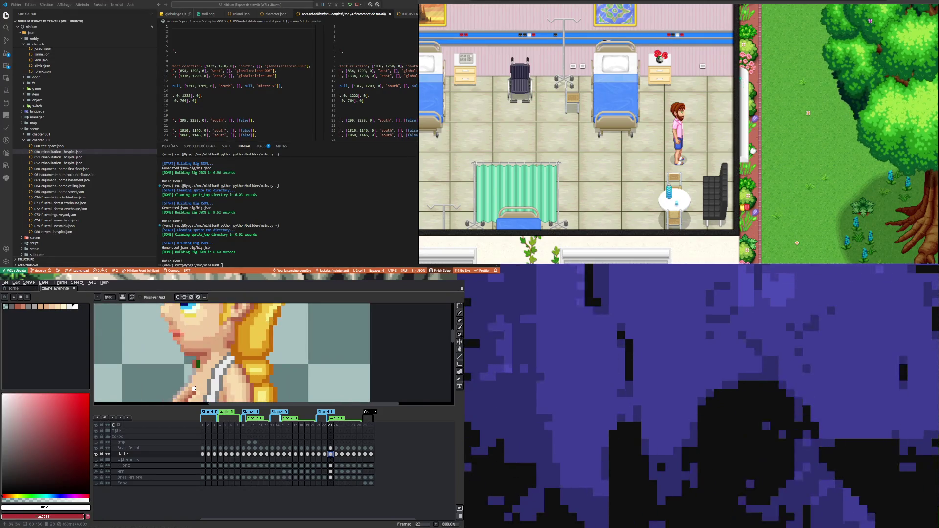
scroll(194, 380, "up", 3)
key("i")
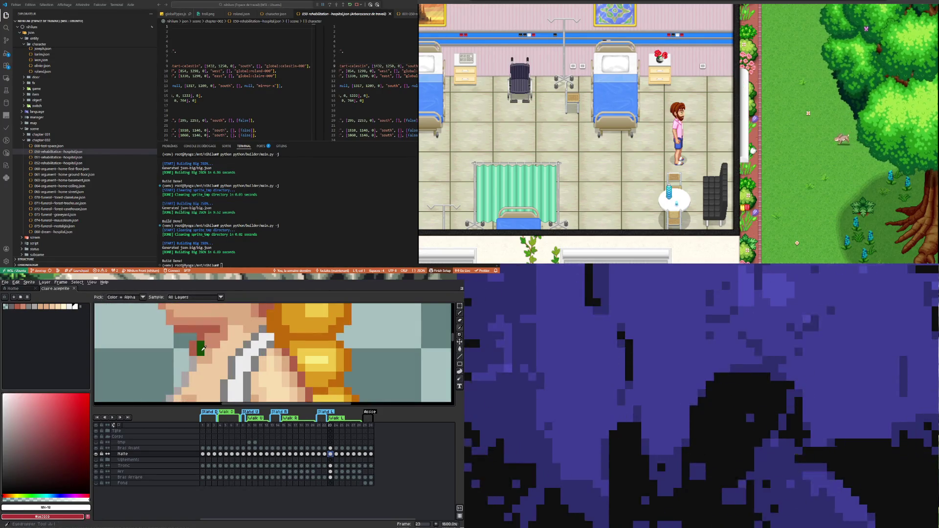
left_click(200, 363)
key("b")
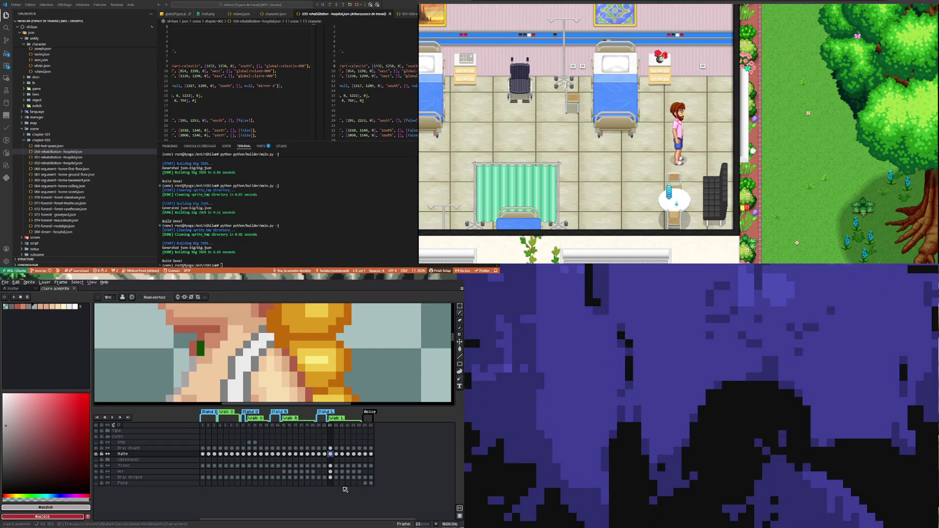
- Toggle visibility of Tronc, Bras Avant, Corps and Tête to inspect each part
left_click(331, 467)
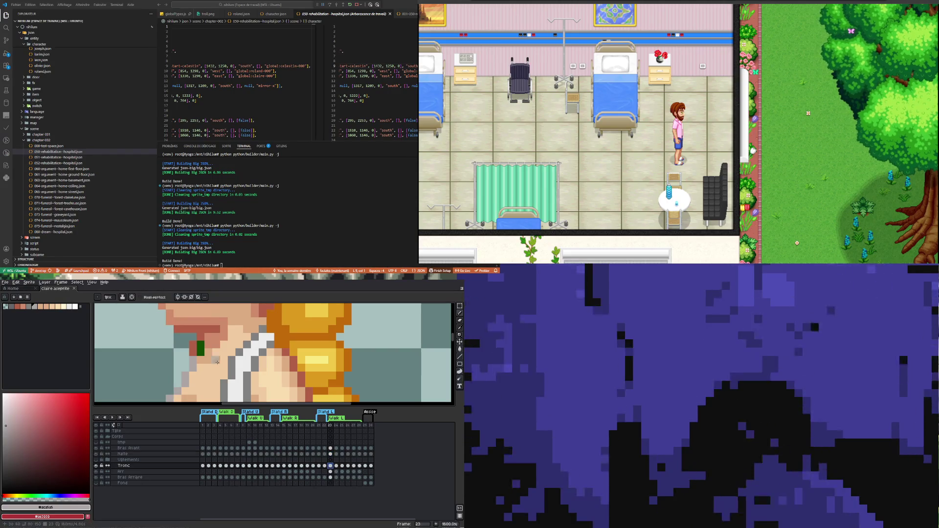
left_click(97, 466)
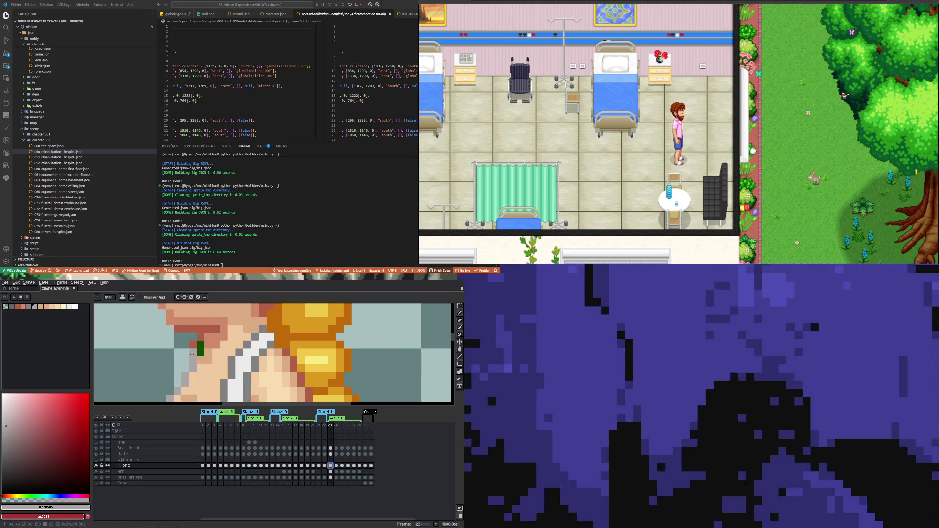
left_click(97, 466)
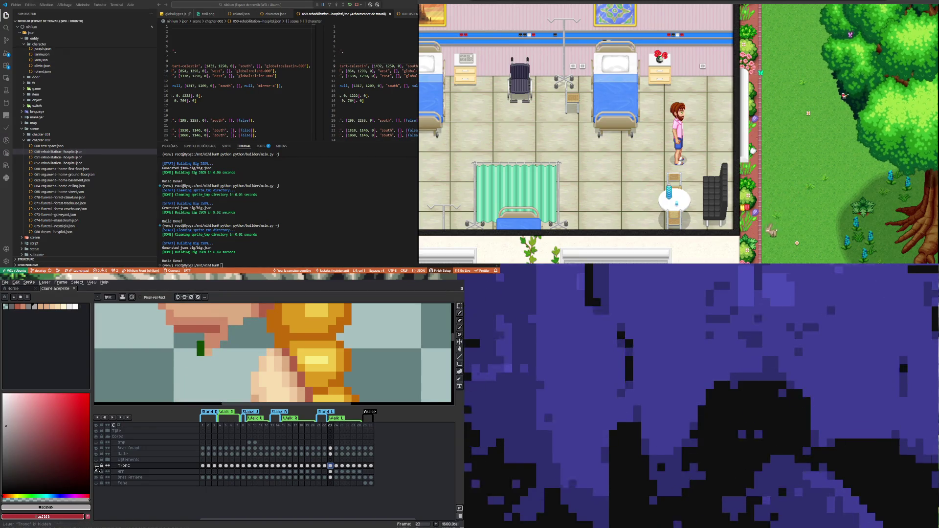
left_click(96, 466)
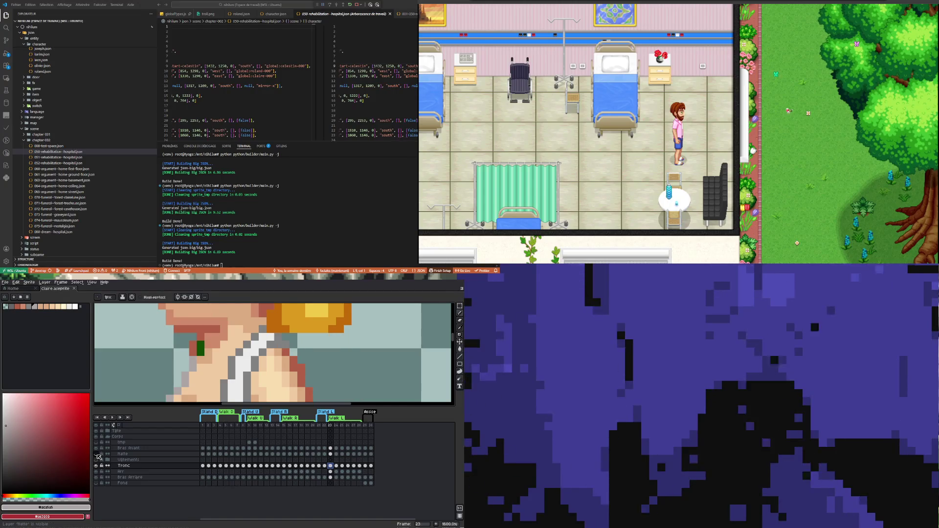
left_click(98, 449)
left_click(98, 448)
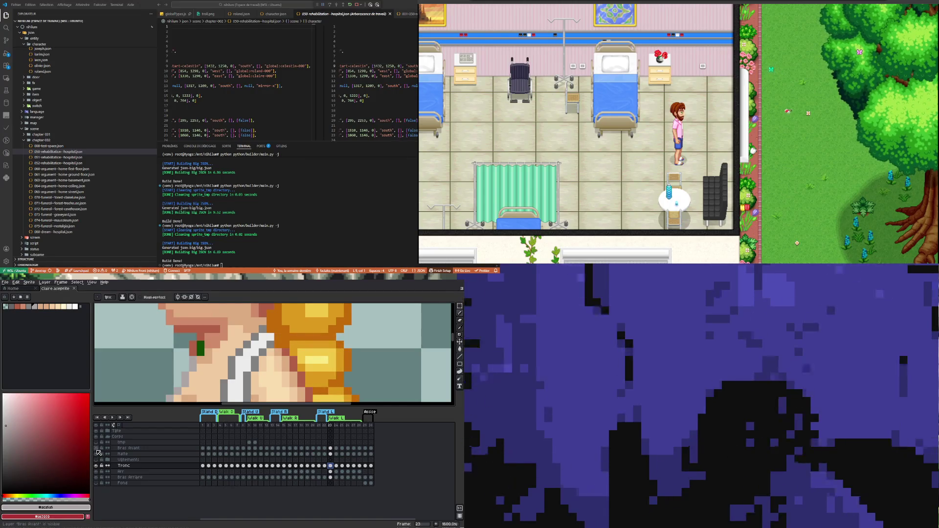
left_click(97, 437)
left_click(97, 438)
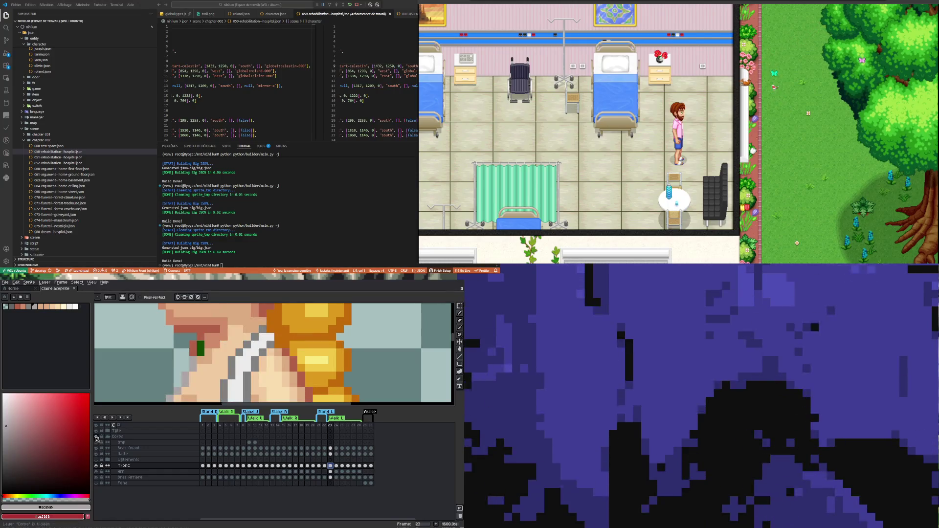
left_click(97, 431)
left_click(97, 430)
left_click(97, 431)
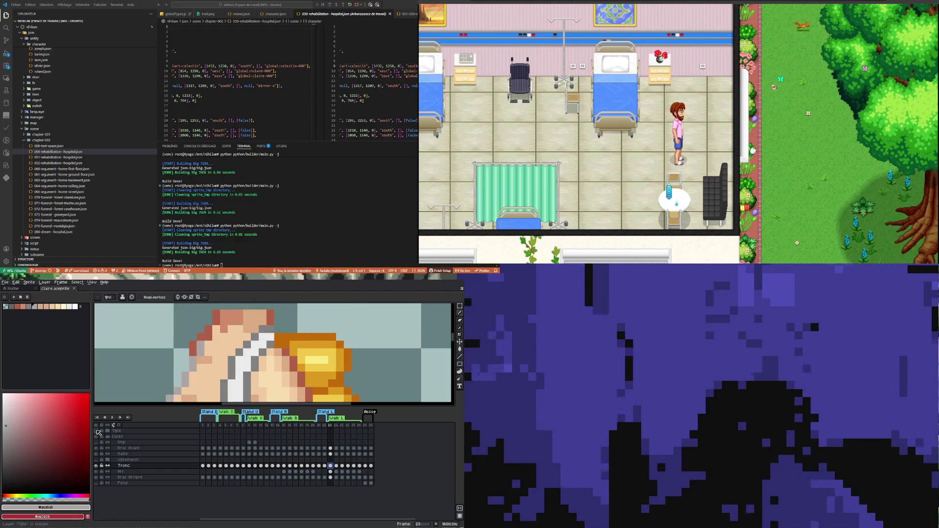
left_click(96, 430)
- Expand the Tête group, show Crâne and Visage, and select Layer 1
left_click(102, 431)
left_click(108, 431)
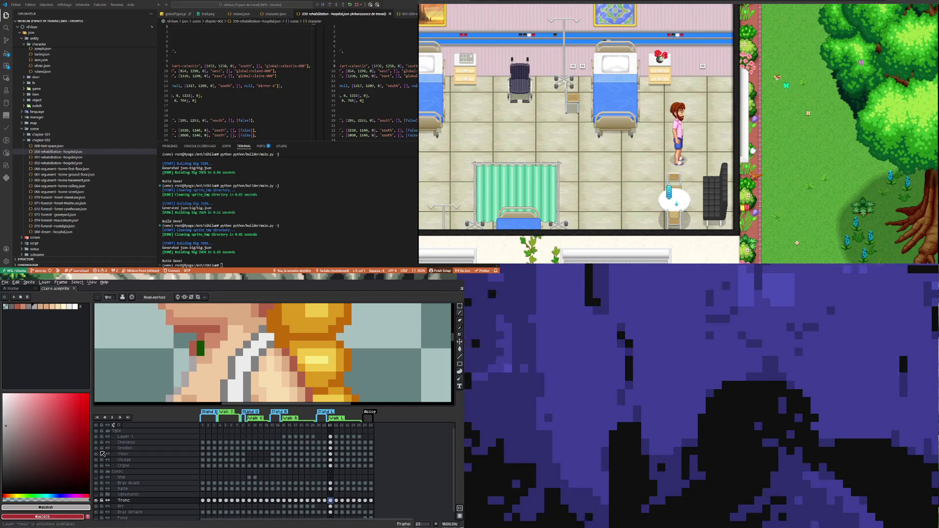
left_click(96, 466)
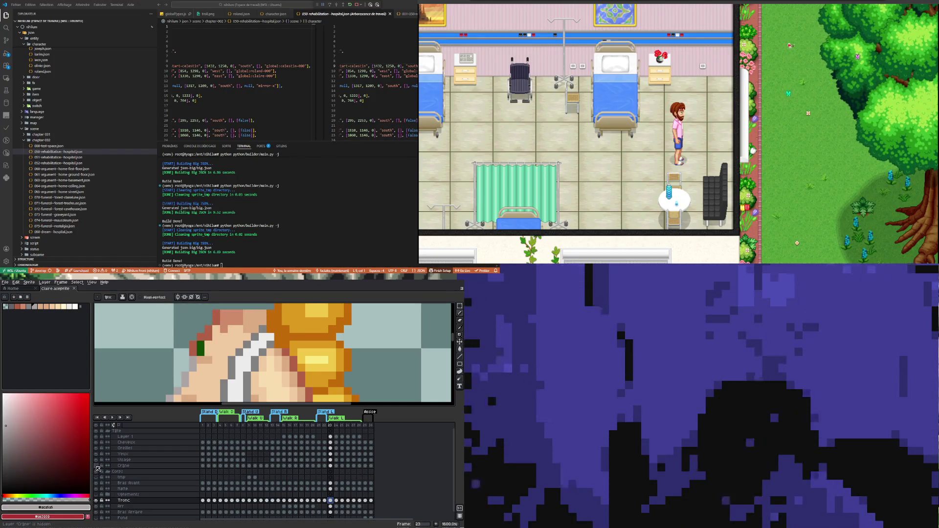
left_click(96, 461)
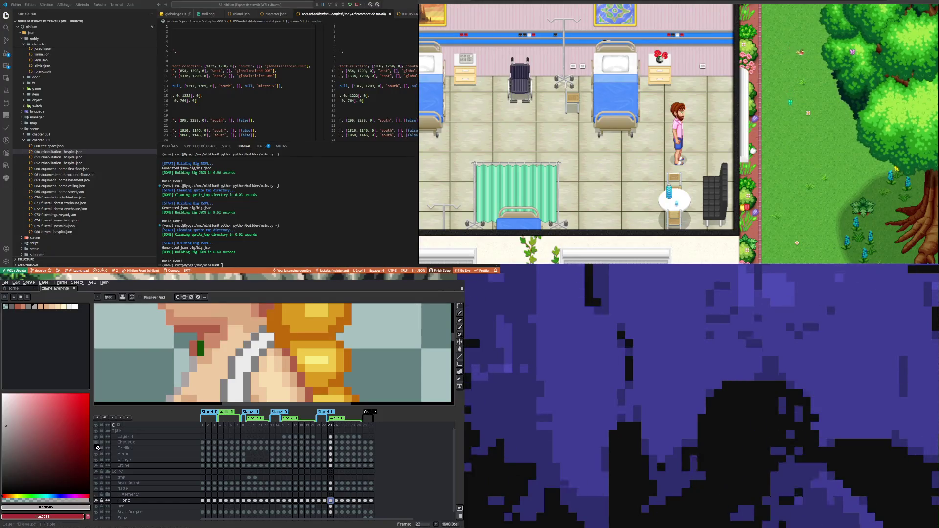
left_click(97, 445)
left_click(98, 445)
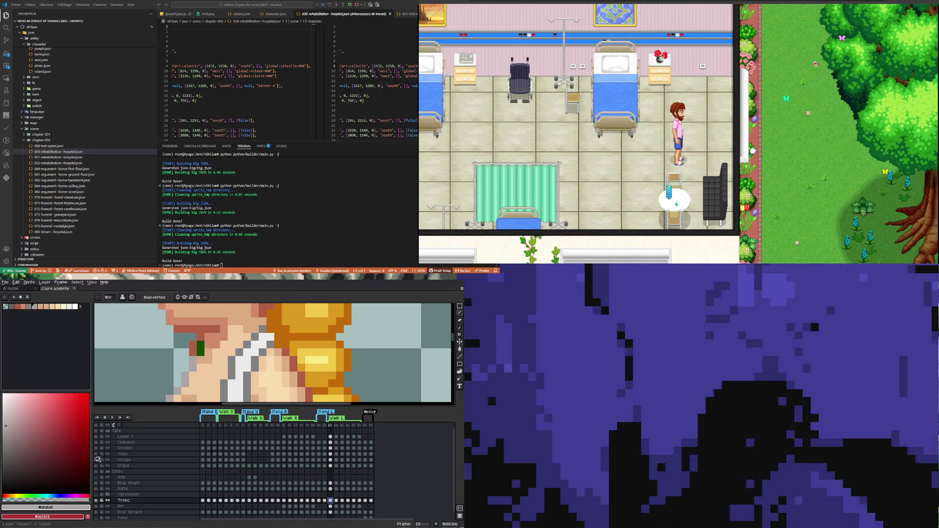
scroll(162, 374, "down", 3)
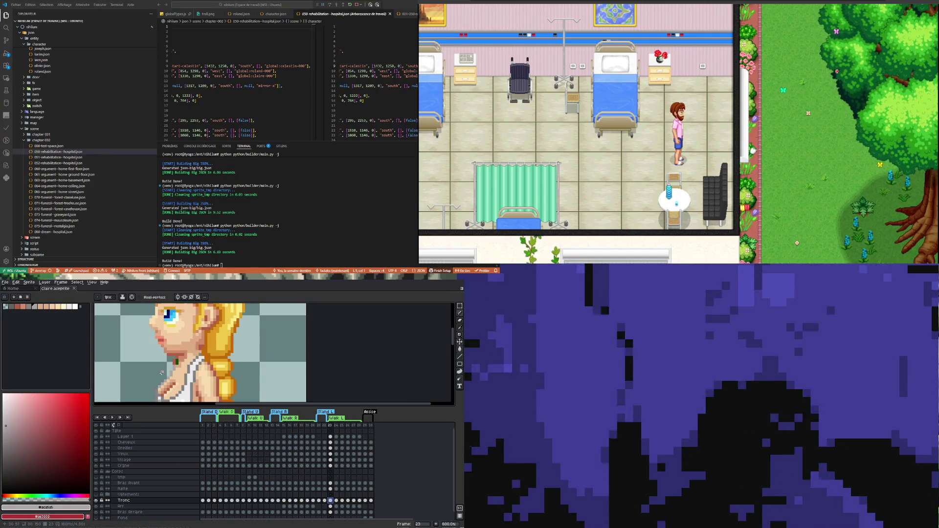
scroll(162, 373, "down", 1)
left_click(138, 437)
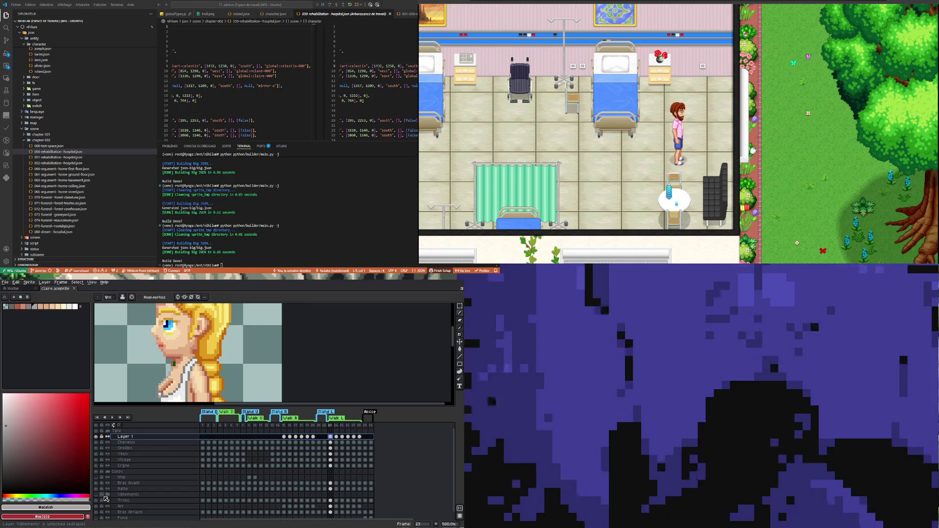
- Hide the Vêtements layer so the character's top appears green
scroll(178, 395, "down", 1)
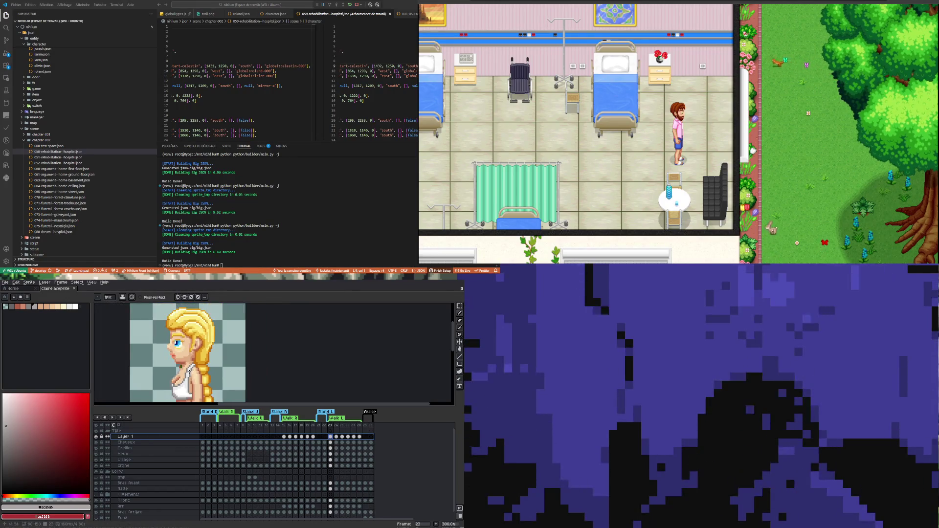
scroll(183, 373, "down", 1)
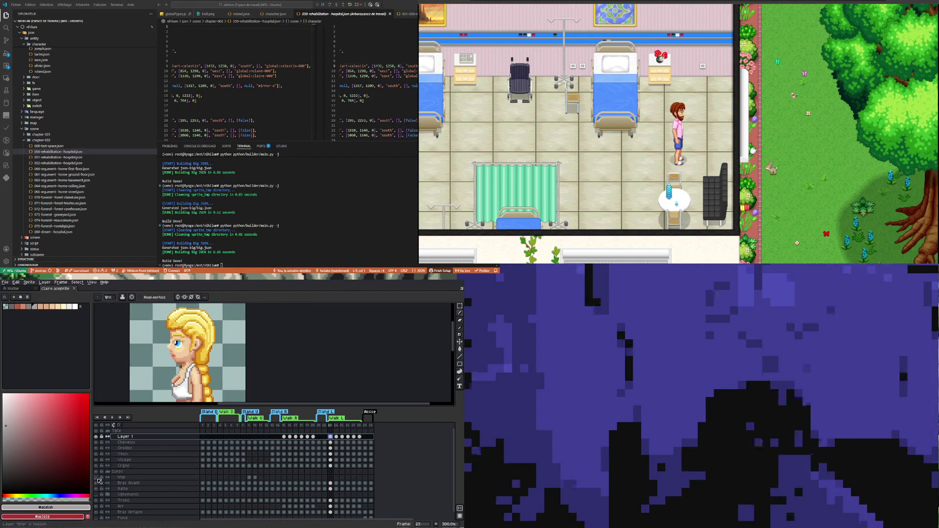
left_click(96, 495)
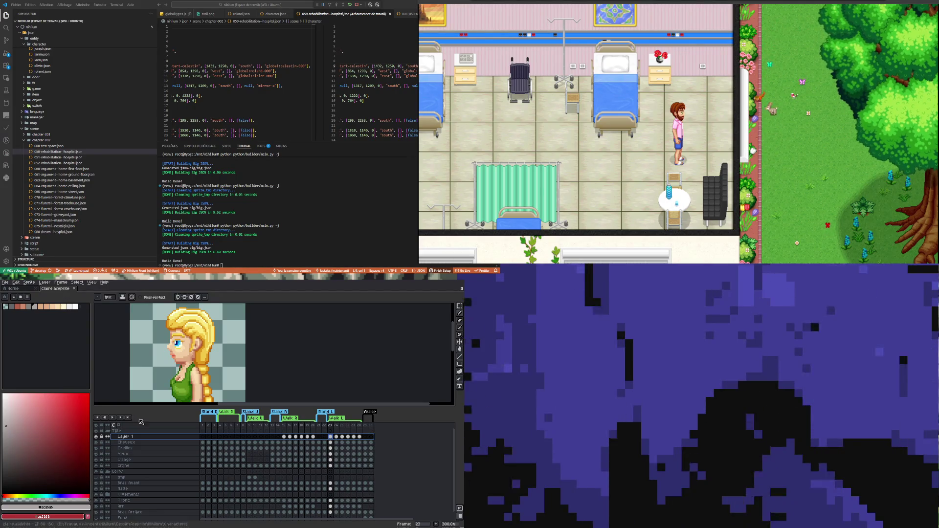
scroll(188, 384, "down", 3)
scroll(192, 387, "up", 2)
scroll(191, 387, "down", 3)
scroll(192, 387, "up", 1)
left_click(6, 282)
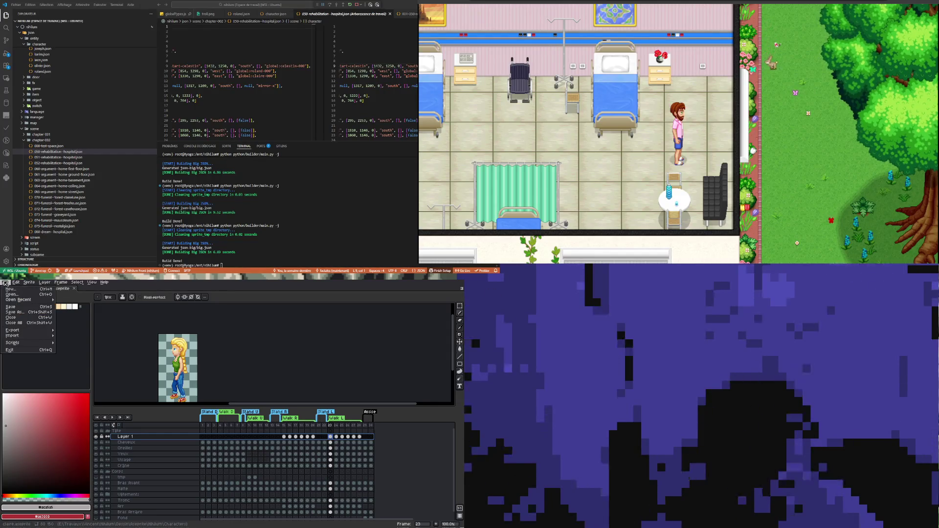
- Save a copy of the sprite named doctor.aseprite in the Characters folder
left_click(21, 313)
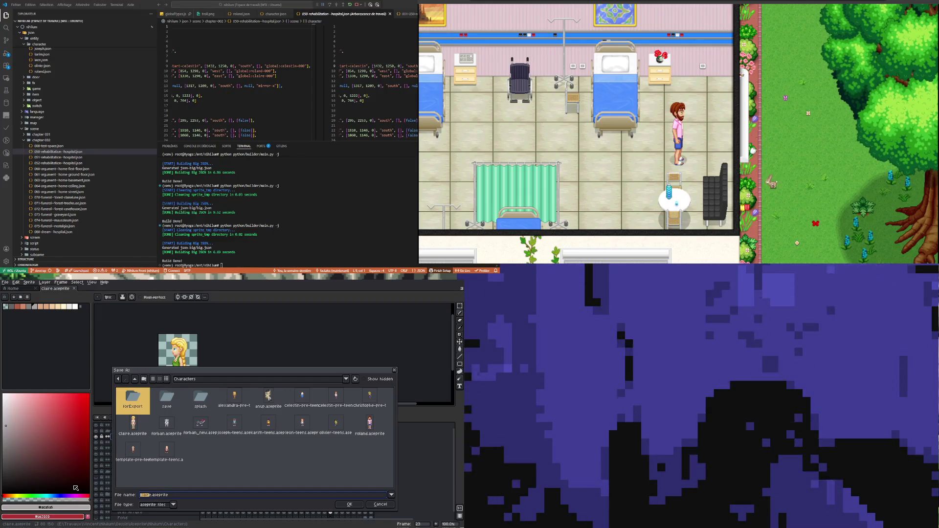
type("doctor")
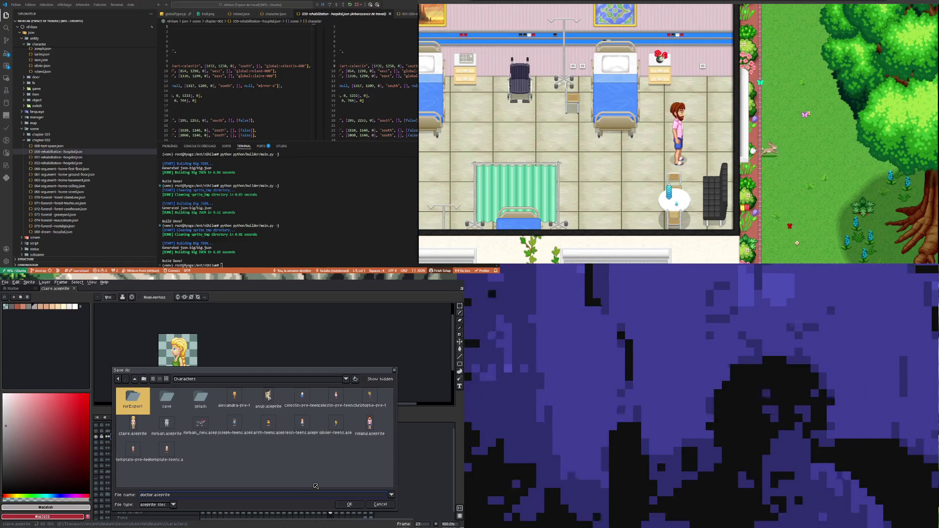
left_click(316, 486)
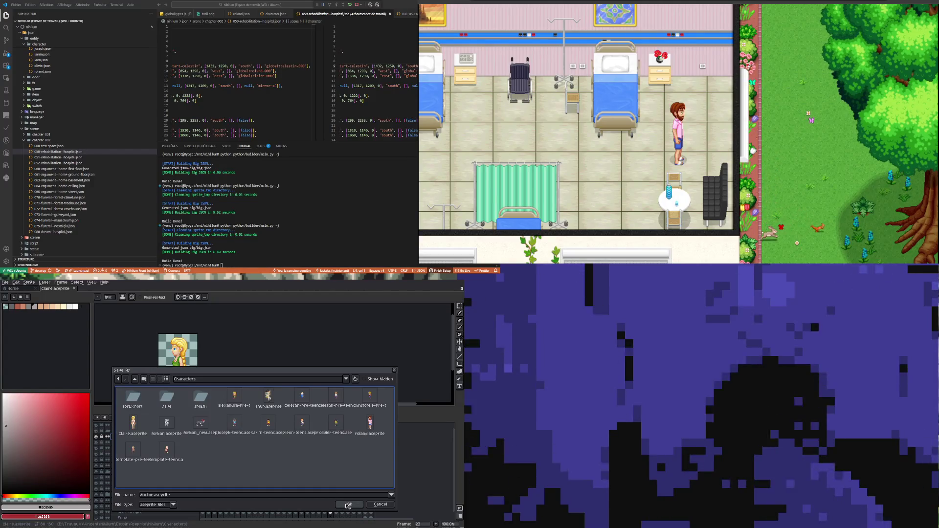
left_click(348, 506)
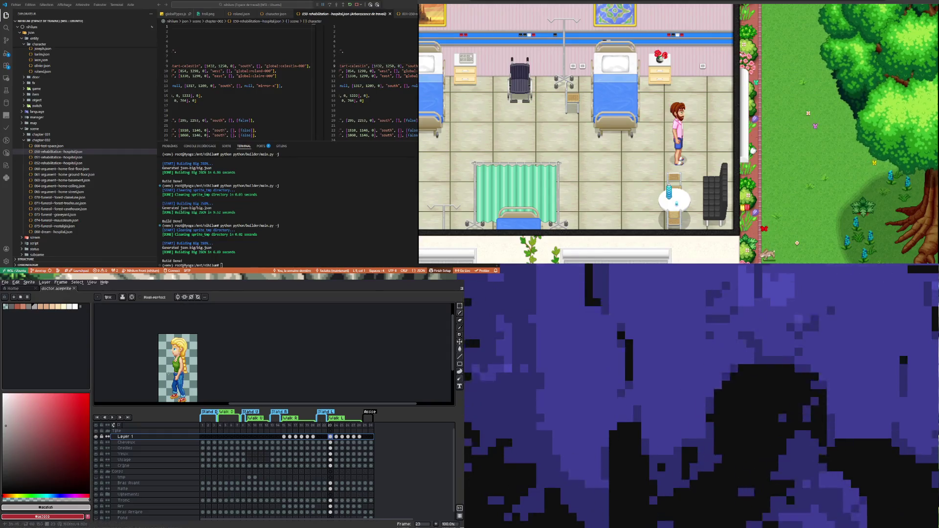
- Jump to the first animation frame on the Cheveux layer and zoom to 200%
scroll(186, 367, "down", 1)
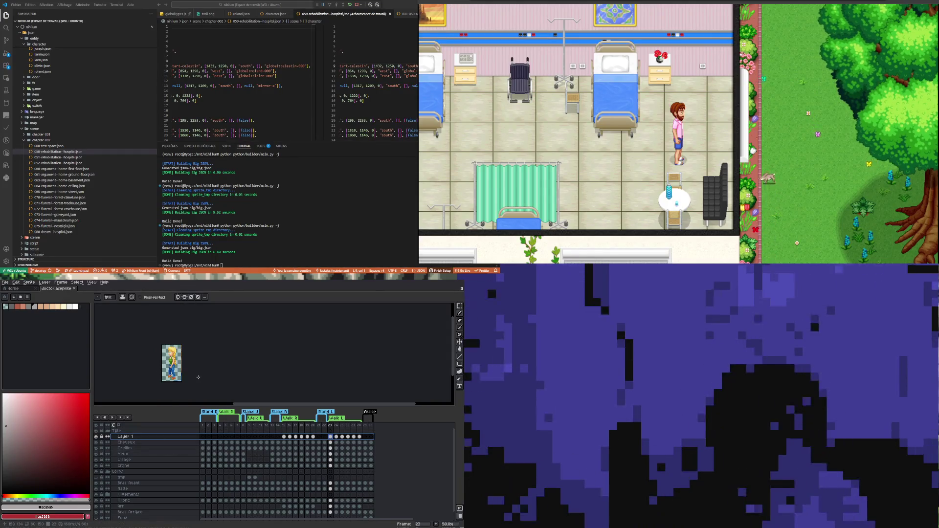
scroll(189, 368, "up", 1)
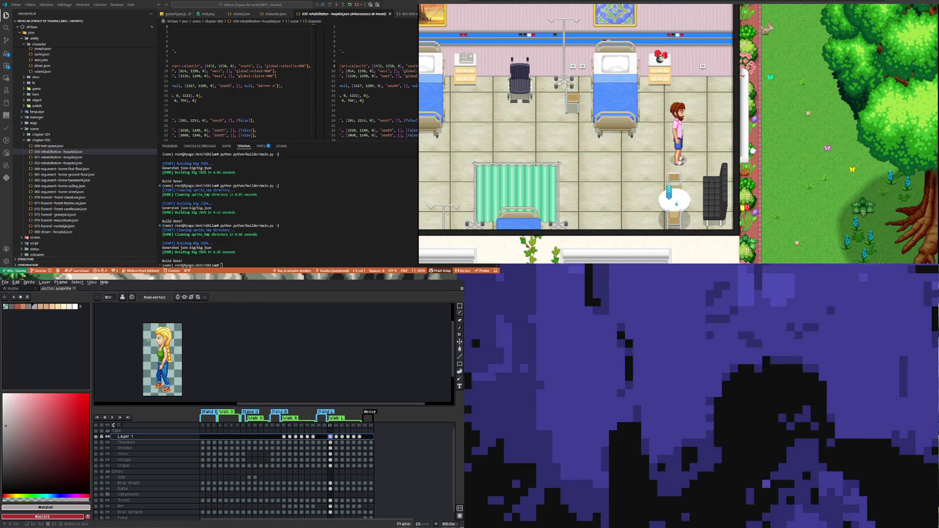
key("Home")
key("Down")
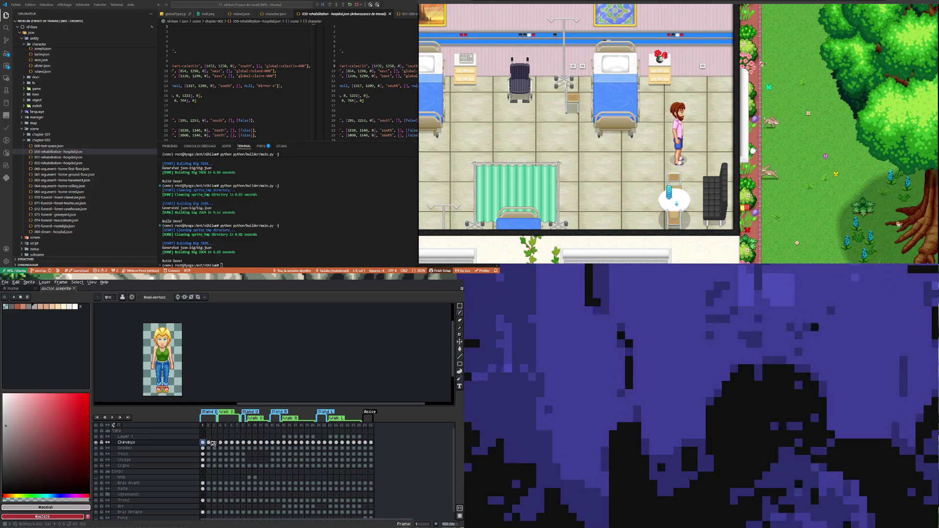
scroll(163, 343, "up", 2)
scroll(162, 352, "down", 2)
scroll(162, 361, "up", 2)
scroll(161, 361, "down", 2)
scroll(154, 352, "up", 2)
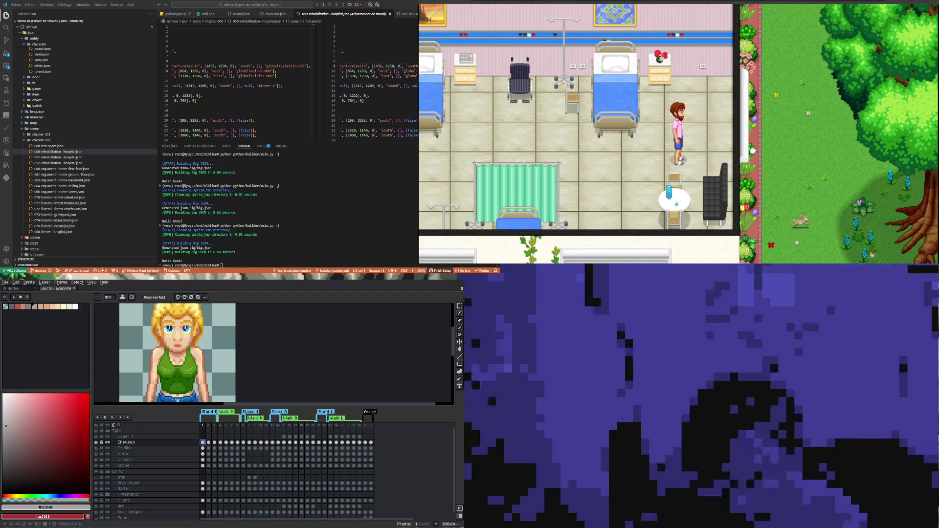
key("minus")
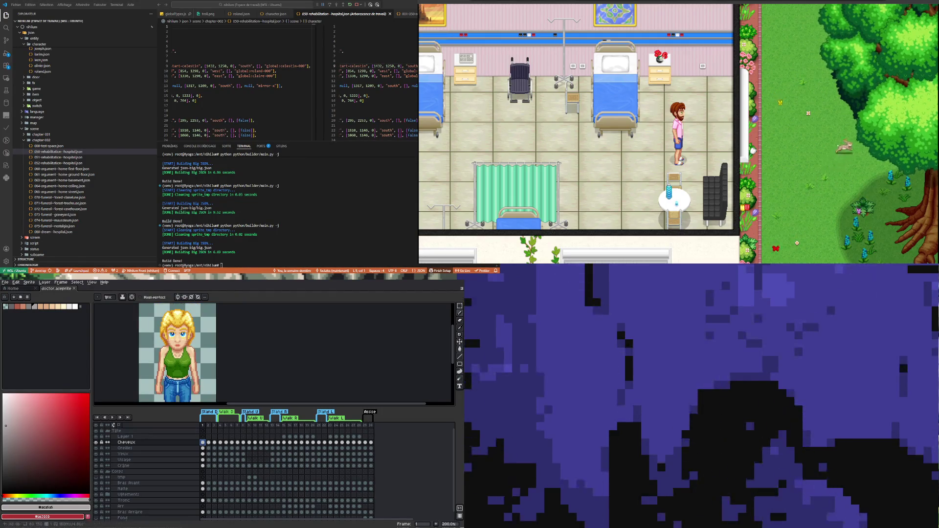
- Select the Tronc layer's first frame and sample the colour #b16043 from the sprite
scroll(180, 345, "up", 4)
scroll(180, 344, "down", 4)
scroll(180, 344, "up", 4)
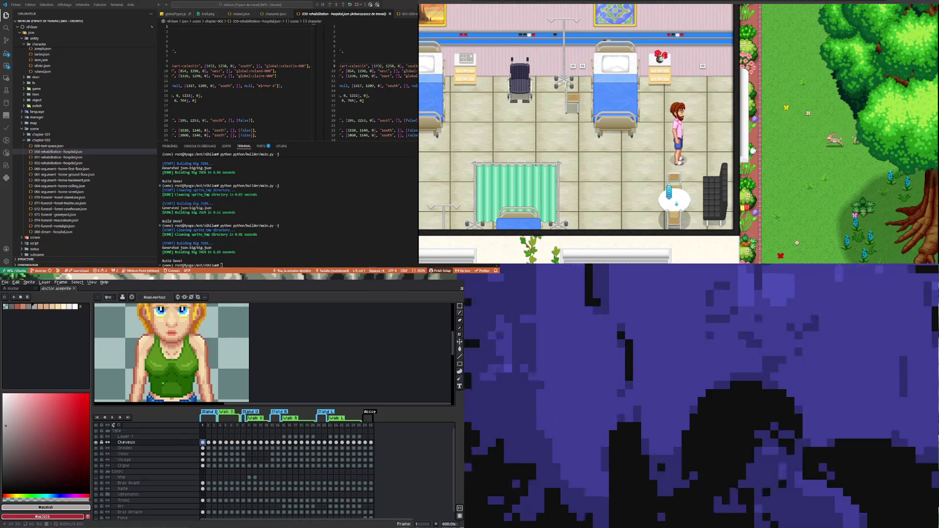
left_click(209, 443)
left_click(203, 443)
scroll(216, 482, "down", 1)
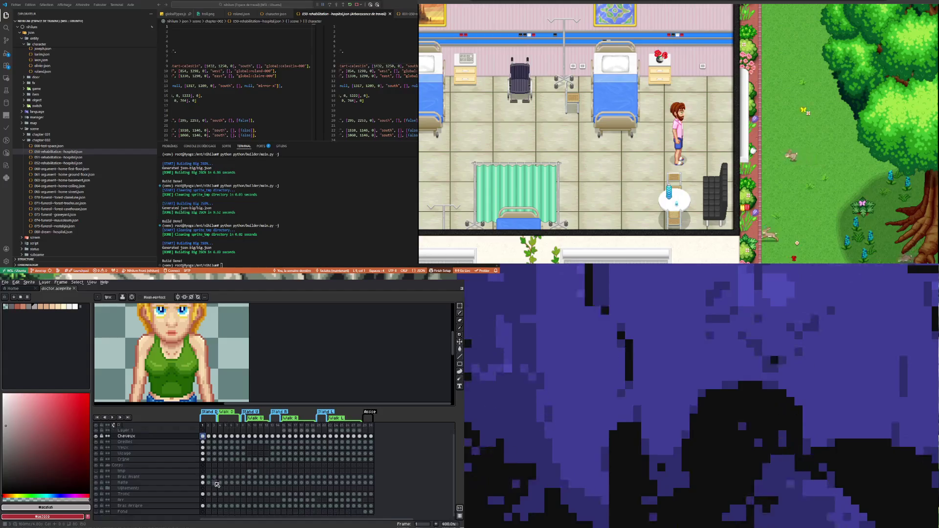
left_click(203, 494)
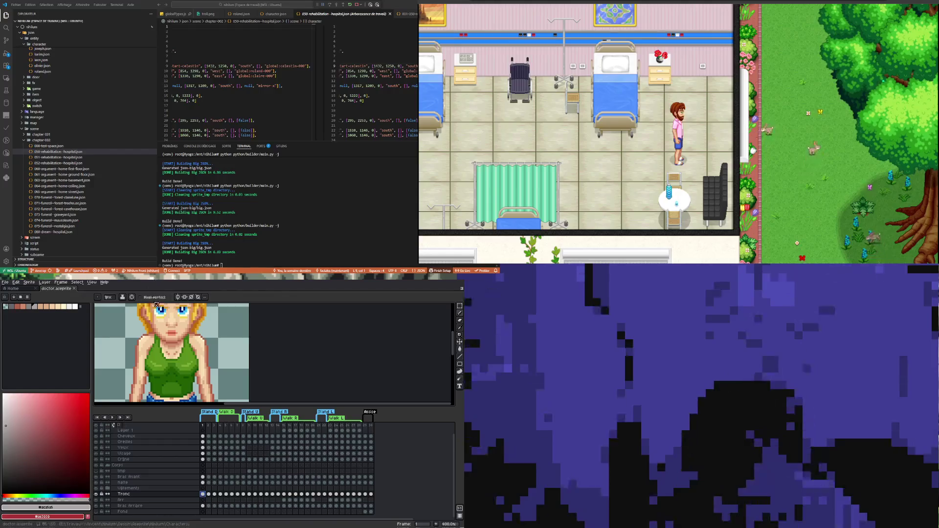
scroll(154, 353, "down", 1)
scroll(187, 337, "up", 1)
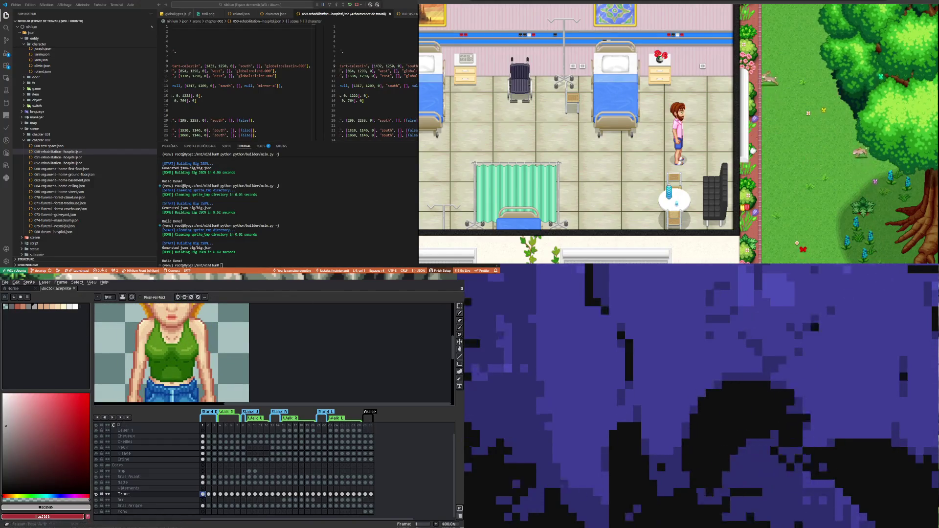
left_click(460, 329)
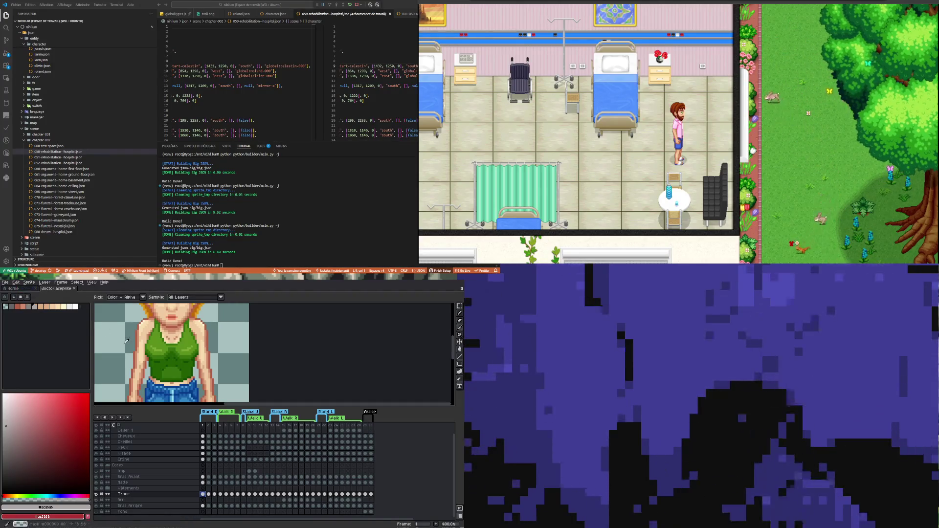
left_click(138, 337)
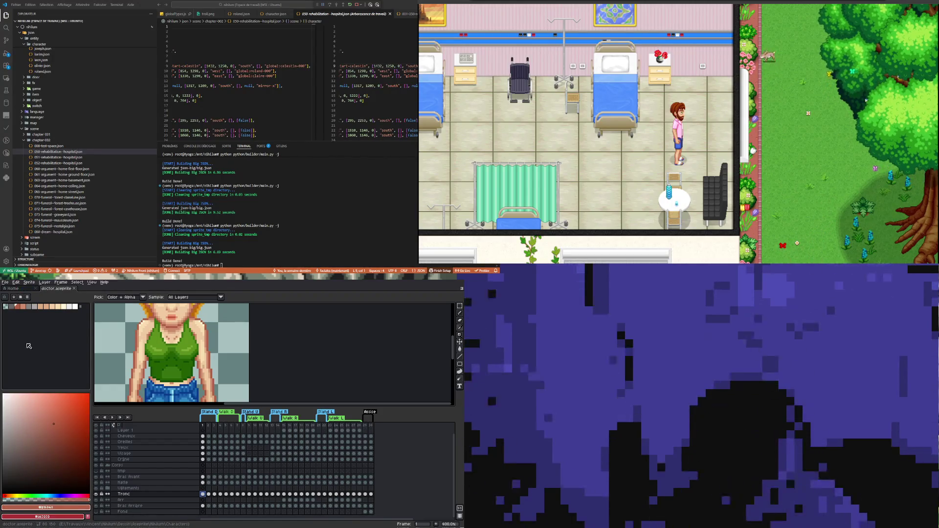
- Set the foreground colour to dark brown #552314 and choose the Paint Bucket tool
left_click(68, 453)
left_click_drag(68, 453, 69, 449)
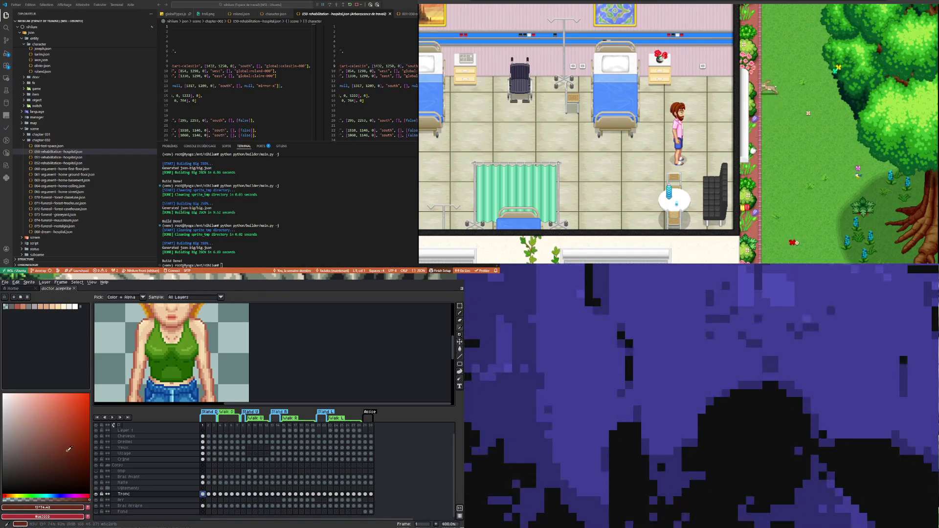
left_click(459, 349)
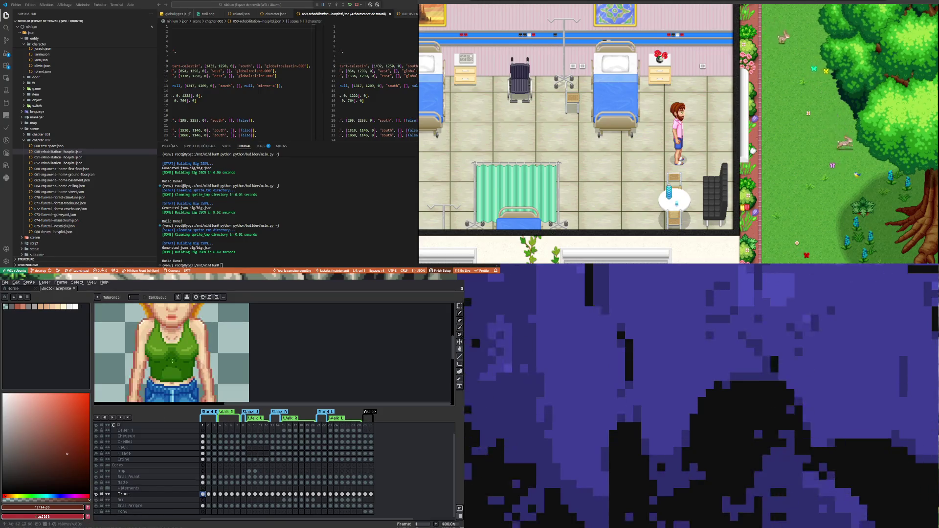
scroll(170, 368, "down", 2)
scroll(169, 368, "up", 1)
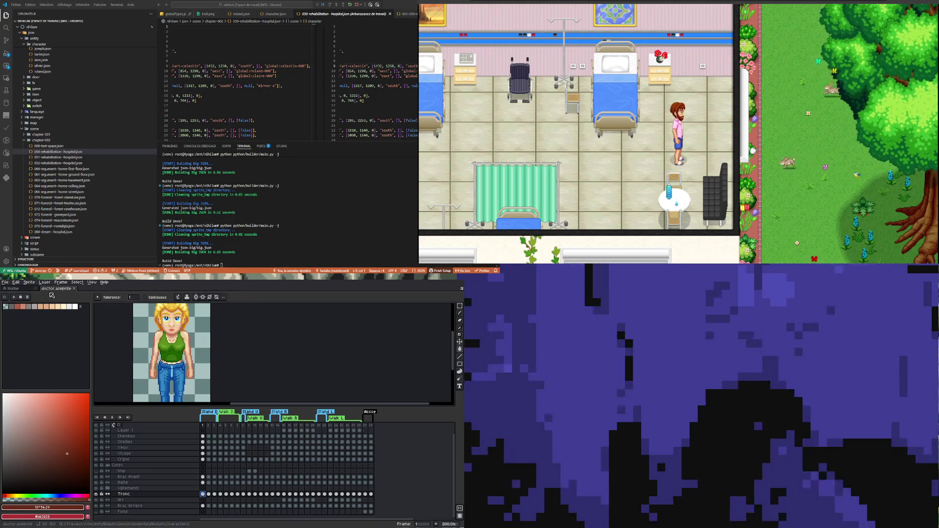
left_click(16, 283)
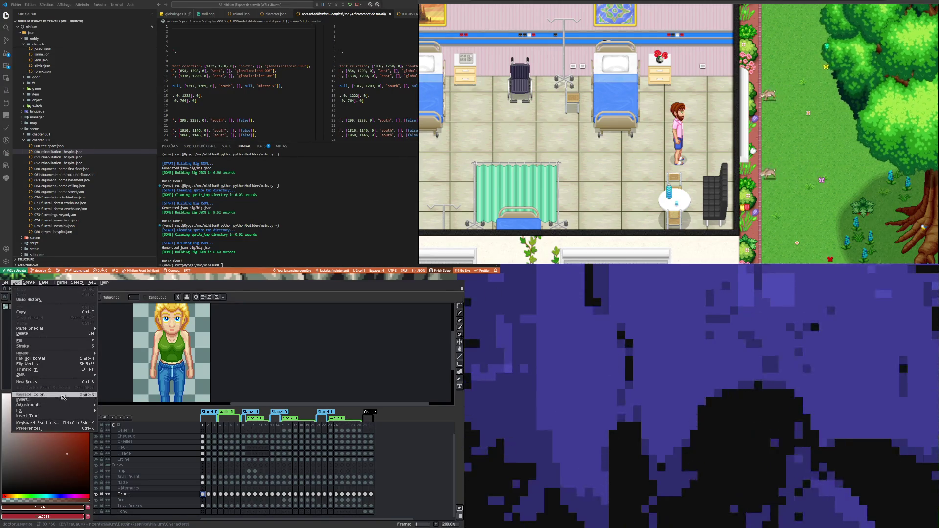
- Hide the Vetements layer and open Edit > Adjustments > Hue/Saturation
mouse_move(83, 405)
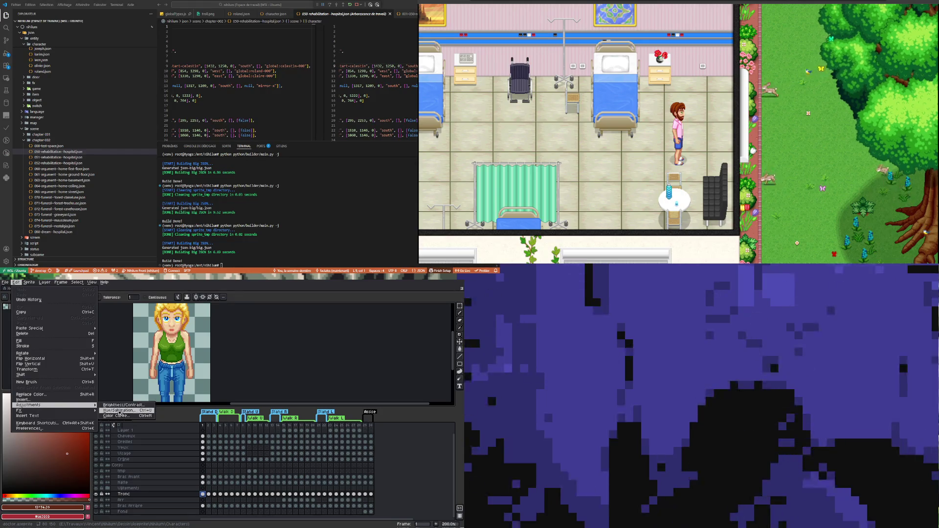
left_click(120, 411)
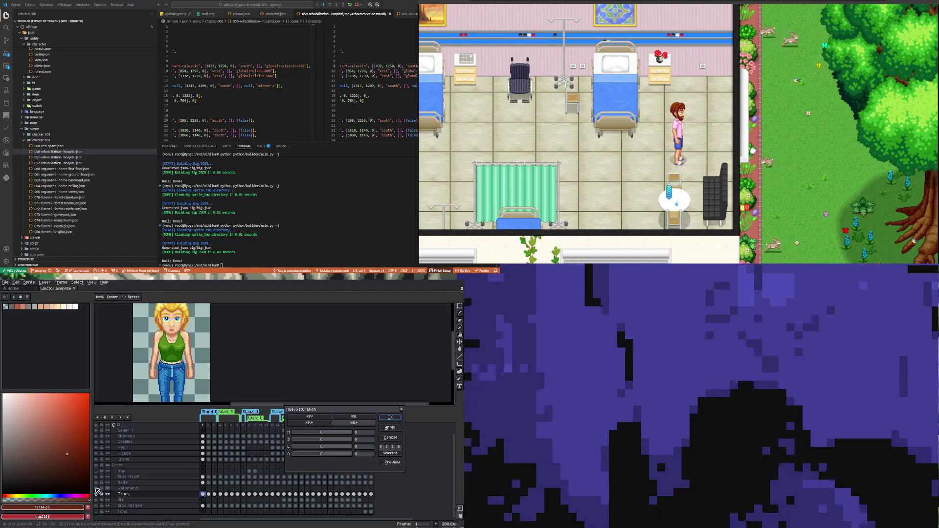
left_click(399, 419)
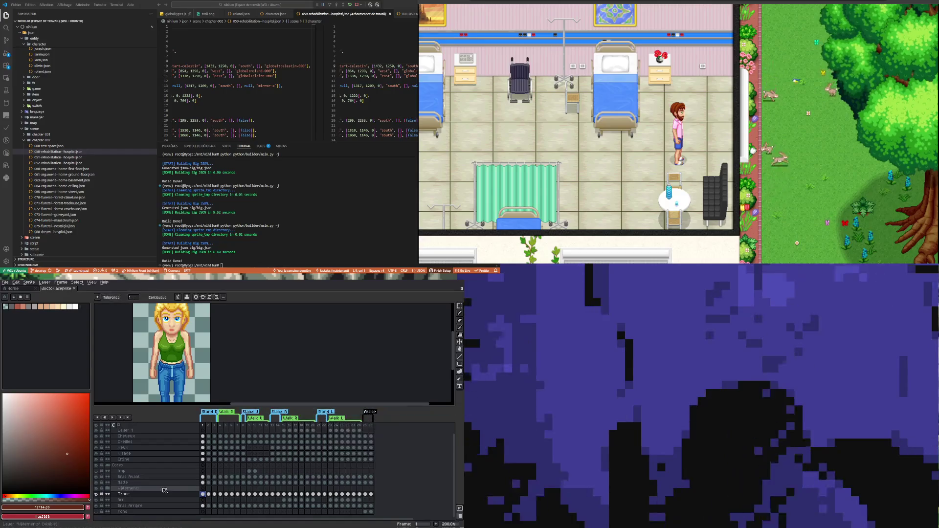
left_click(97, 489)
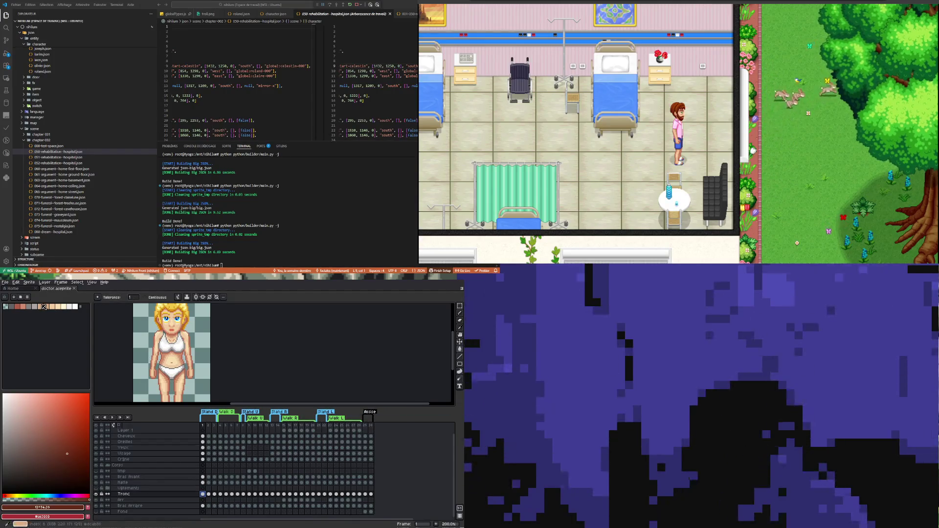
left_click(16, 282)
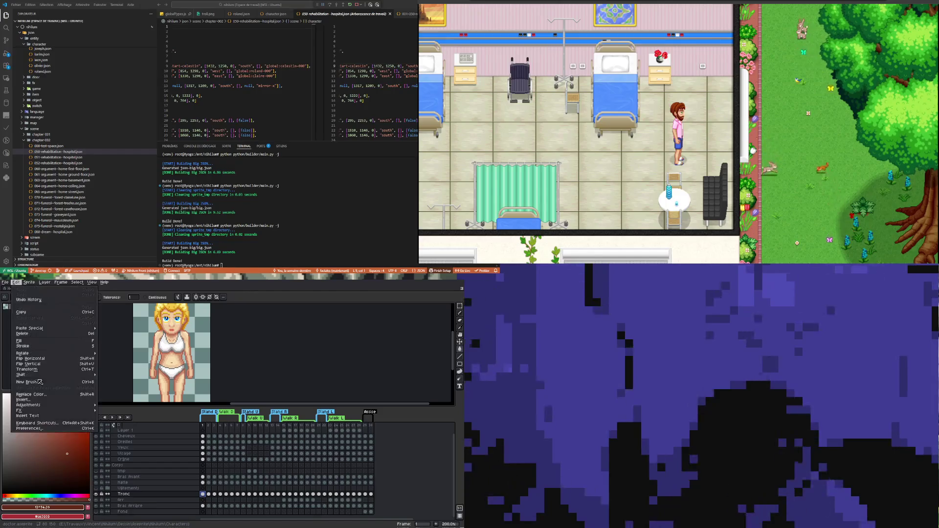
mouse_move(81, 405)
left_click(119, 411)
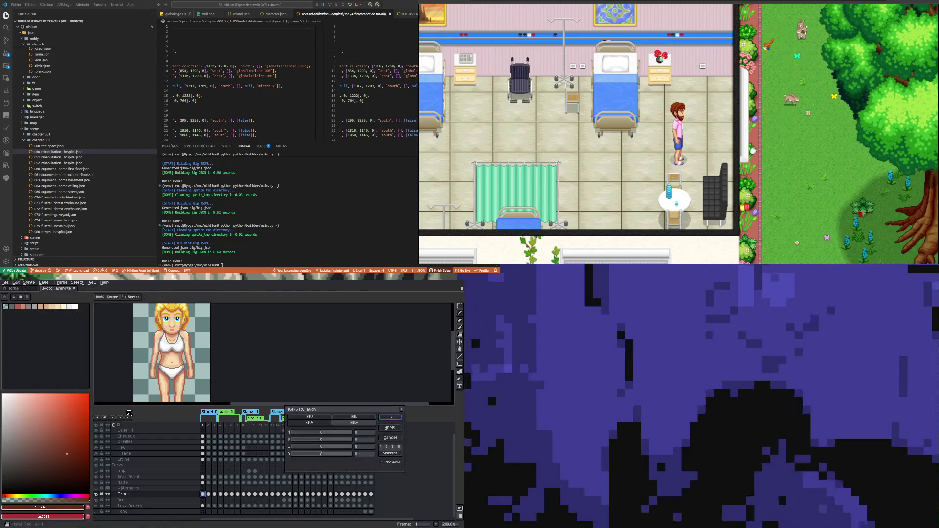
- Shift the hue toward grey, darken the lightness and reset alpha to 0
mouse_move(323, 435)
left_mouse_down()
mouse_move(336, 435)
mouse_move(316, 436)
mouse_move(318, 450)
left_mouse_up()
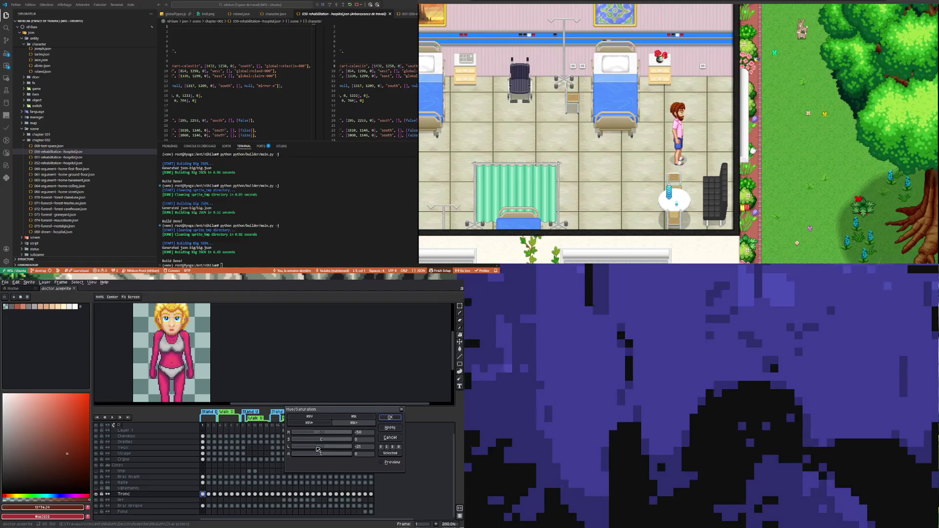
left_click_drag(320, 455, 343, 455)
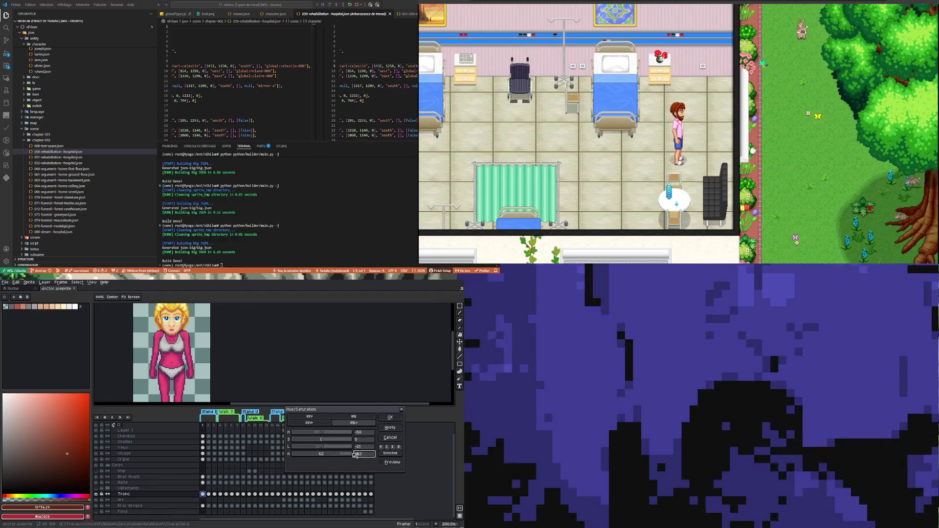
type("0")
mouse_move(328, 449)
left_mouse_down()
mouse_move(345, 448)
mouse_move(315, 452)
mouse_move(318, 442)
left_mouse_up()
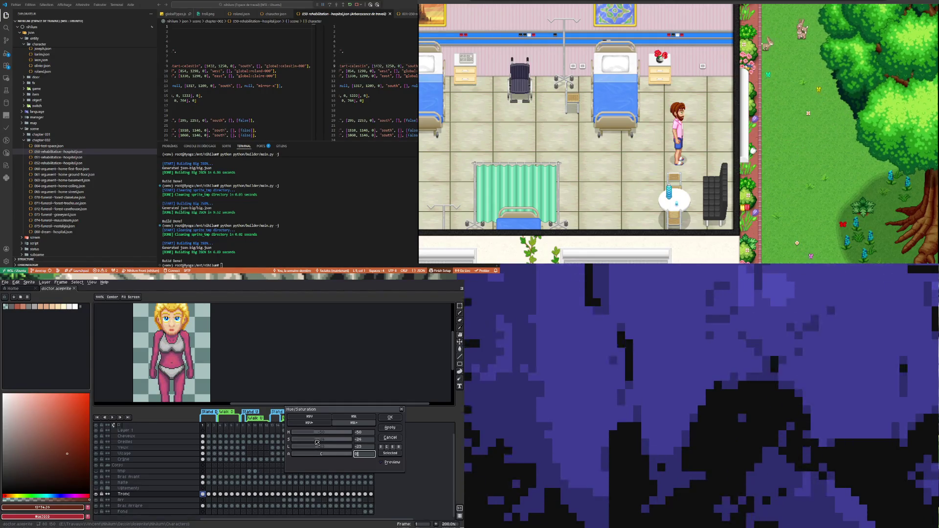
mouse_move(316, 436)
left_mouse_down()
mouse_move(330, 436)
mouse_move(322, 435)
left_mouse_up()
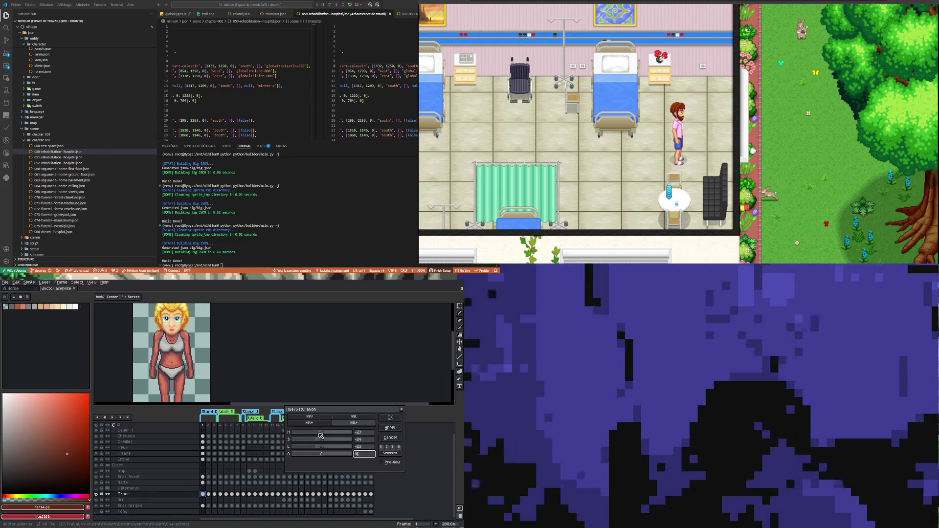
scroll(186, 344, "down", 1)
scroll(186, 344, "up", 1)
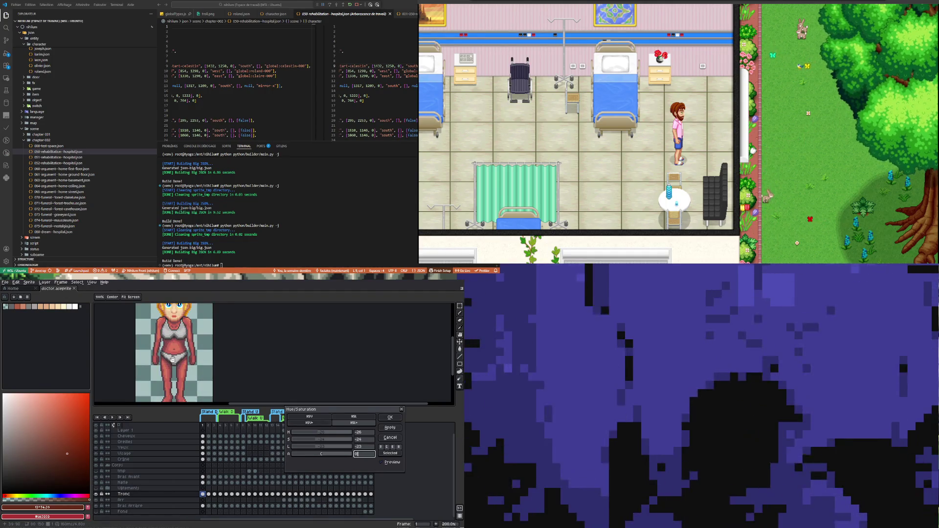
scroll(183, 351, "up", 1)
scroll(163, 355, "down", 3)
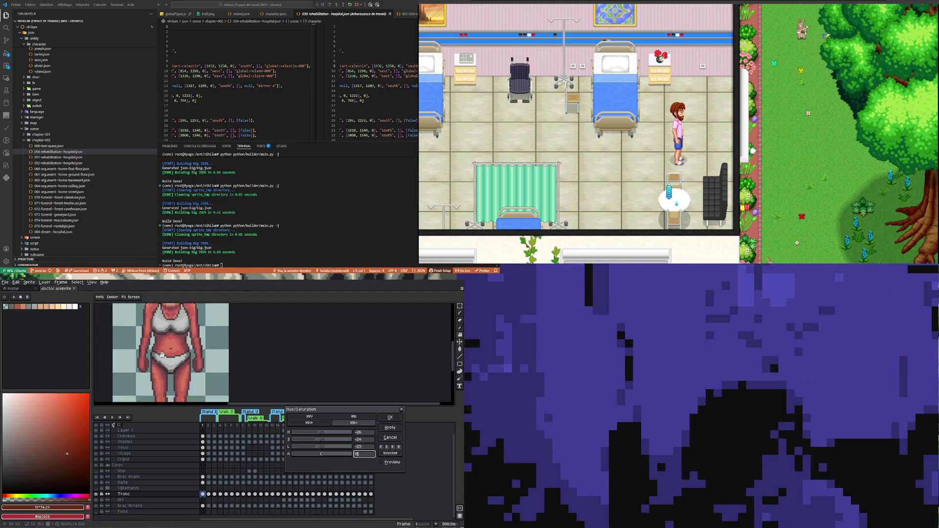
scroll(166, 356, "up", 2)
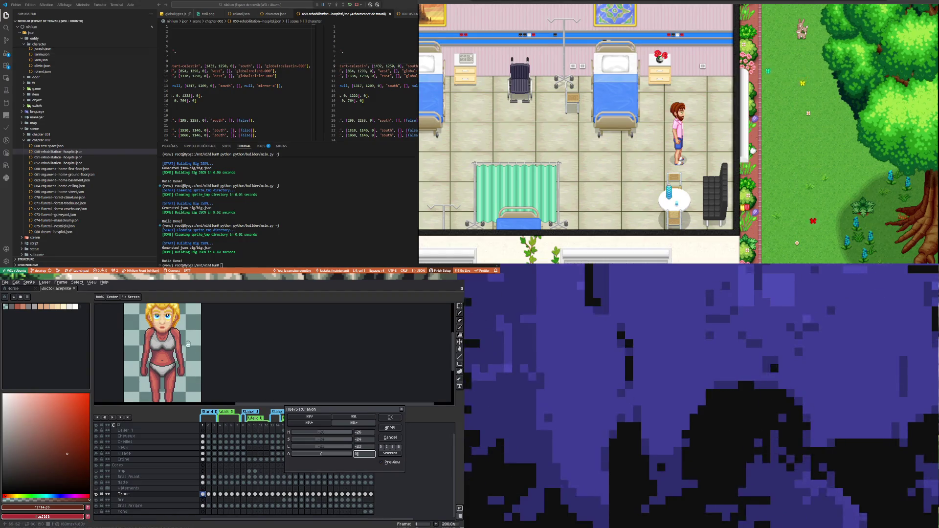
scroll(191, 362, "down", 2)
scroll(183, 347, "up", 2)
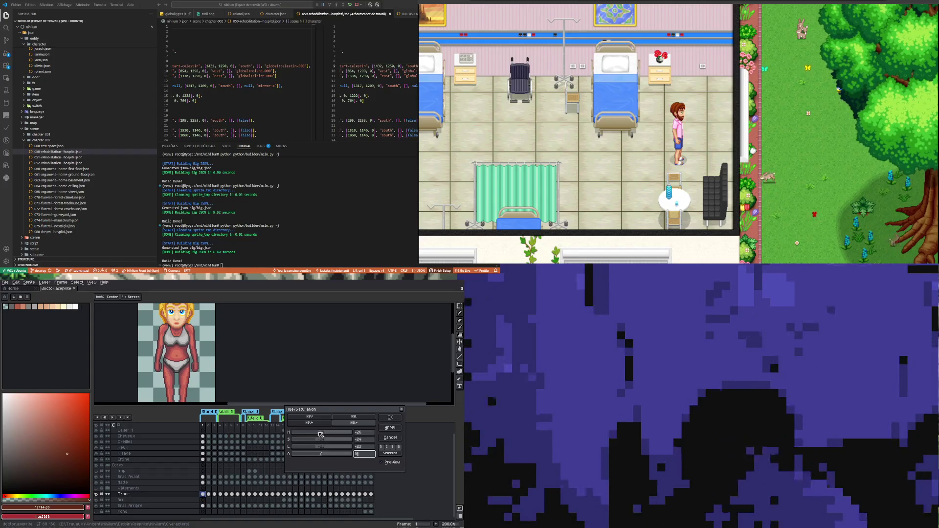
- Fine-tune hue, set saturation to -35 and lightness to -19, then apply the recolour
left_click_drag(318, 435, 321, 435)
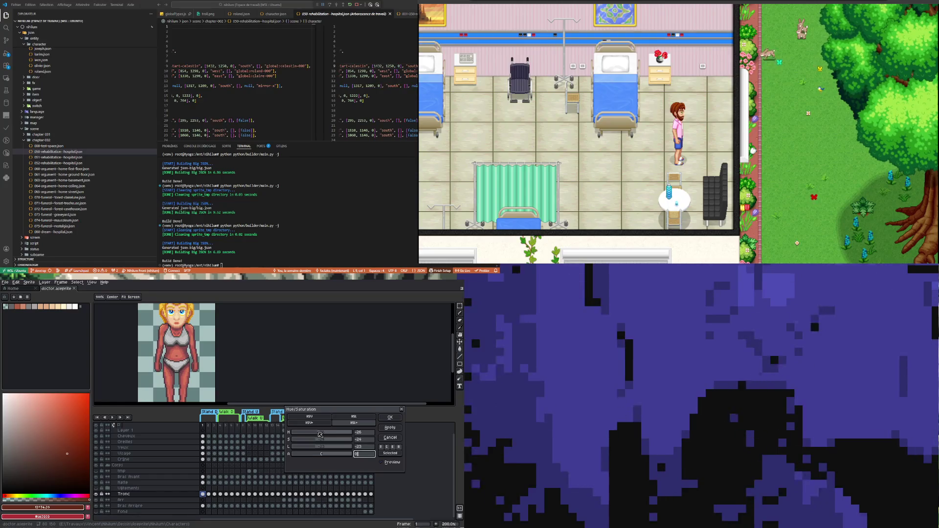
scroll(166, 376, "down", 1)
scroll(167, 376, "up", 1)
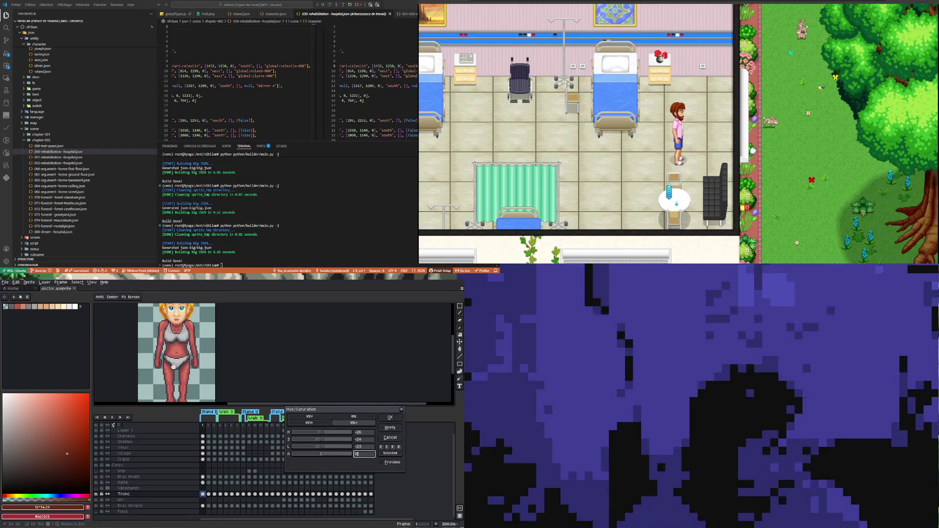
scroll(175, 356, "down", 1)
scroll(175, 356, "up", 1)
scroll(175, 357, "down", 1)
scroll(175, 356, "up", 1)
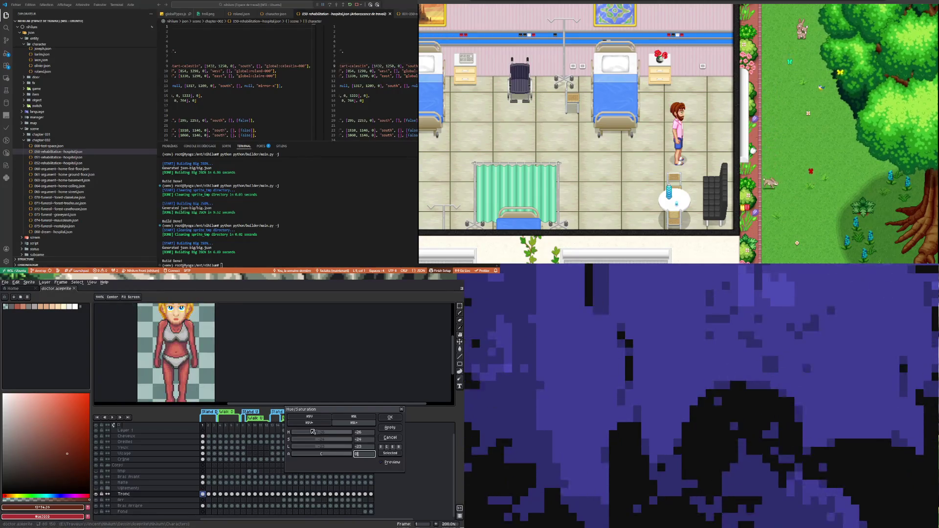
left_click_drag(316, 442, 313, 439)
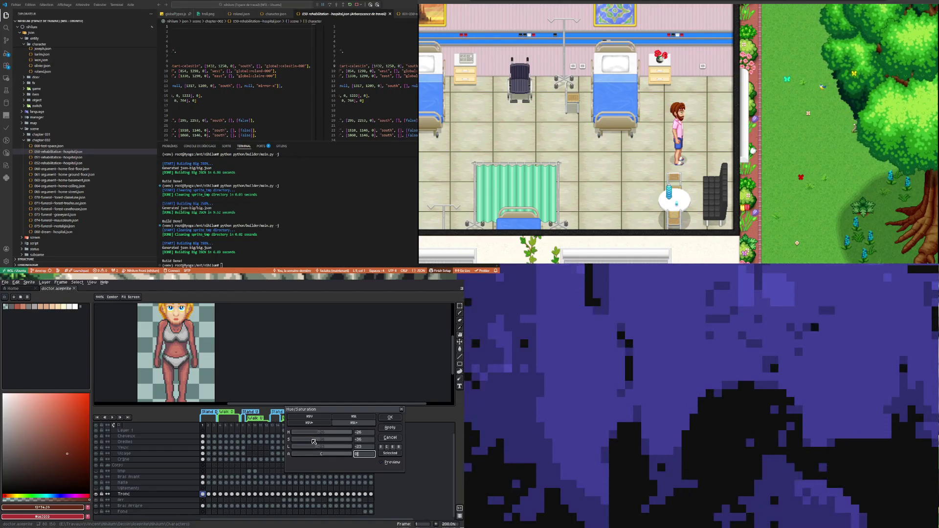
left_click_drag(314, 442, 314, 442)
scroll(250, 358, "down", 1)
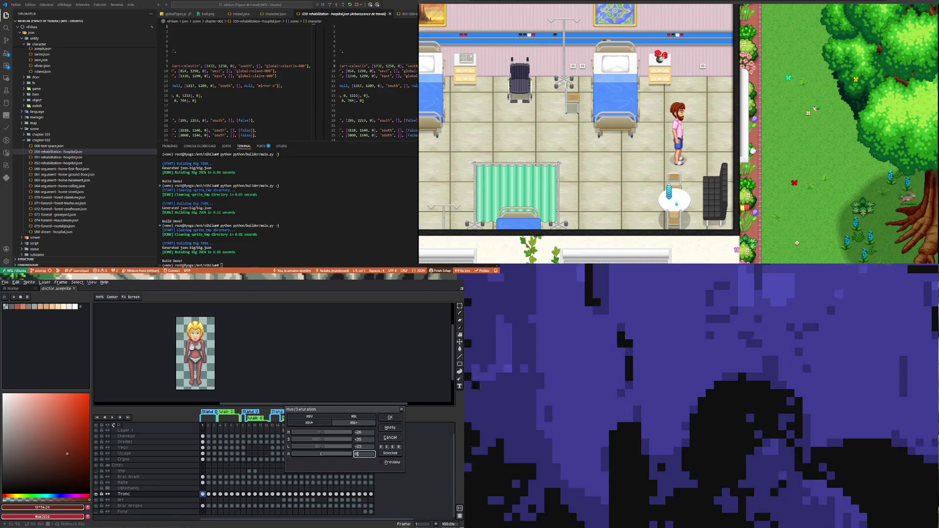
scroll(250, 358, "up", 1)
left_click_drag(316, 449, 316, 449)
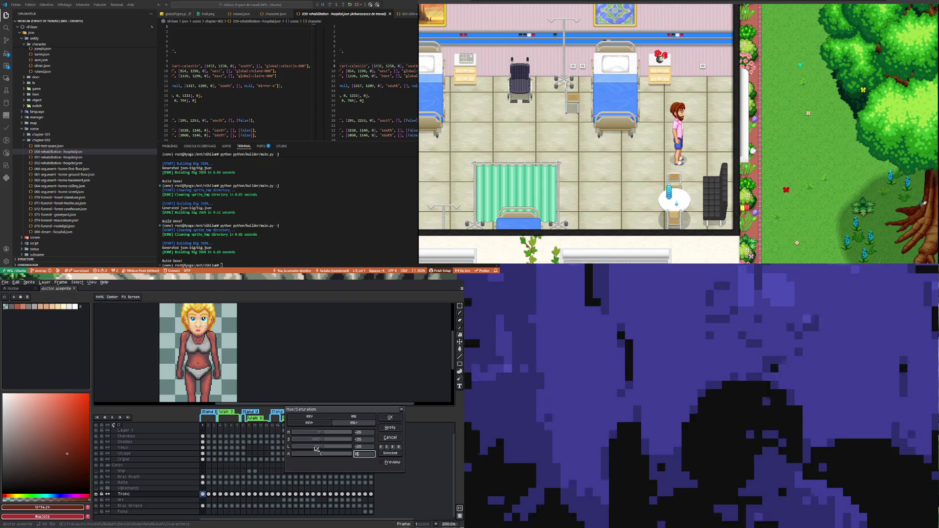
scroll(215, 351, "down", 1)
scroll(215, 350, "up", 1)
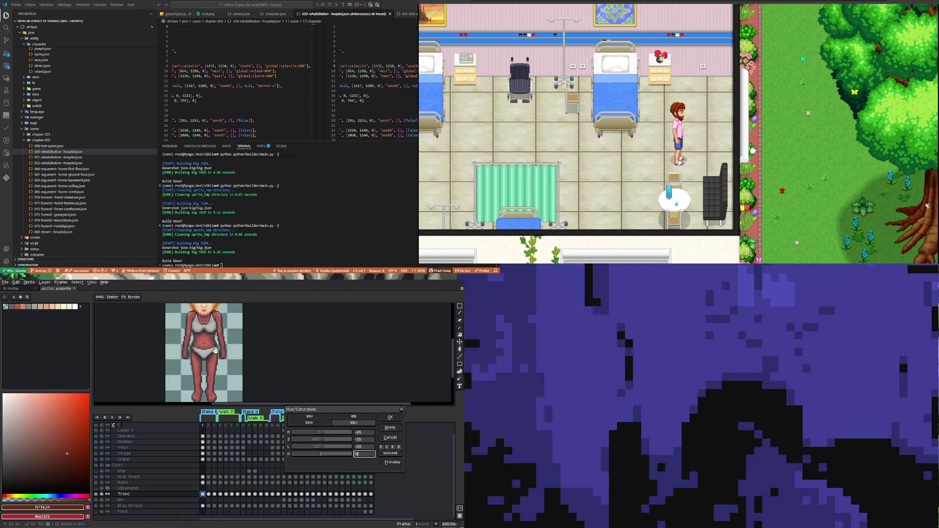
scroll(195, 352, "down", 1)
scroll(201, 336, "up", 1)
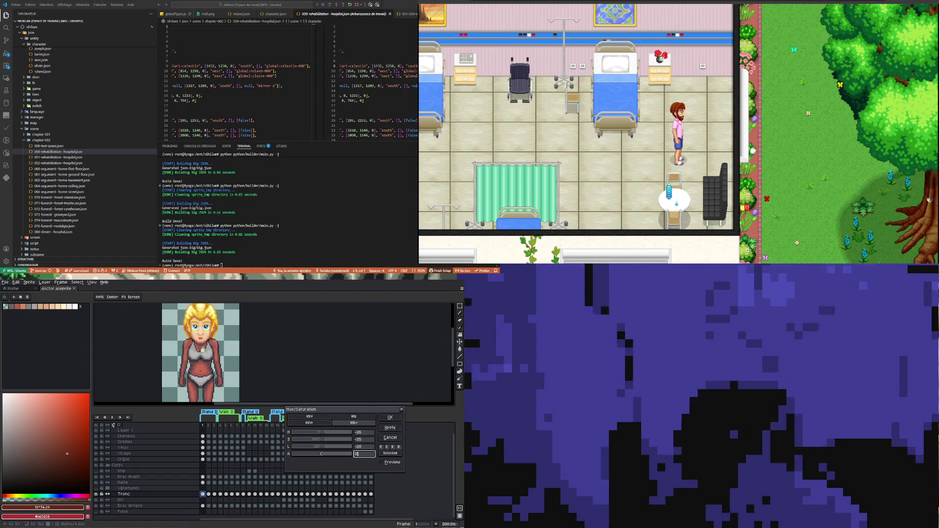
scroll(200, 346, "up", 4)
scroll(193, 351, "down", 4)
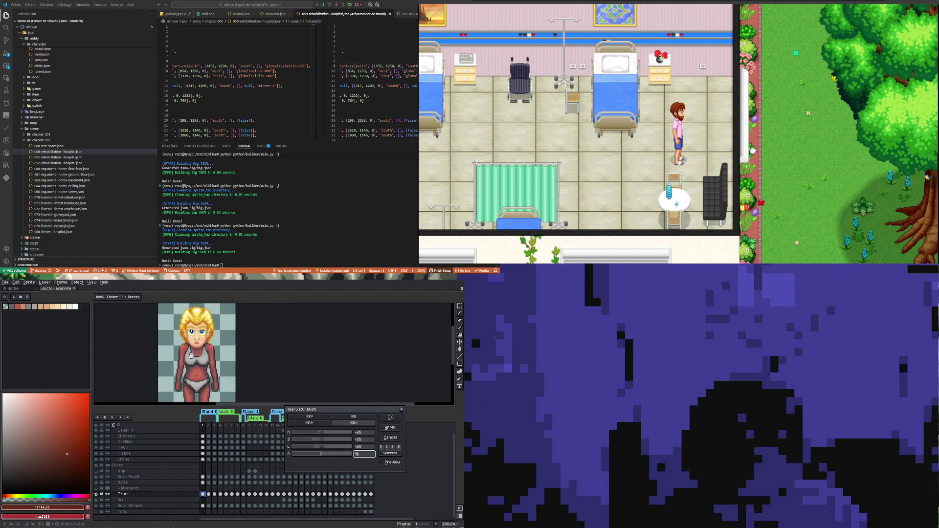
scroll(192, 355, "up", 4)
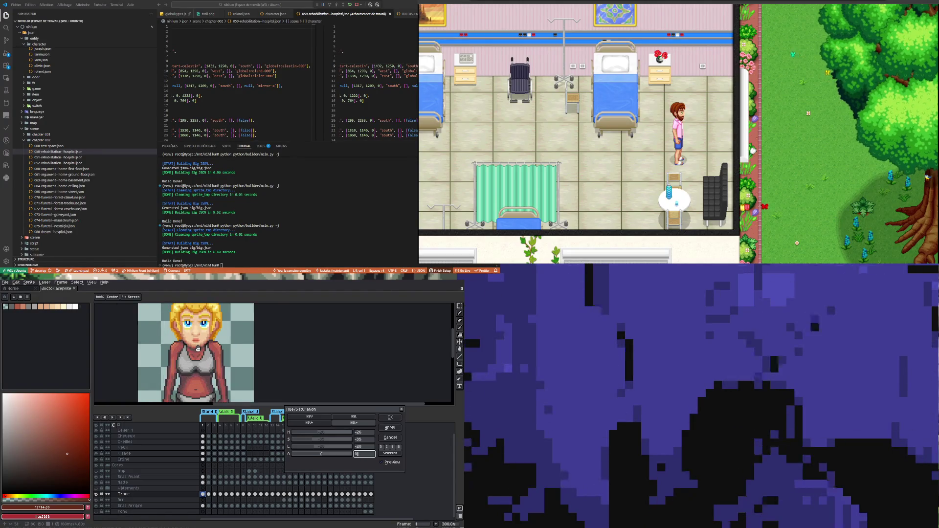
scroll(198, 348, "down", 4)
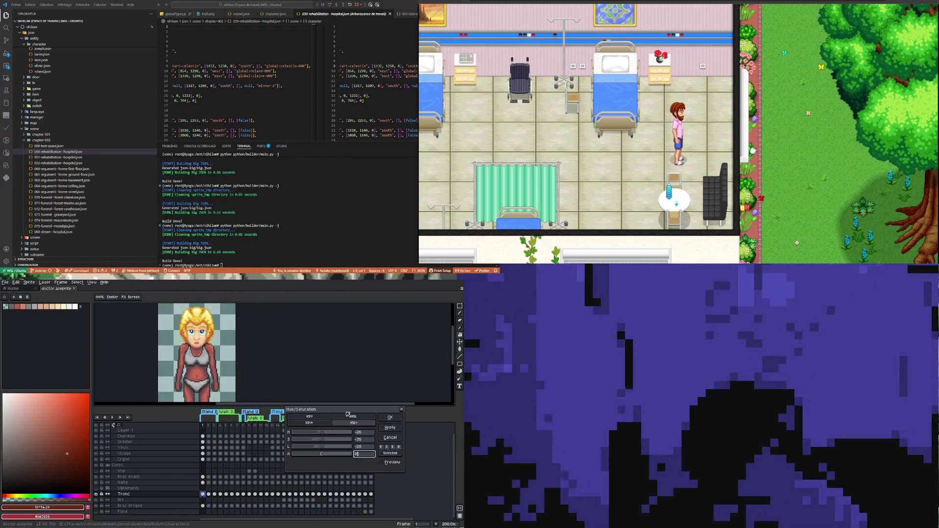
left_click(395, 418)
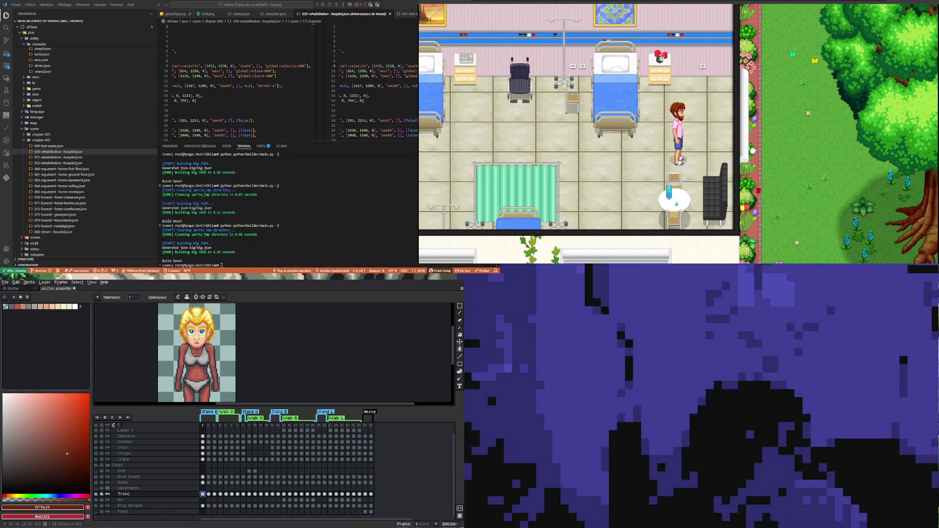
- Magic-wand select the bra's white pixels plus grey shading, then return to frame 1
scroll(196, 359, "right", 1)
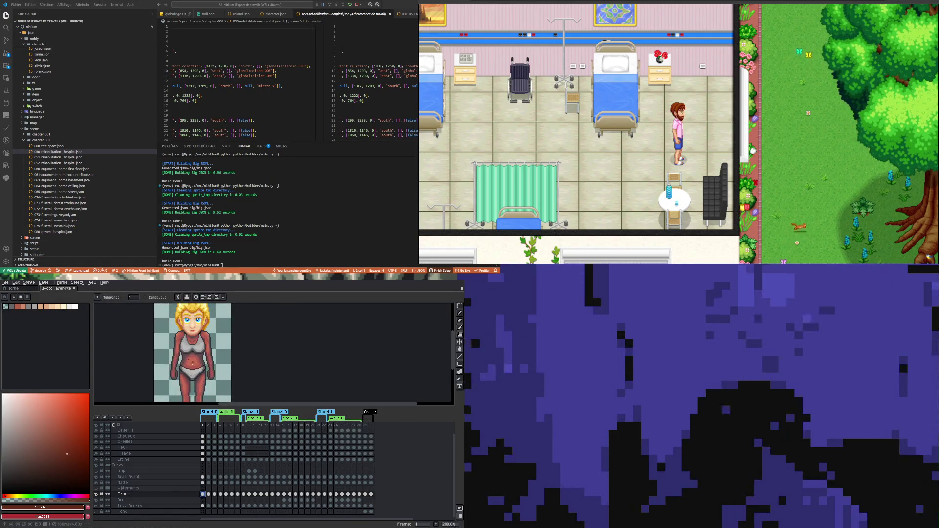
left_click(213, 495)
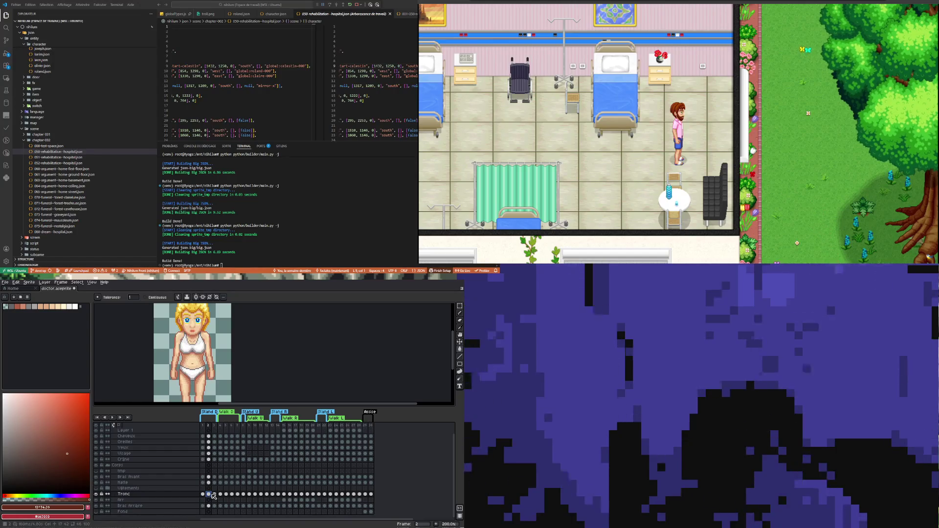
left_click(203, 494)
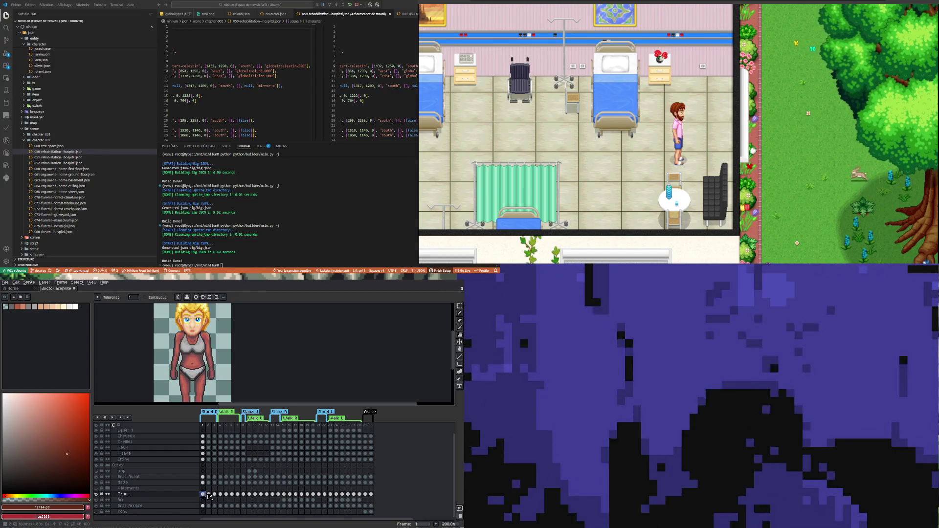
left_click(211, 495)
scroll(173, 342, "up", 1)
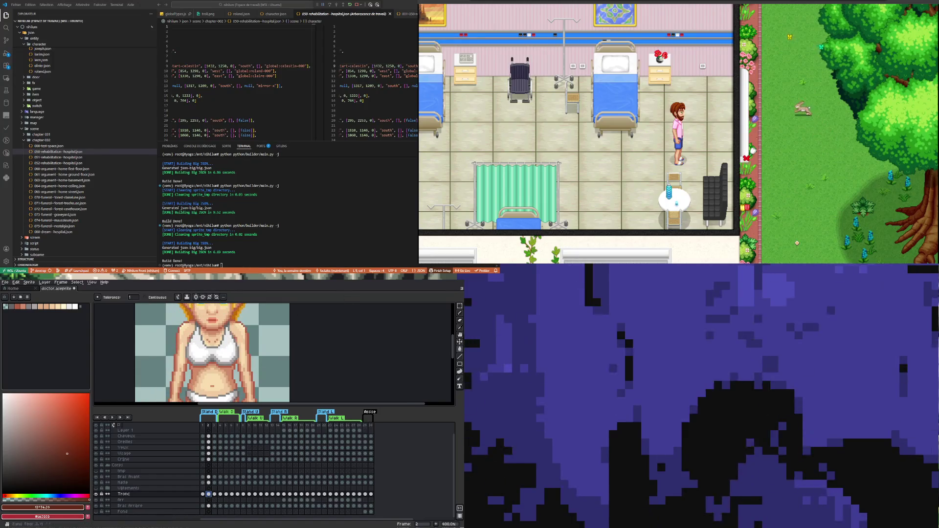
key("w")
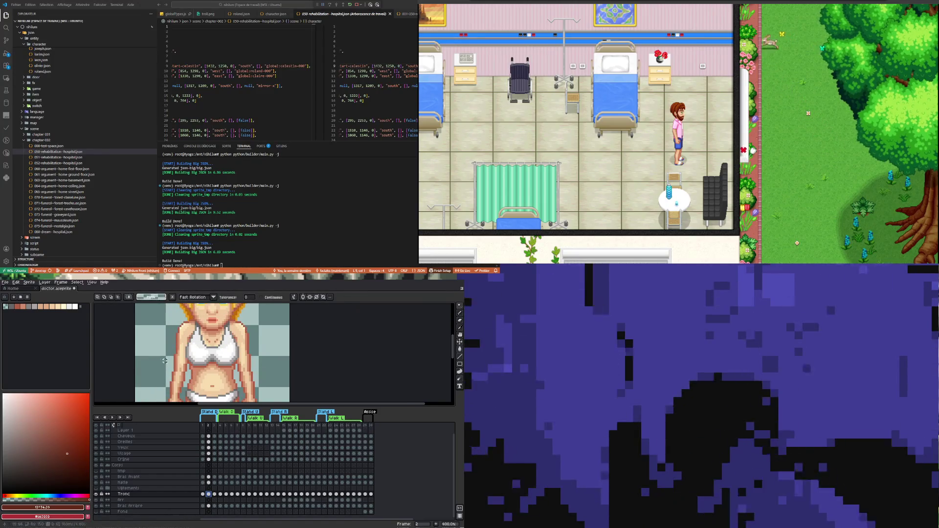
scroll(205, 353, "up", 1)
left_click(204, 352)
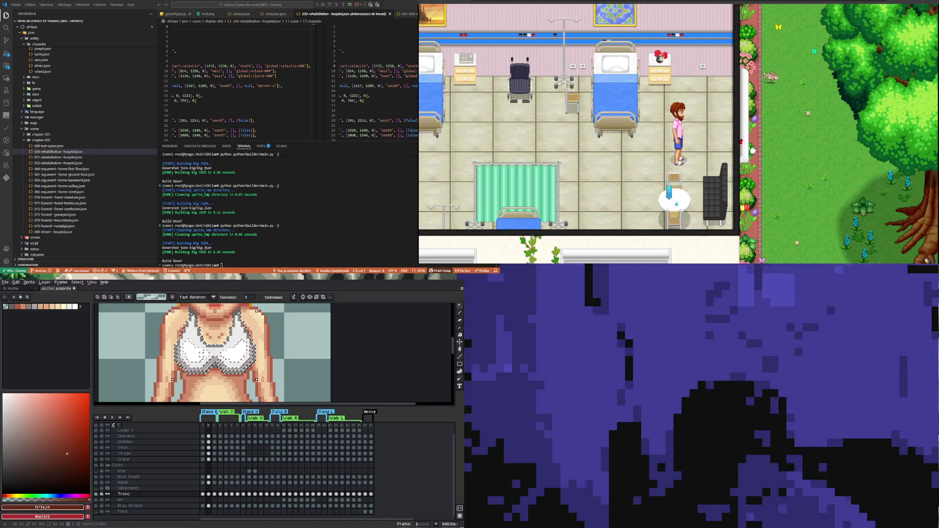
left_click(215, 360, "shift")
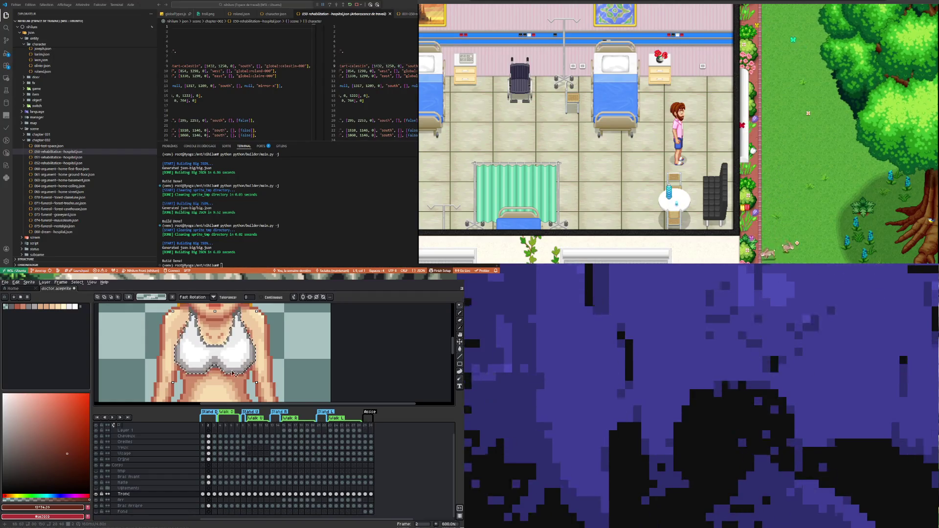
scroll(234, 374, "up", 4)
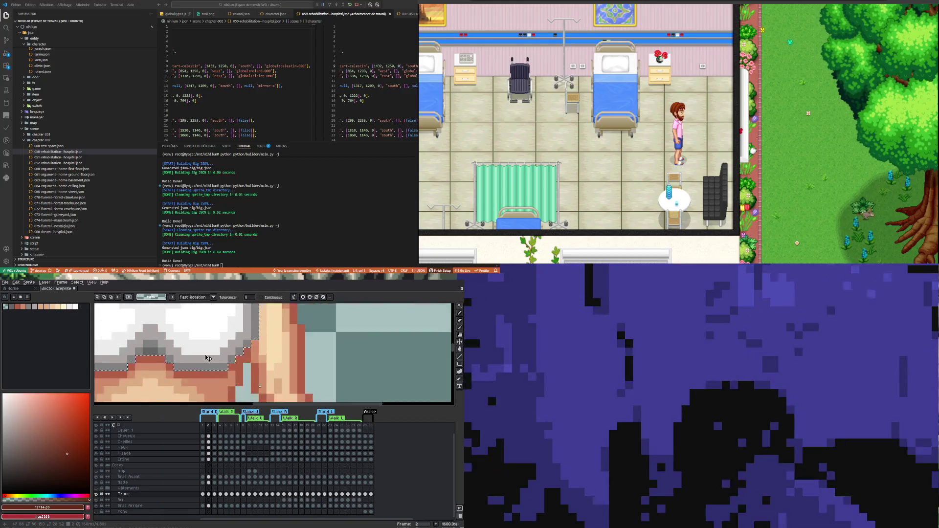
scroll(208, 359, "down", 7)
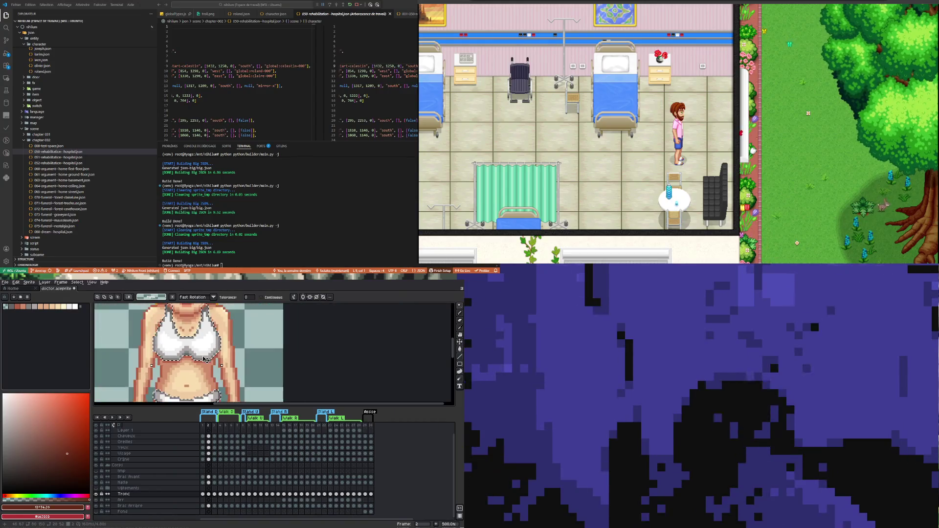
left_click(206, 495)
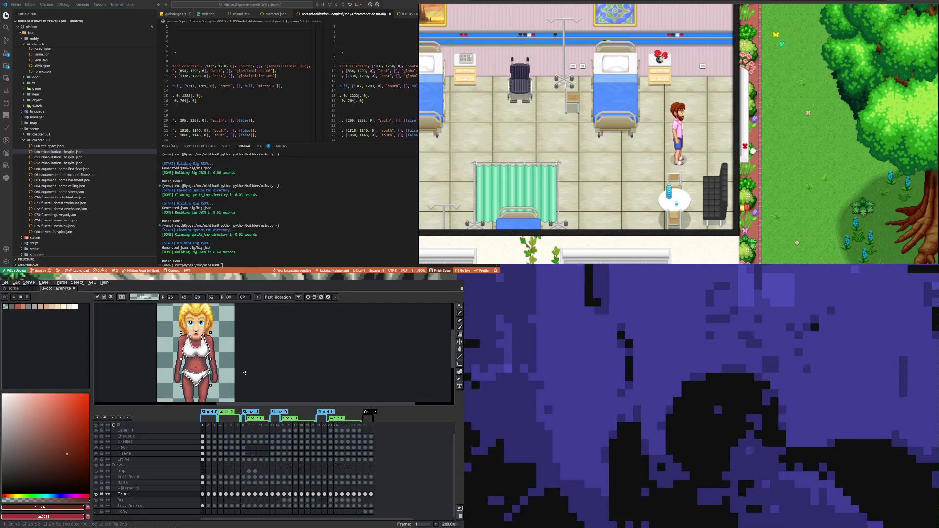
- Deselect the bra area, then zoom in on the face and back out
key("ctrl+d")
scroll(185, 356, "right", 3)
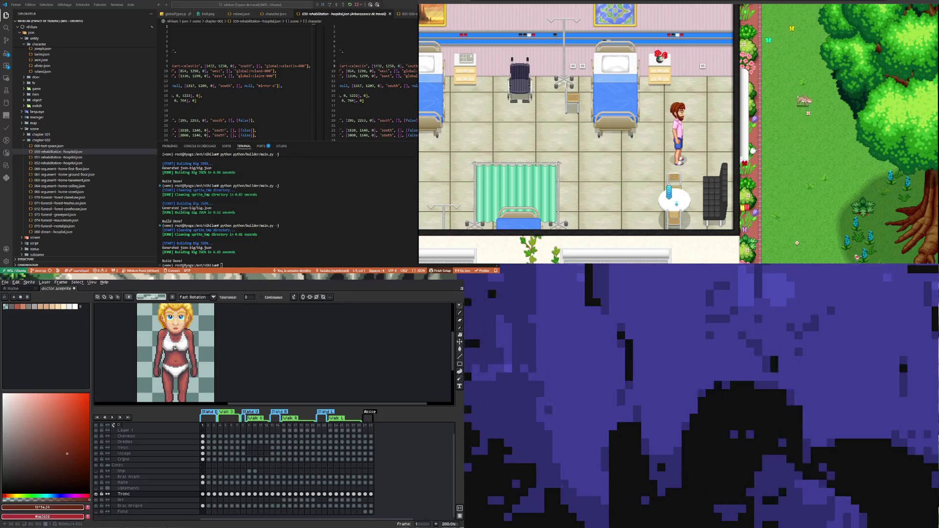
scroll(174, 332, "up", 1)
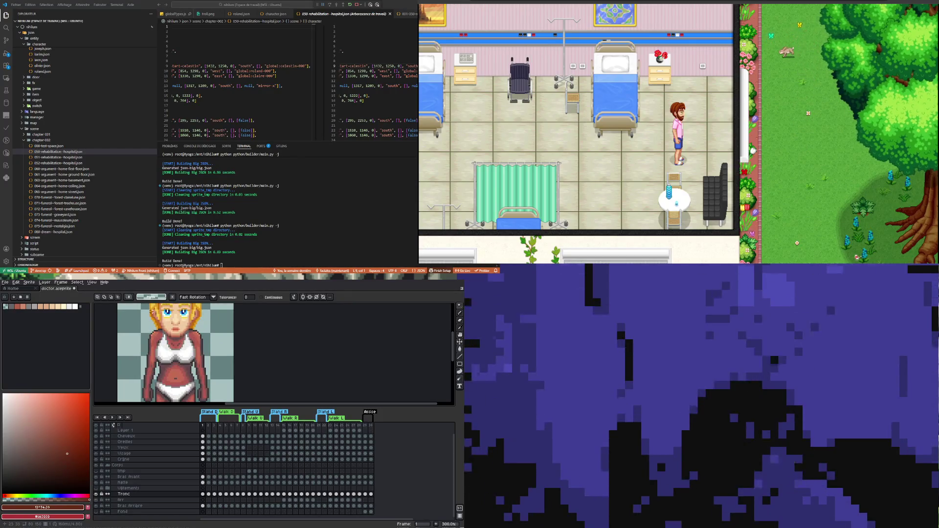
scroll(152, 312, "up", 2)
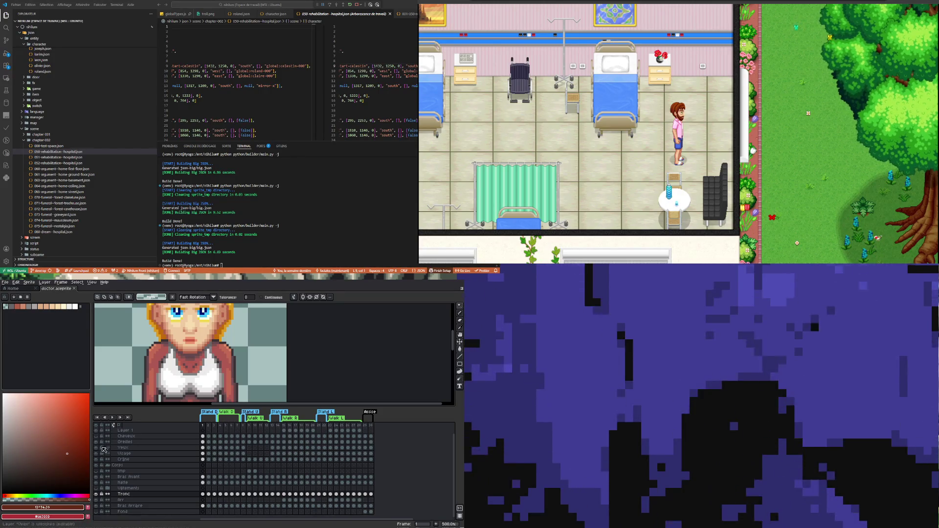
scroll(209, 356, "down", 3)
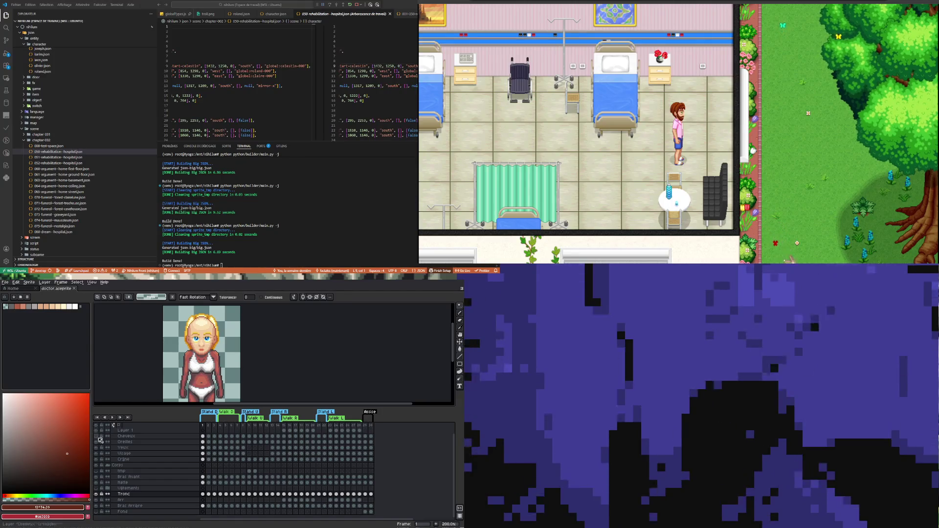
- Hide the Natte, Visage and Yeux layers to leave a bald, faceless figure
left_click(97, 485)
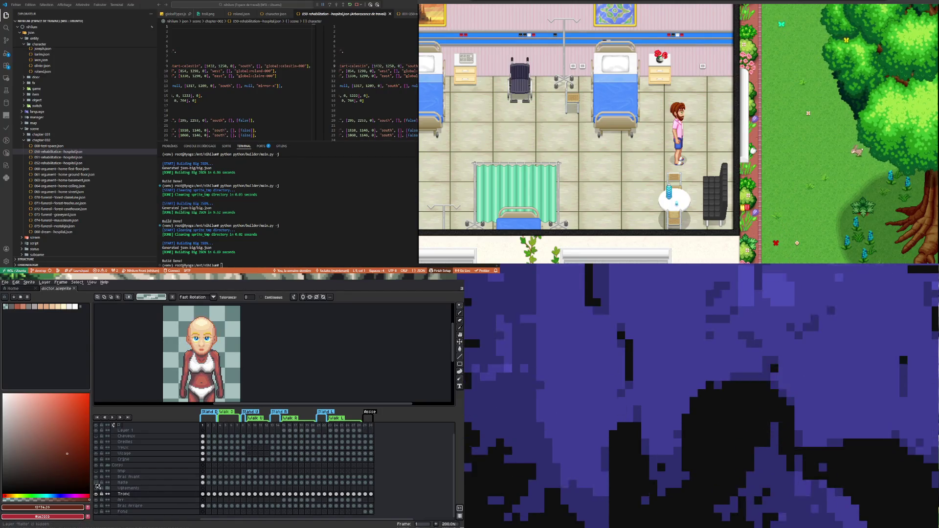
left_click(97, 457)
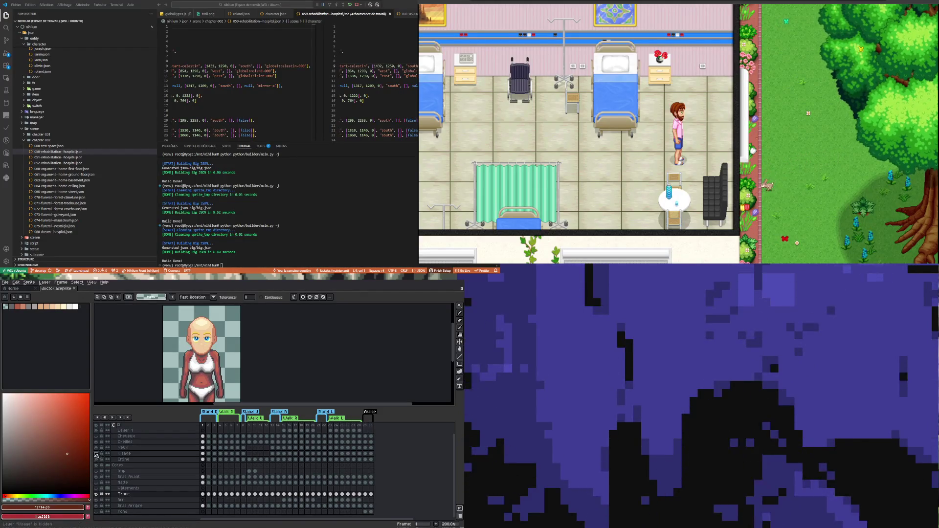
left_click(96, 447)
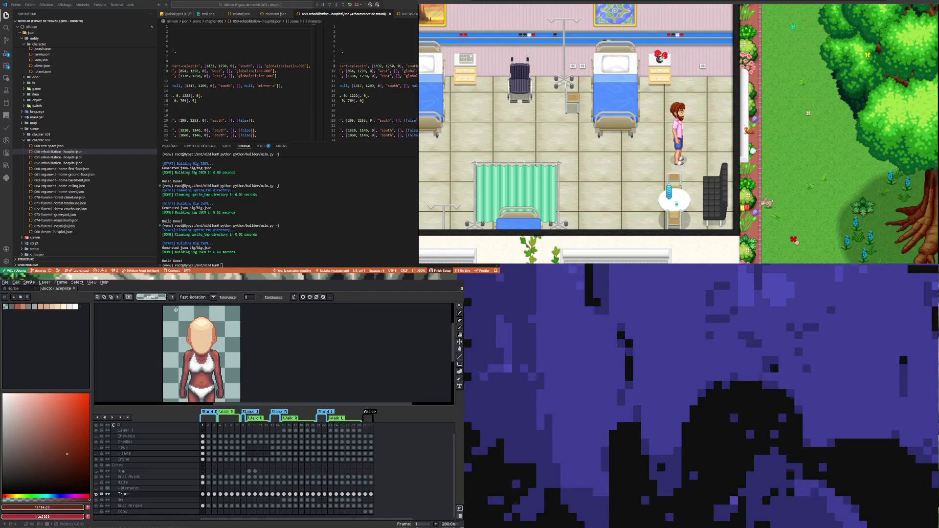
scroll(149, 361, "right", 2)
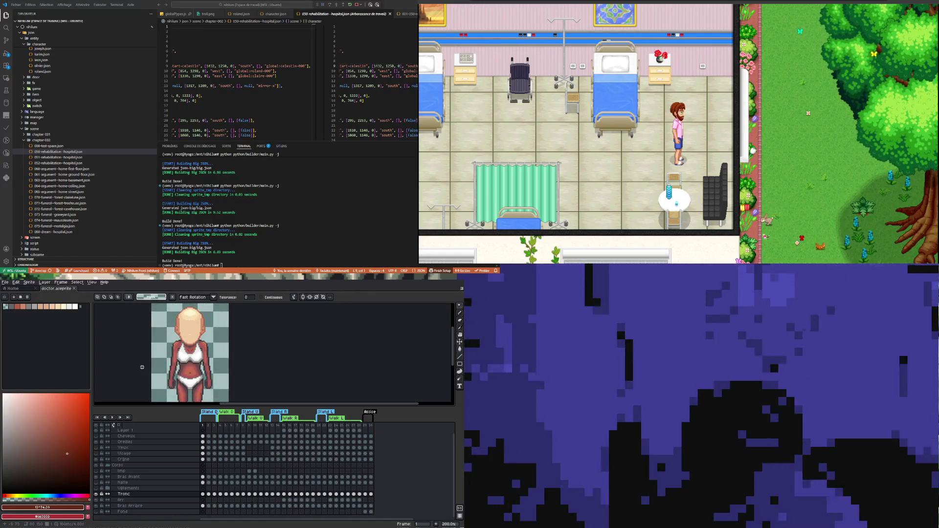
scroll(148, 361, "down", 1)
scroll(159, 350, "up", 1)
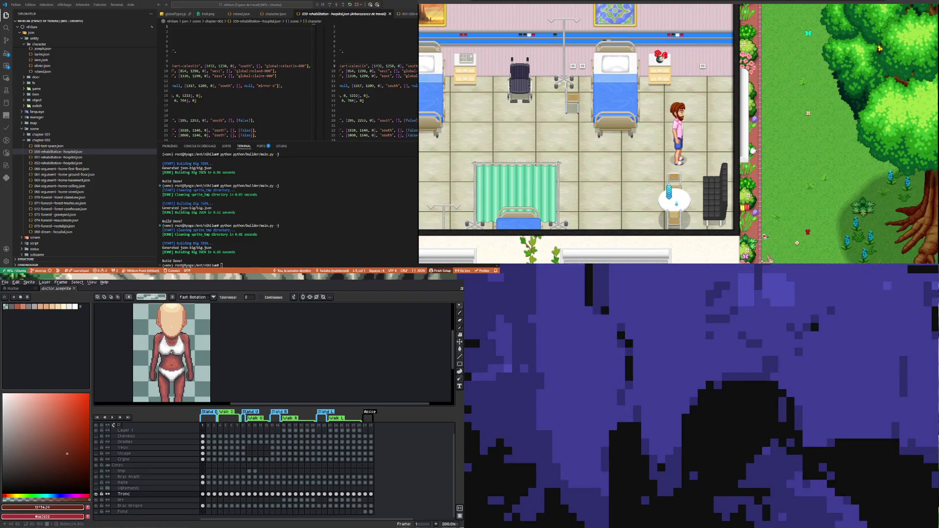
scroll(159, 350, "down", 1)
scroll(159, 350, "up", 1)
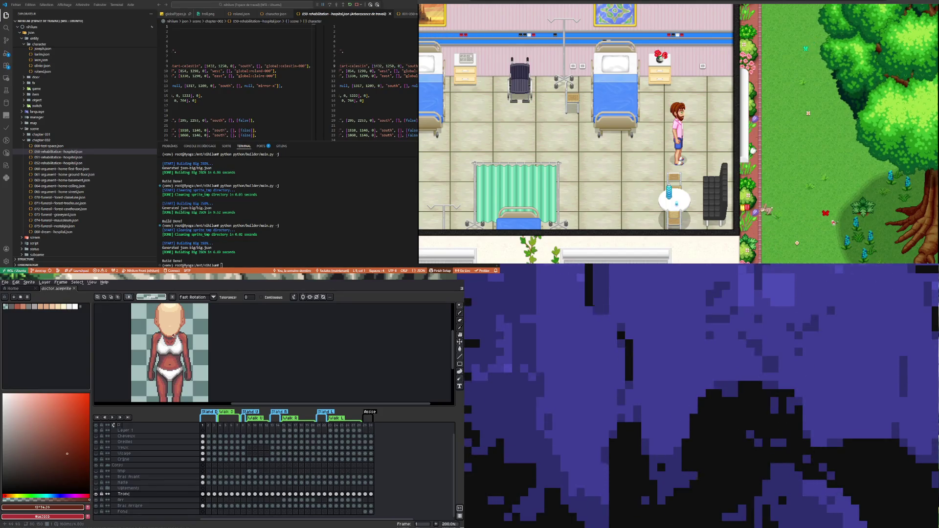
scroll(174, 332, "down", 1)
scroll(171, 326, "up", 1)
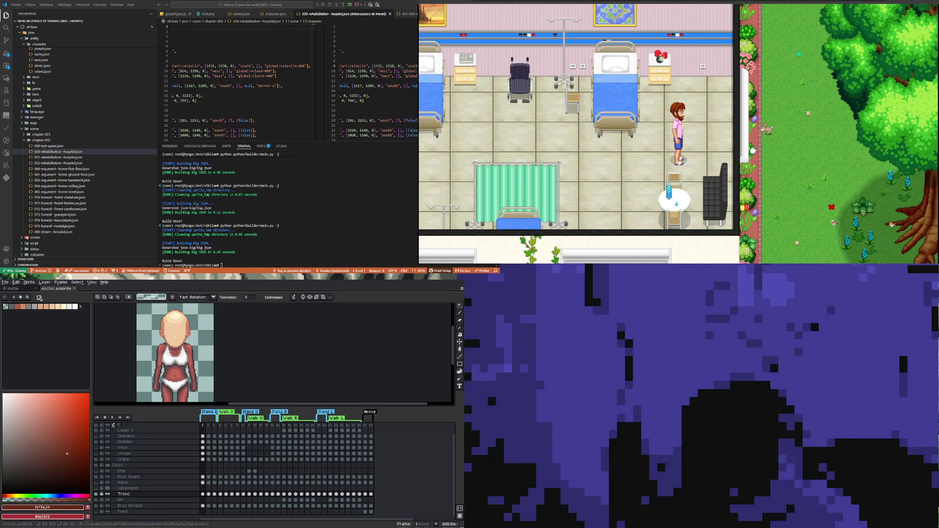
- Save doctor.aseprite and display frame 2 of the Tronc layer
left_click(5, 282)
left_click(18, 307)
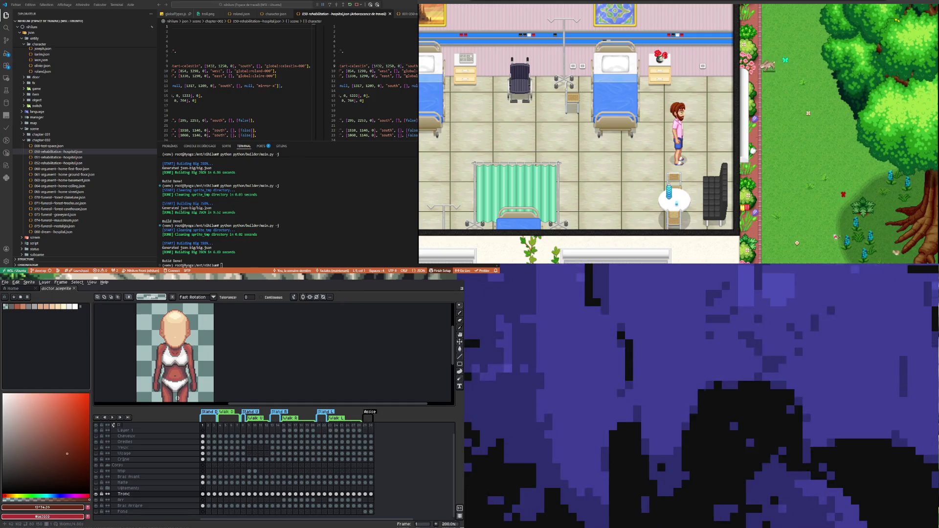
scroll(161, 337, "up", 1)
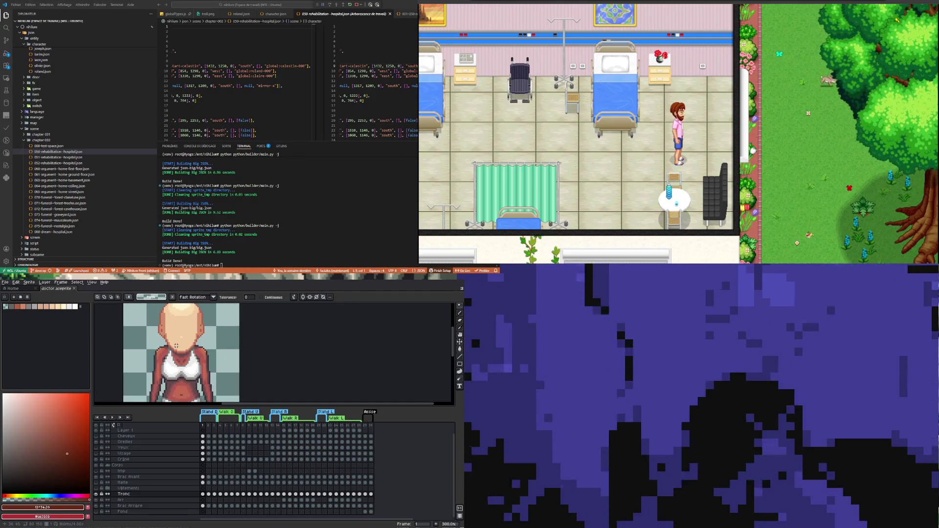
scroll(167, 337, "down", 2)
scroll(174, 339, "up", 1)
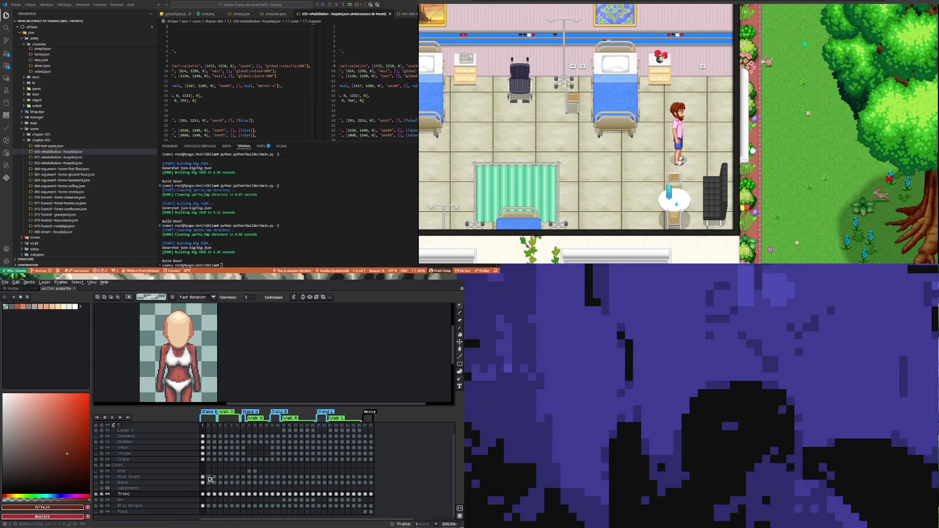
left_click(208, 495)
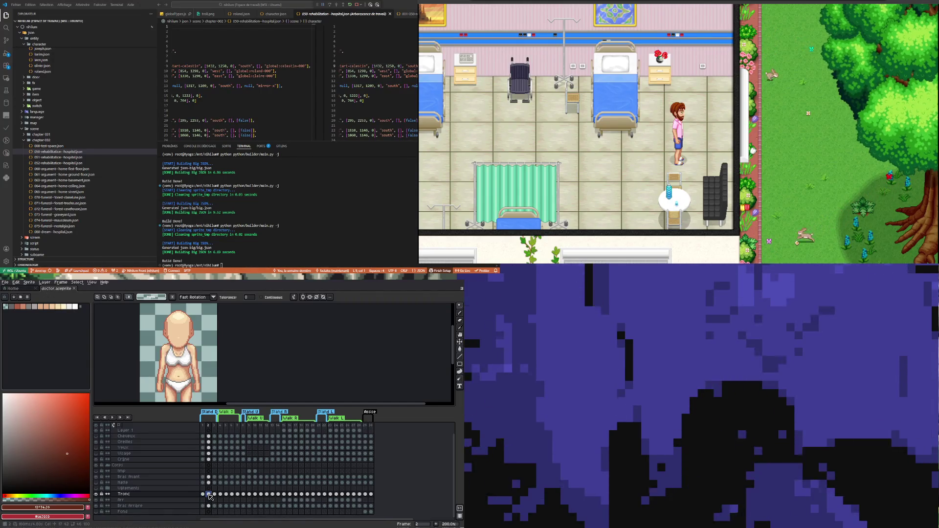
- Return to frame 1 and toggle the Tronc layer's visibility to compare the torso
left_click(203, 495)
scroll(168, 348, "up", 2)
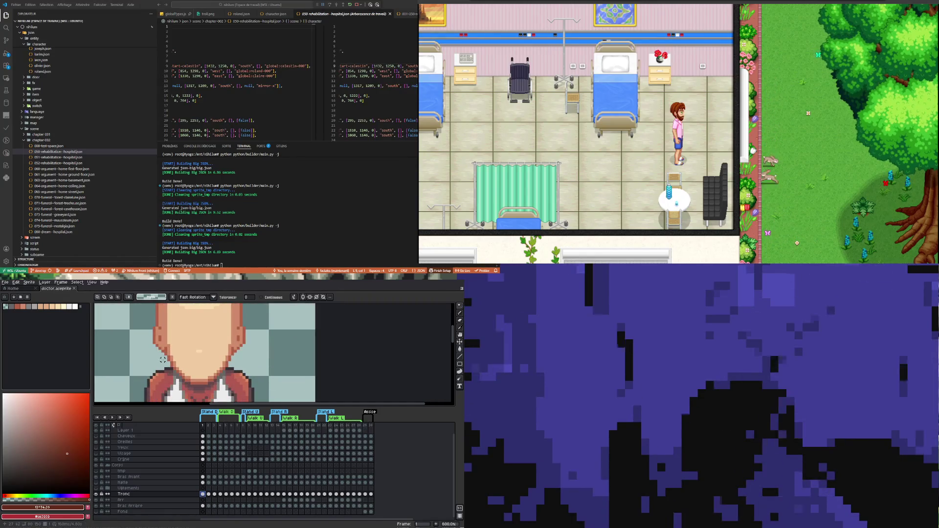
scroll(162, 382, "up", 3)
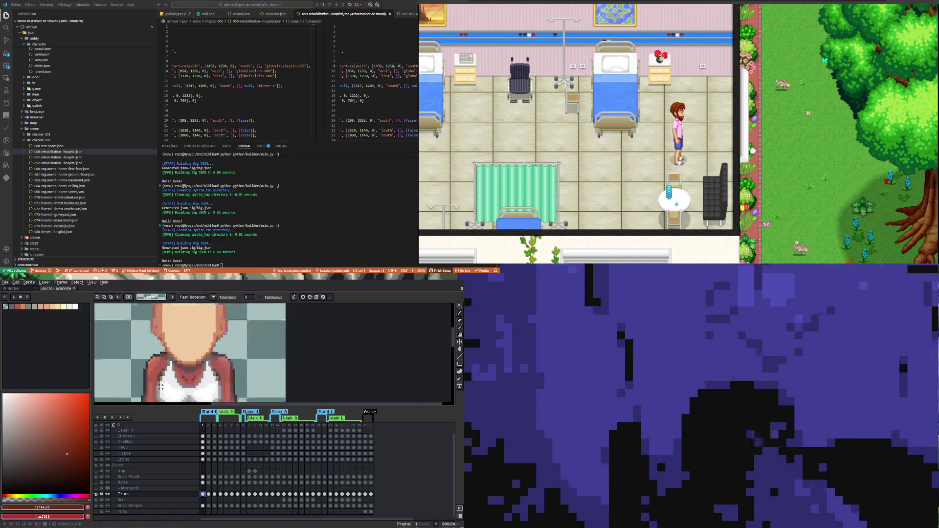
scroll(162, 381, "down", 4)
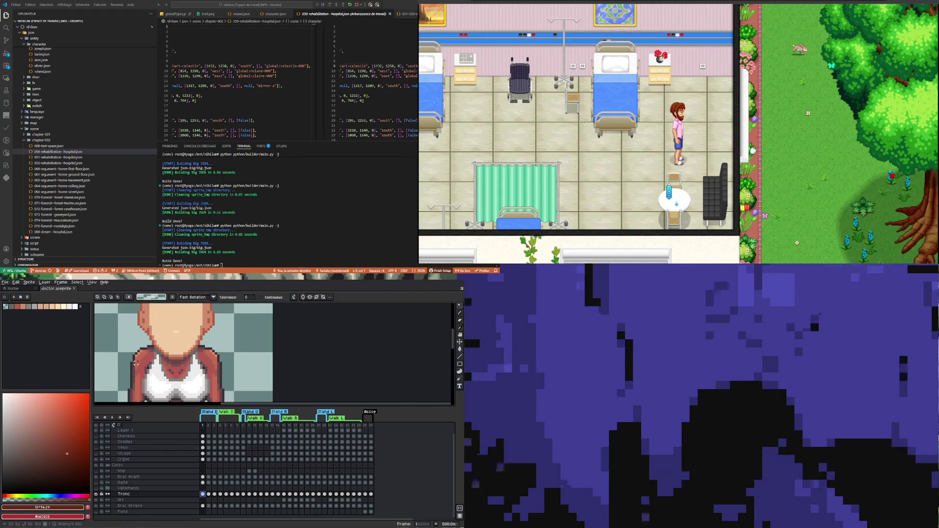
scroll(138, 362, "down", 1)
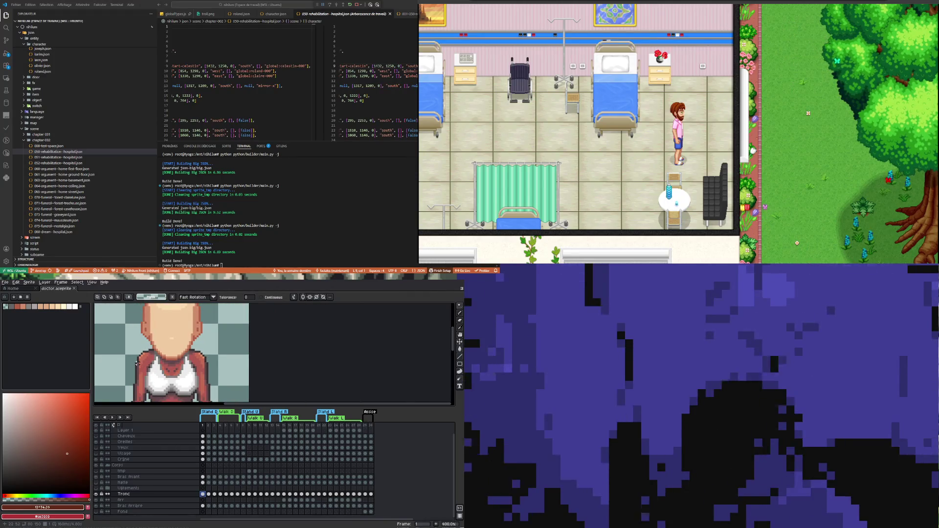
left_click(97, 494)
left_click(96, 494)
left_click(97, 494)
left_click(96, 494)
scroll(146, 377, "up", 3)
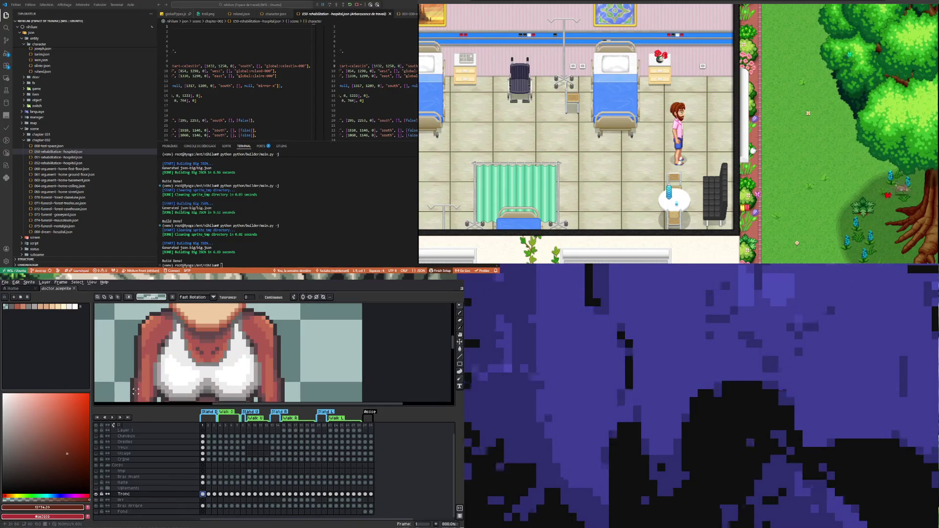
scroll(148, 375, "down", 3)
scroll(149, 375, "up", 1)
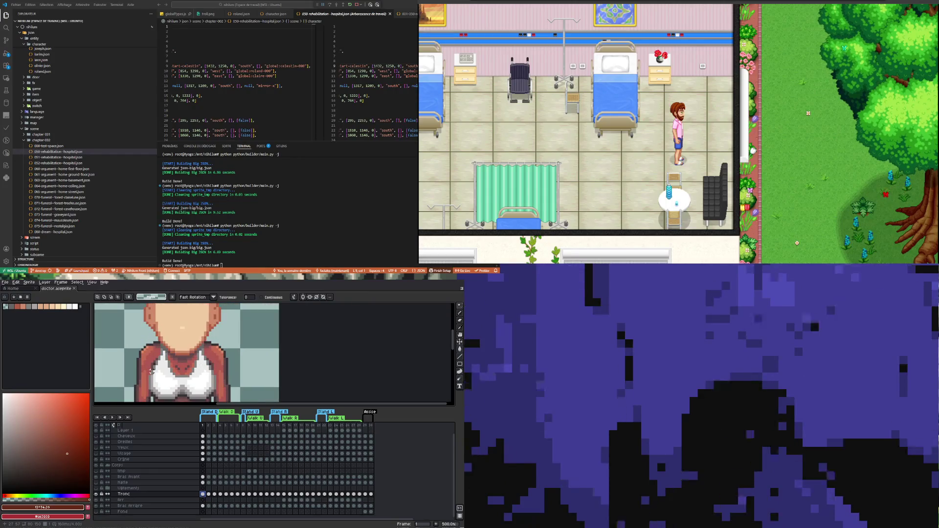
scroll(232, 337, "down", 2)
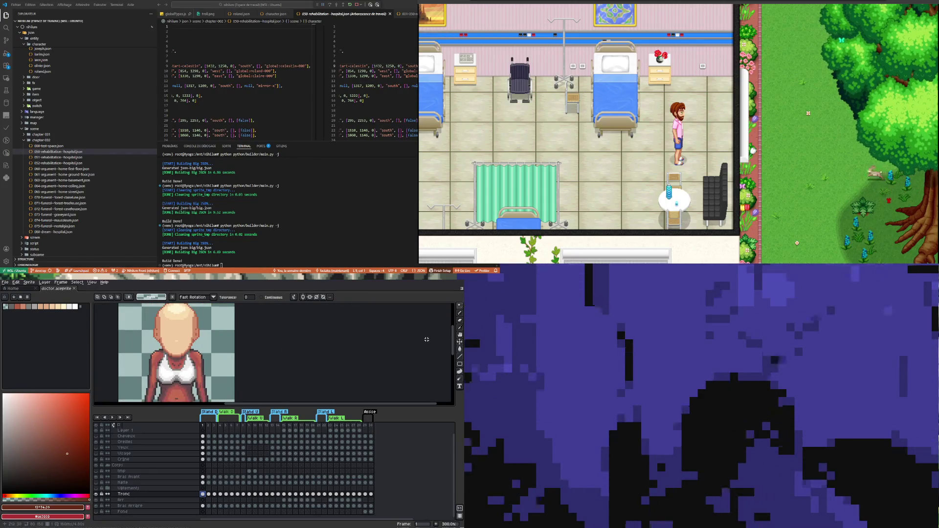
- Switch to the eyedropper and bring up the Edit menu
key("i")
scroll(167, 353, "up", 2)
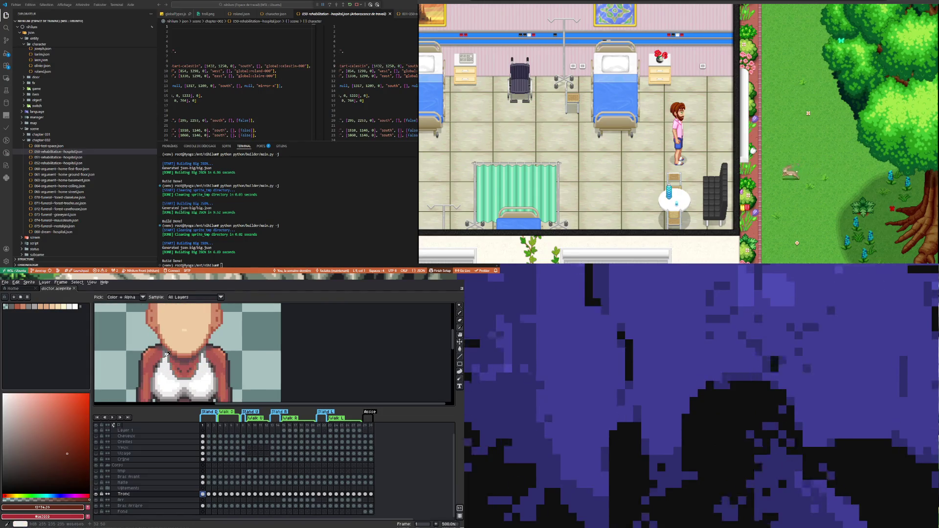
scroll(152, 346, "up", 2)
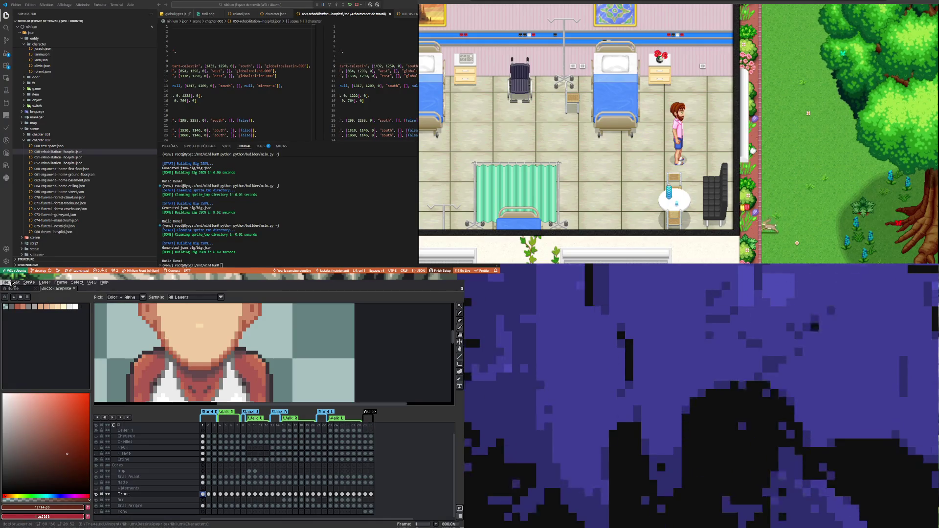
left_click(16, 282)
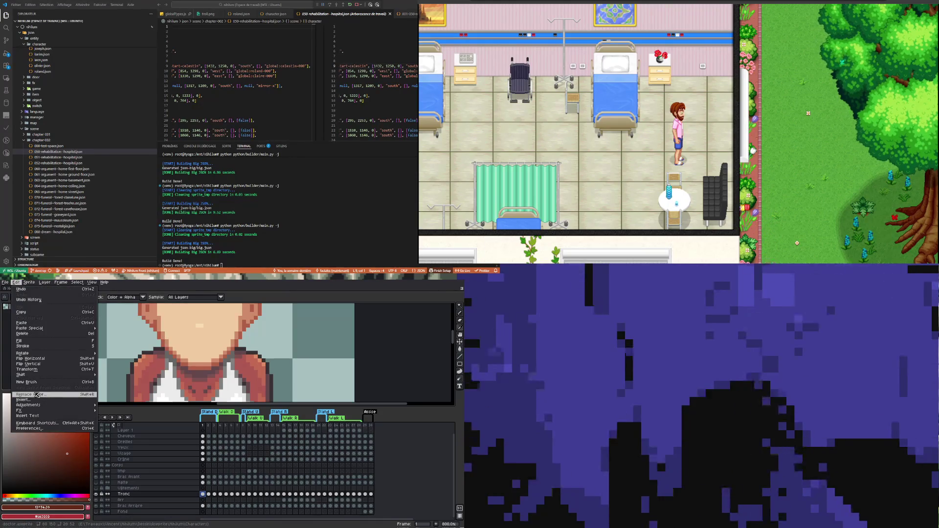
- Replace red-brown #b16060 with dark #393133 using Replace Color
left_click(31, 394)
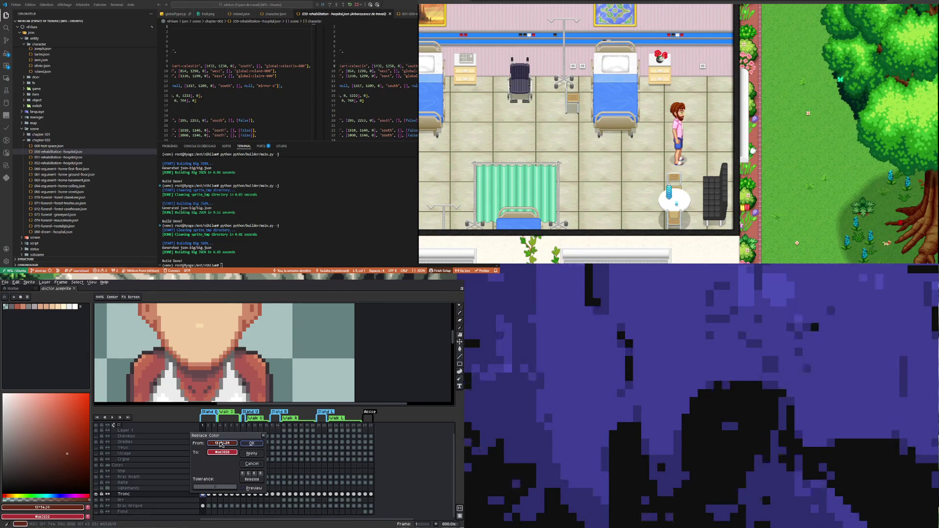
left_click(166, 339)
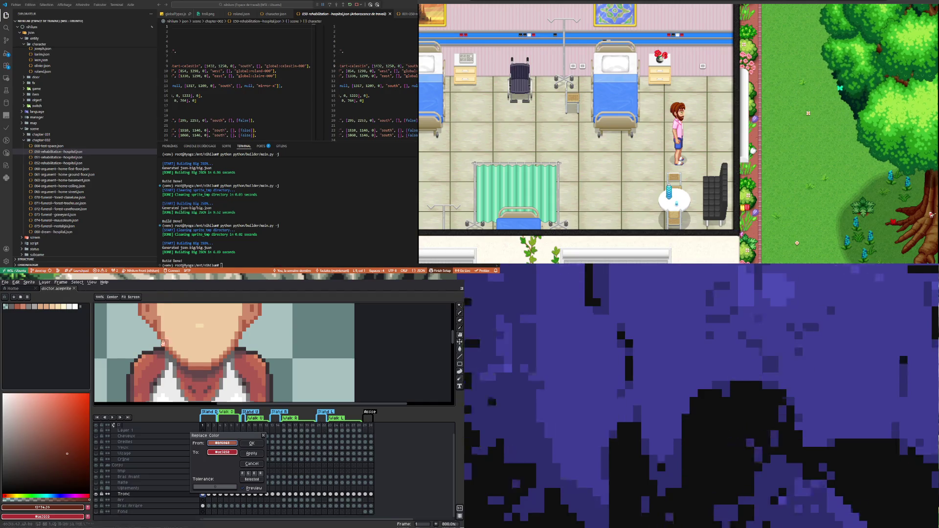
right_click(149, 351)
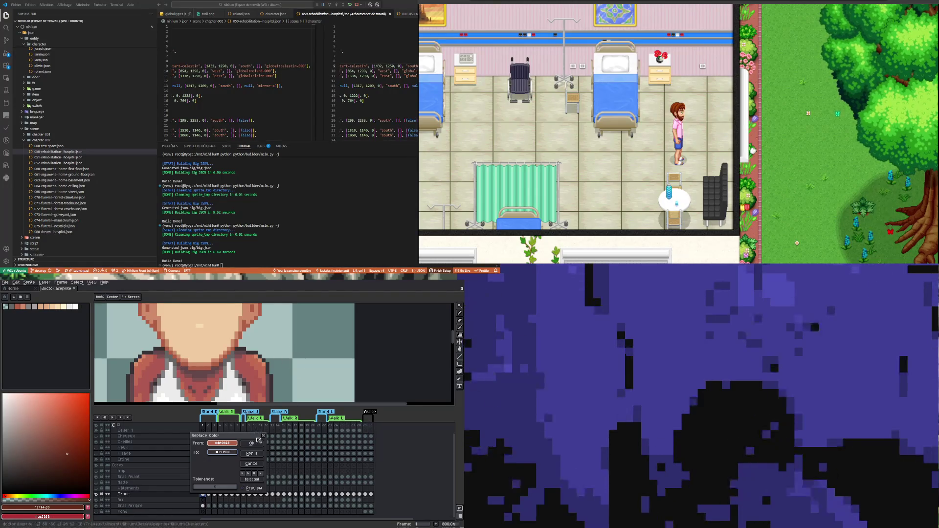
scroll(157, 340, "down", 2)
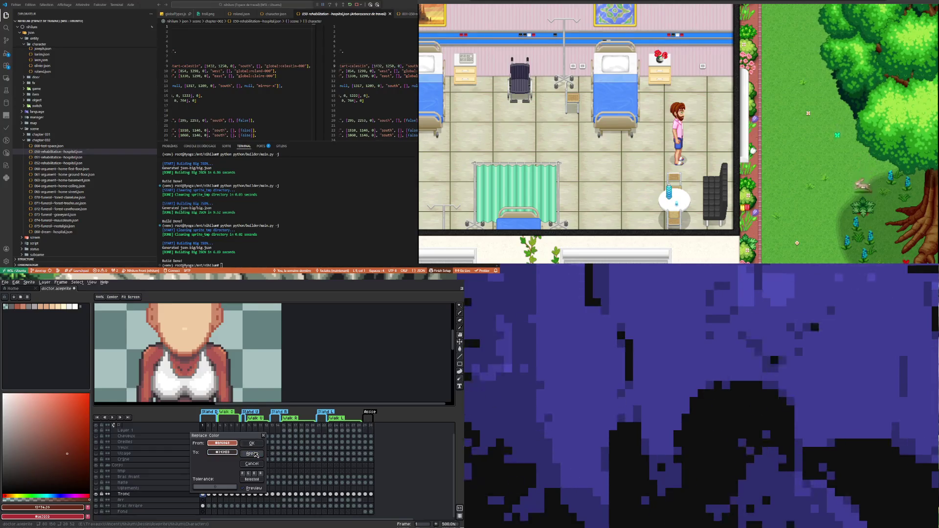
left_click(263, 436)
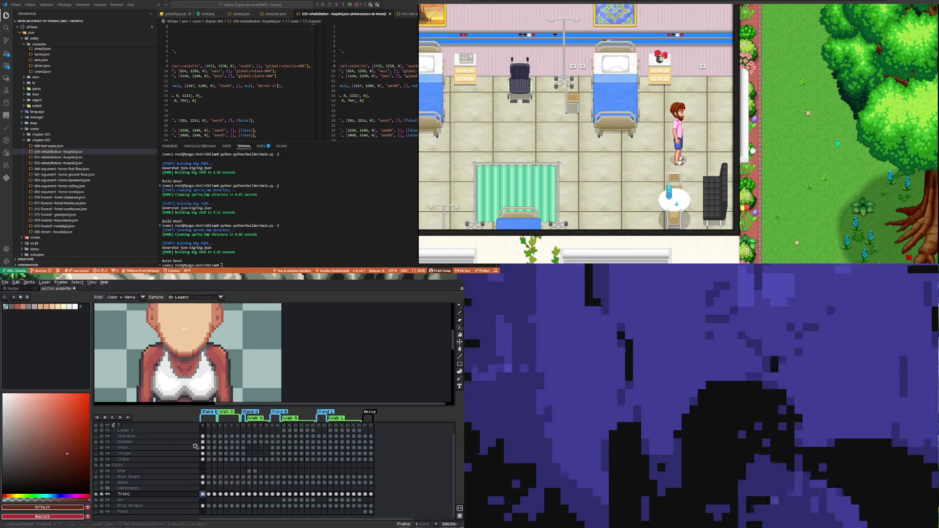
scroll(187, 438, "up", 1)
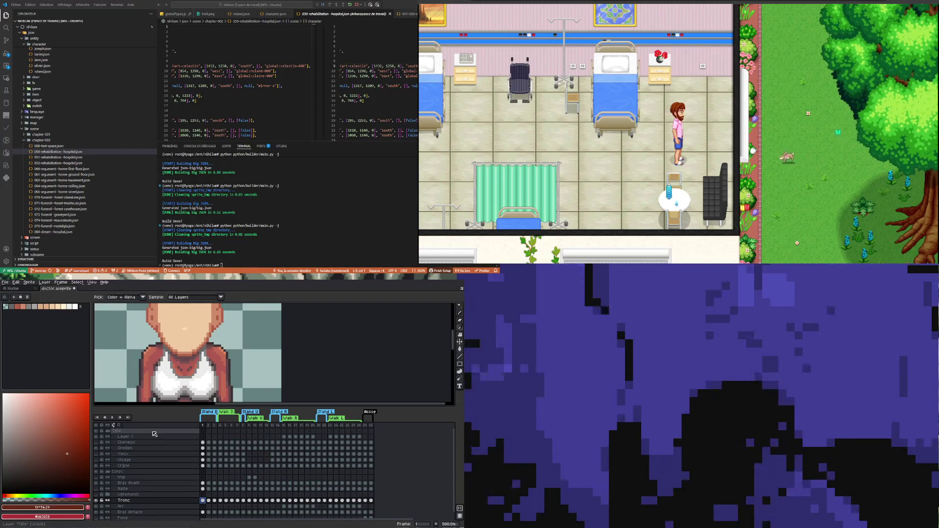
- Select the Tête layer across frames 1 through 30 in the timeline
left_click(149, 431)
left_click(215, 426)
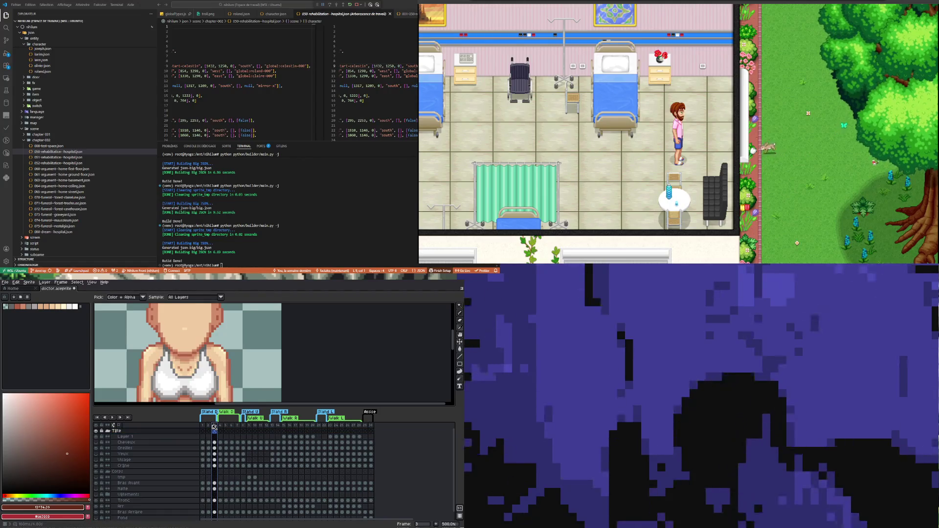
mouse_move(203, 425)
left_mouse_down()
mouse_move(379, 428)
mouse_move(354, 426)
mouse_move(371, 425)
left_mouse_up()
scroll(219, 352, "down", 4)
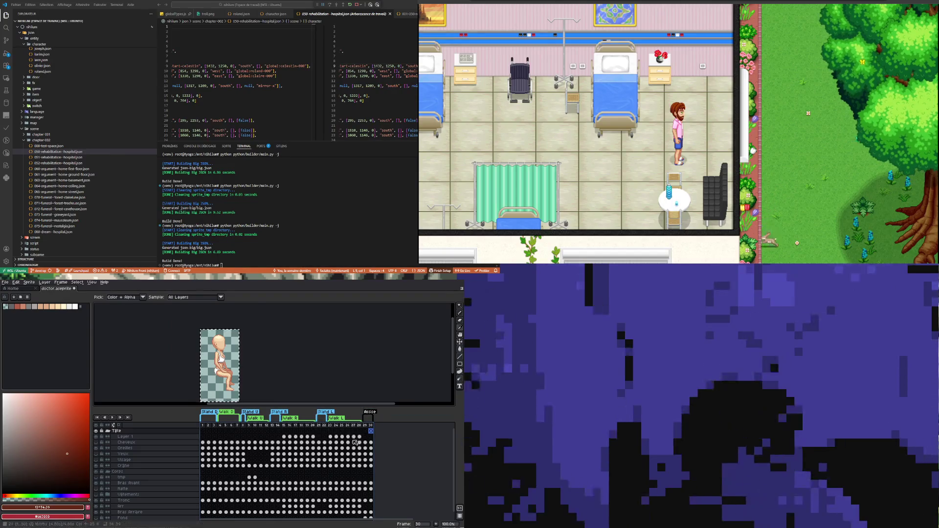
left_click(373, 426)
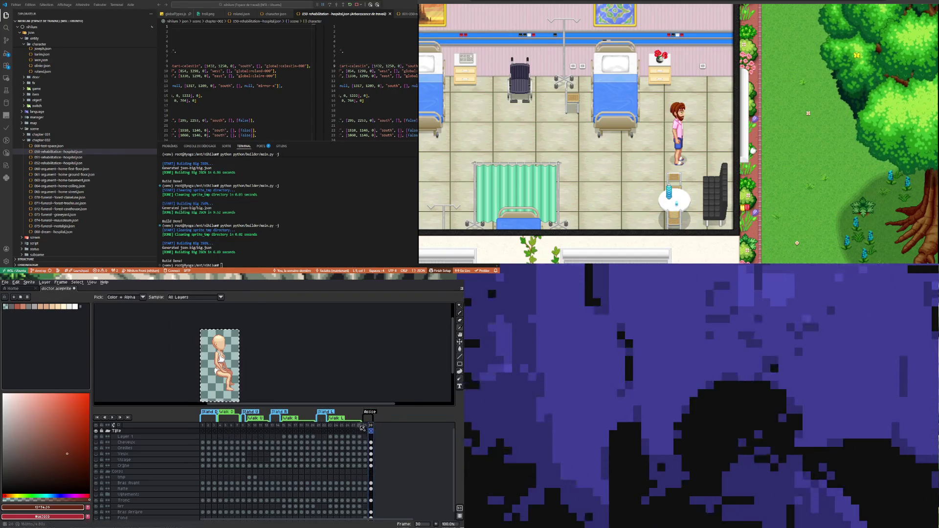
key("Left")
key("Left")
key("Left")
left_click_drag(373, 428, 207, 429)
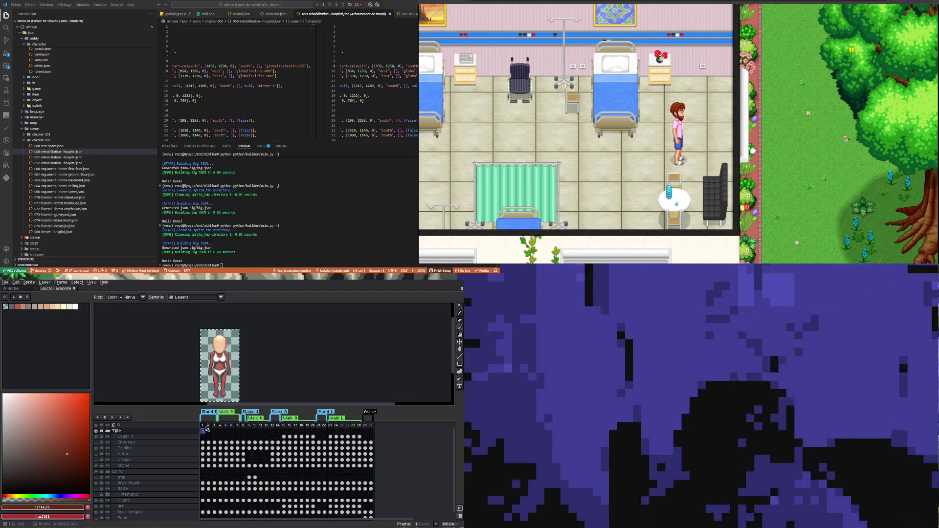
- Zoom the sprite view to 300% and bring up the Edit menu
key("2")
key("3")
key("2")
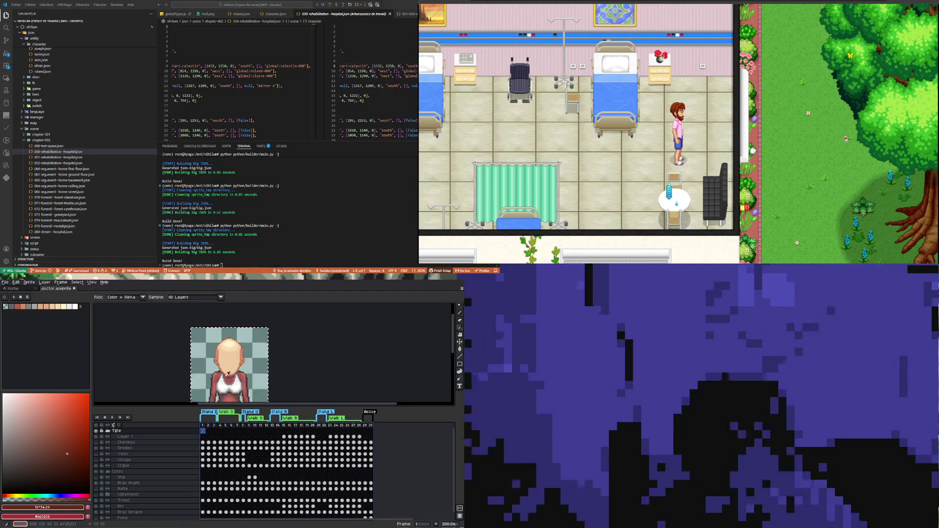
key("plus")
left_click(18, 283)
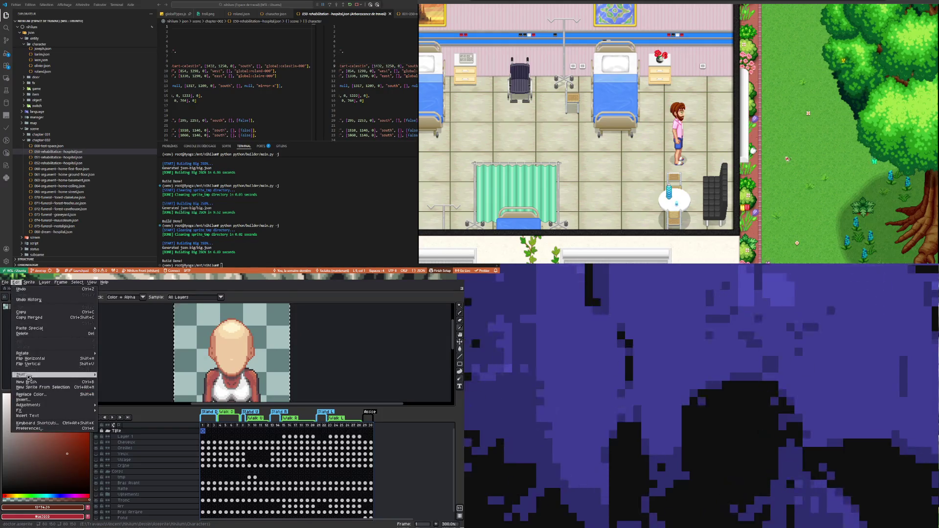
left_click(107, 381)
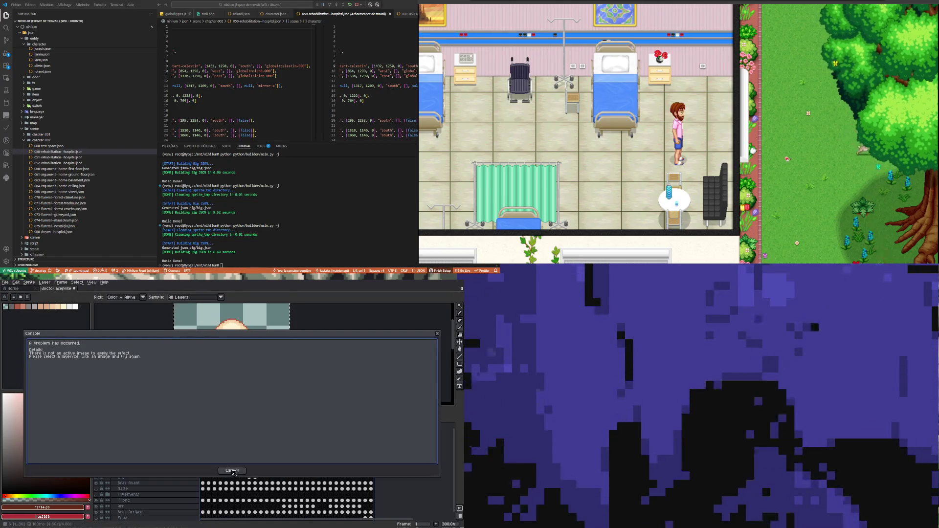
left_click(234, 471)
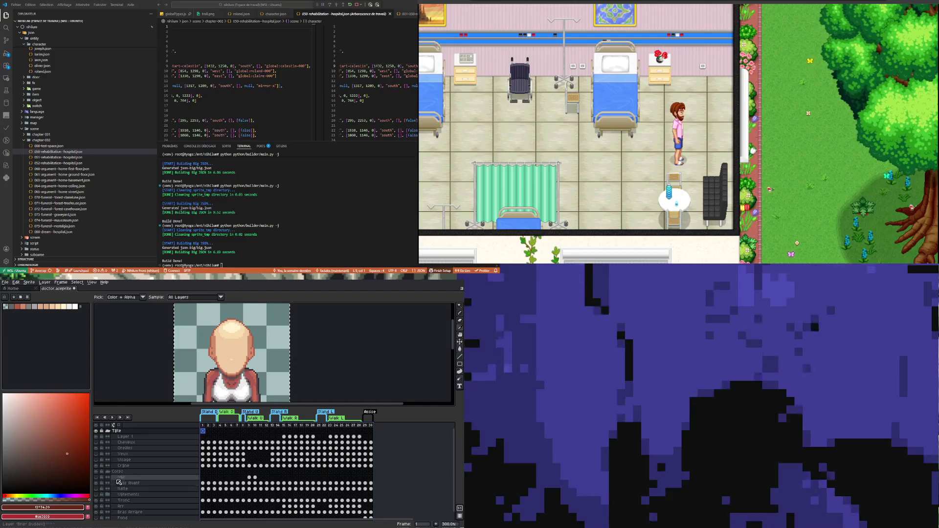
left_click(17, 283)
left_click(44, 394)
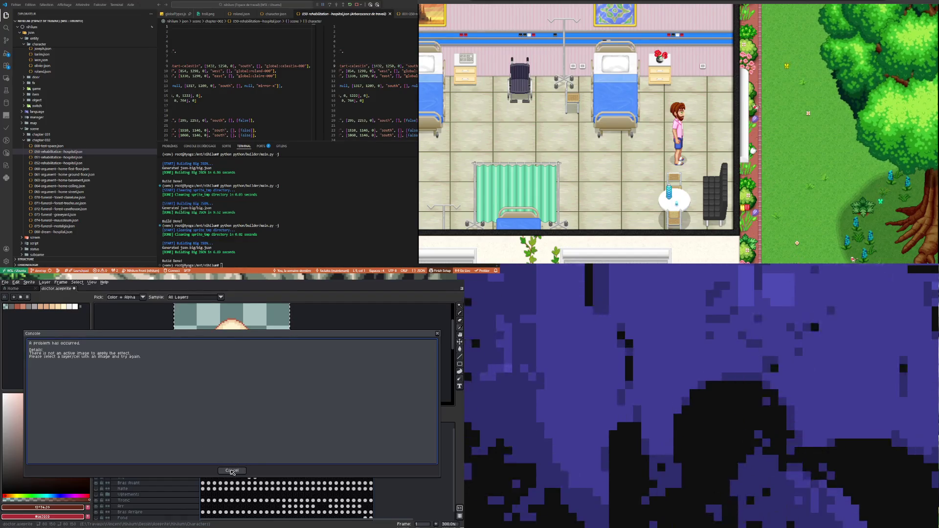
left_click(232, 471)
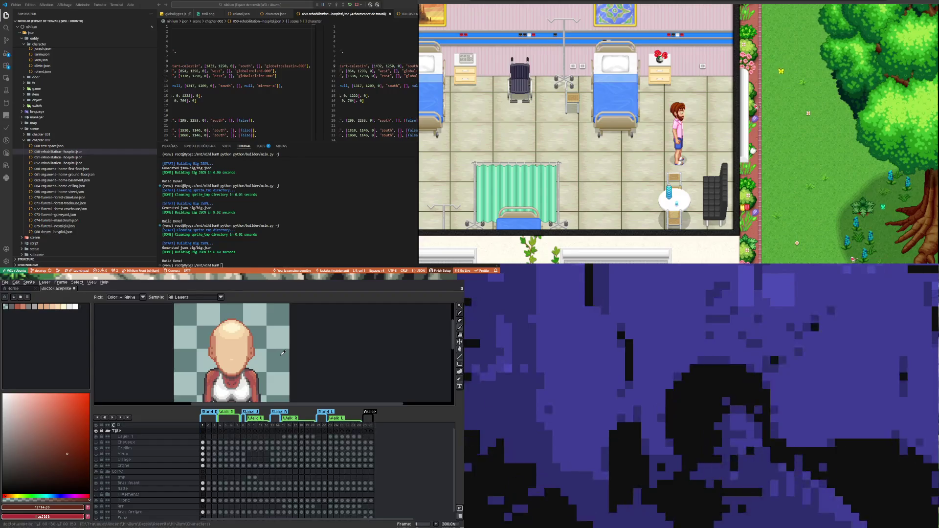
left_click(372, 428)
left_click_drag(372, 428, 203, 439)
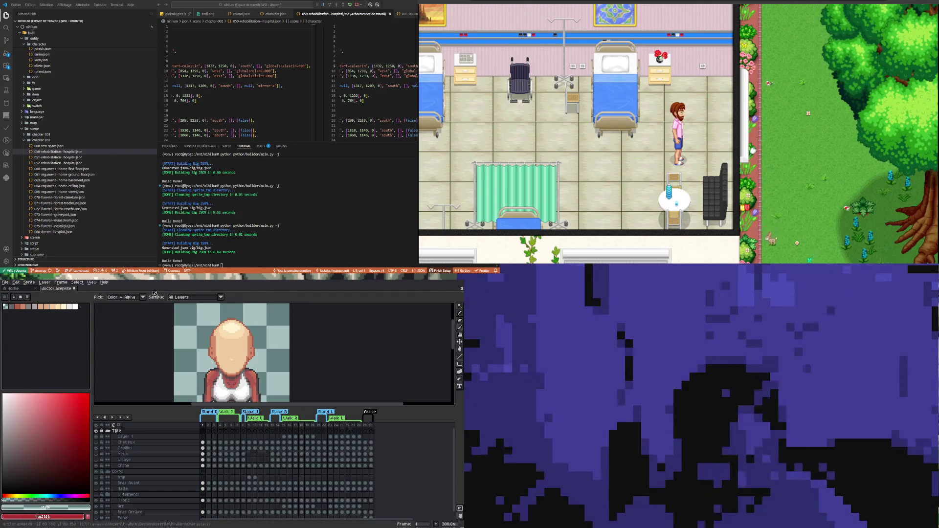
- Retry Replace Color, dismiss the no-active-image error, and select the Tronc layer
left_click(16, 282)
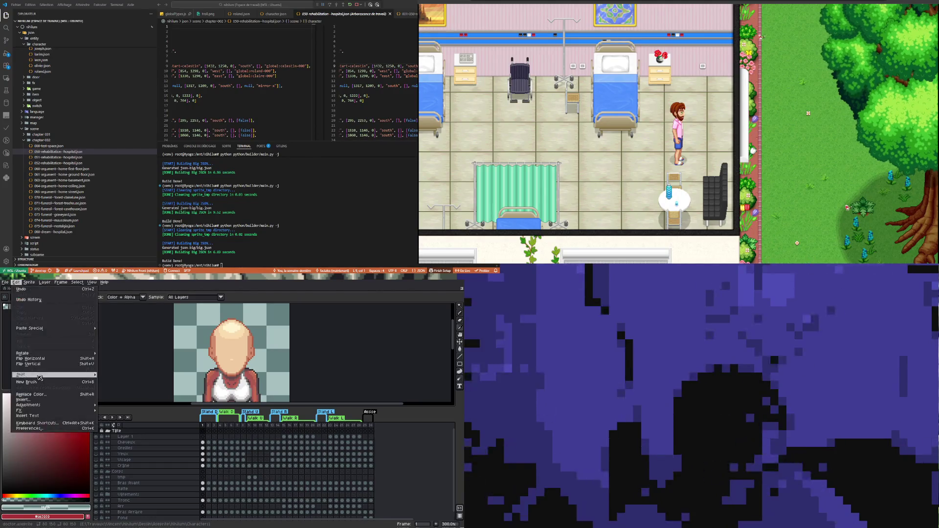
left_click(45, 398)
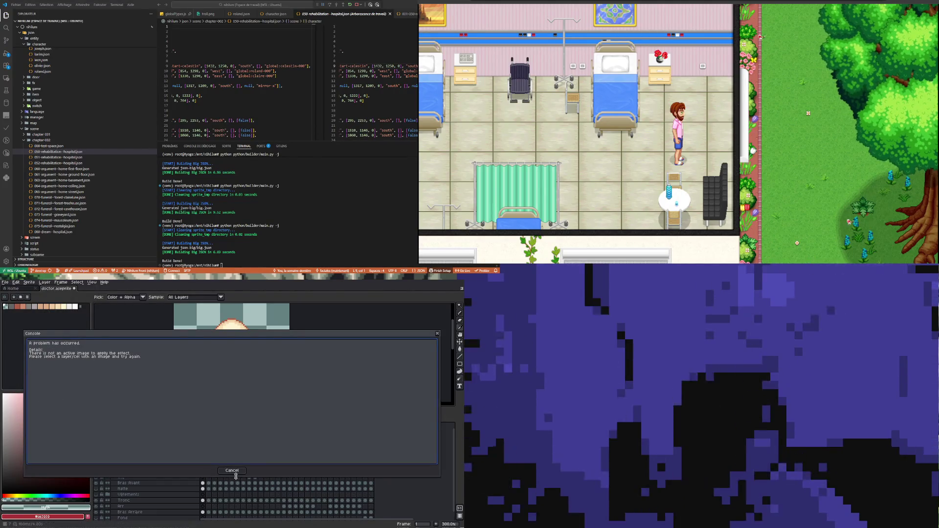
left_click(233, 471)
scroll(206, 477, "down", 1)
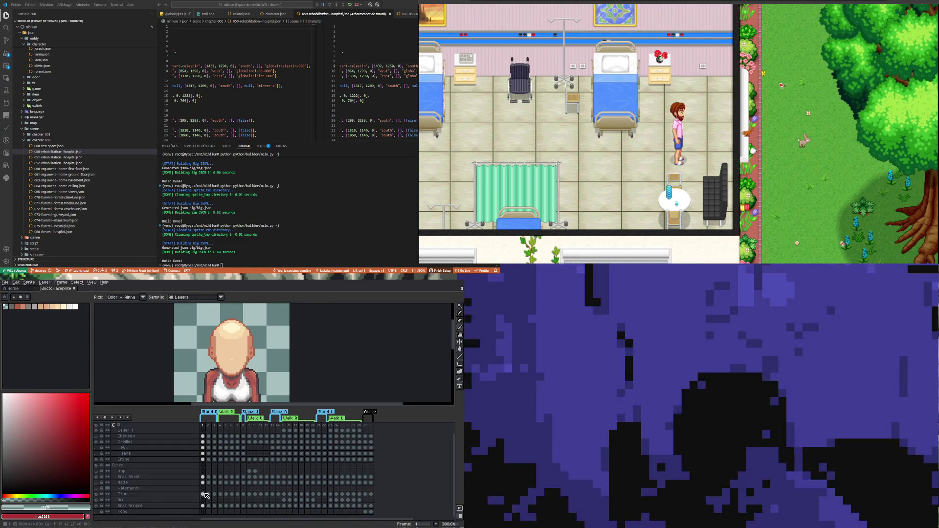
left_click(188, 496)
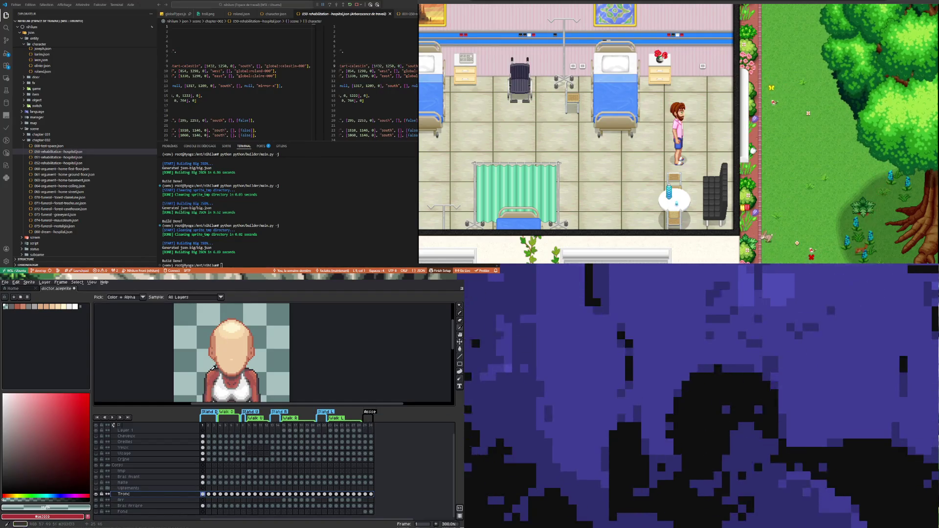
scroll(221, 339, "up", 4)
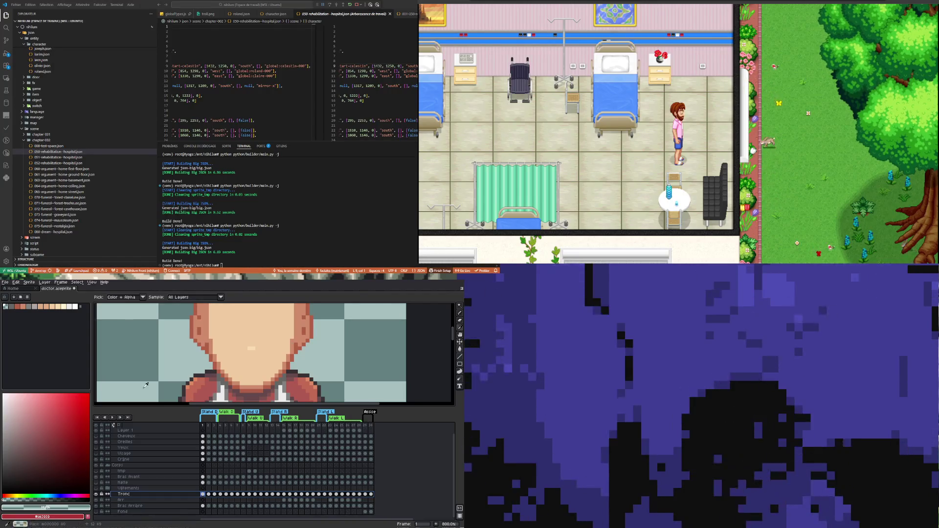
- Set Replace Color to swap red-brown #b16948 for dark #393133, toggling Selected
left_click(16, 286)
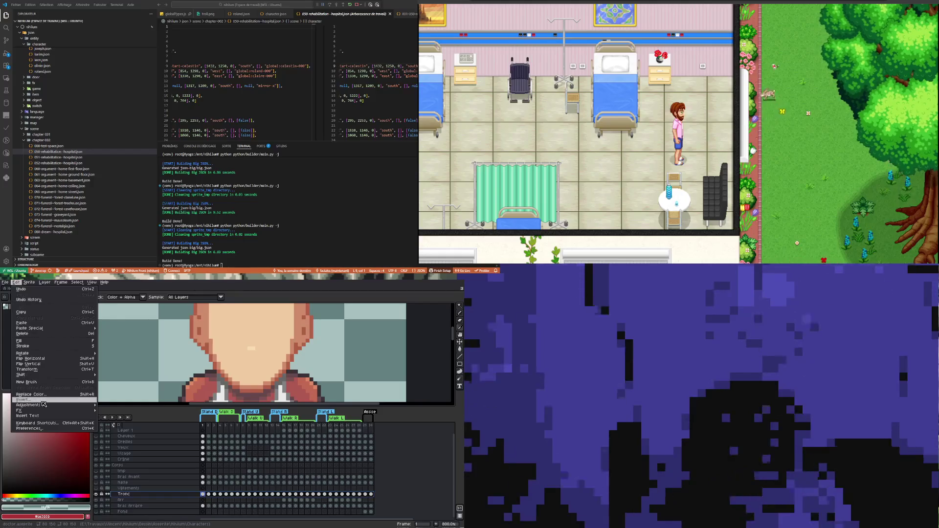
left_click(43, 396)
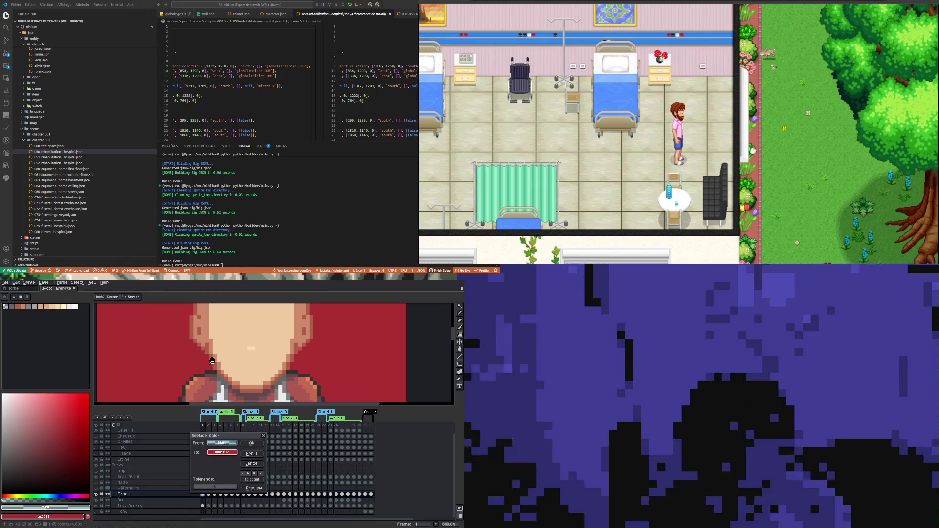
left_click(213, 357)
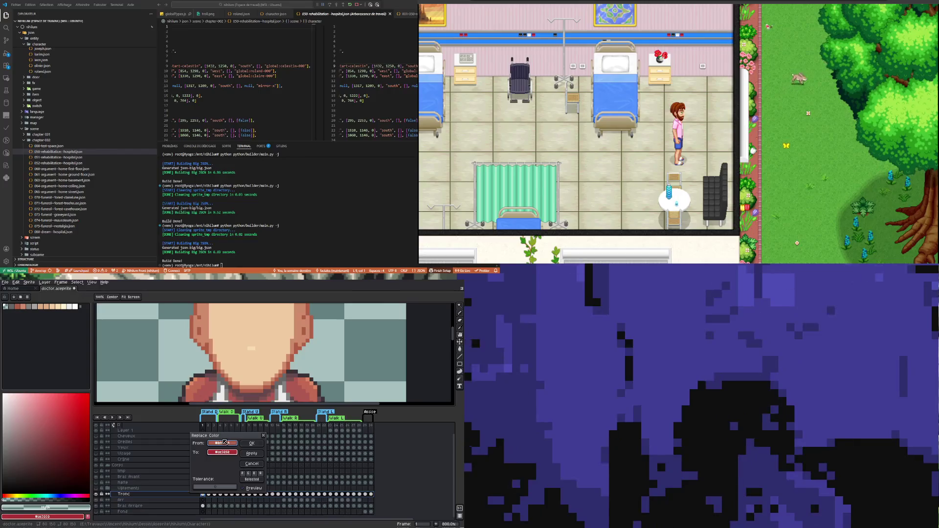
left_click_drag(227, 453, 257, 482)
left_click(257, 482)
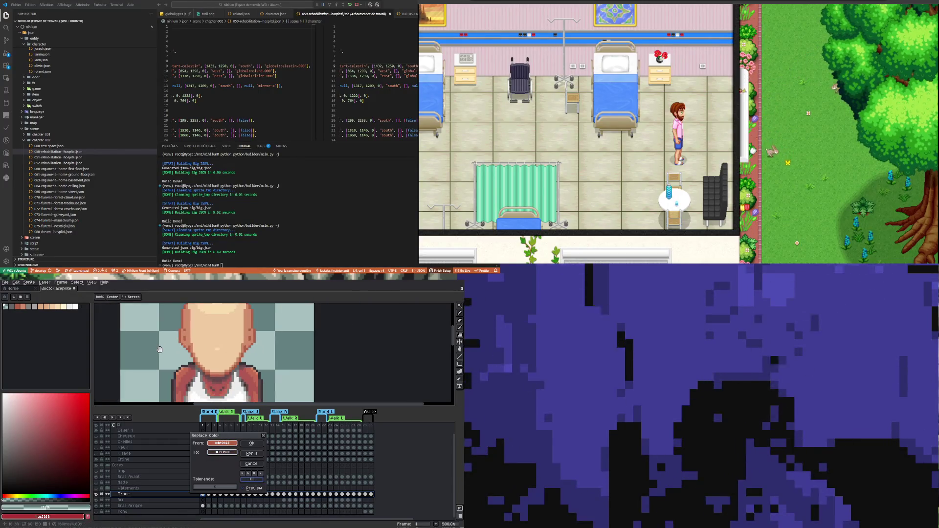
- Check the sprite at 500% and 600% zoom, then confirm the replacement
key("minus")
key("minus")
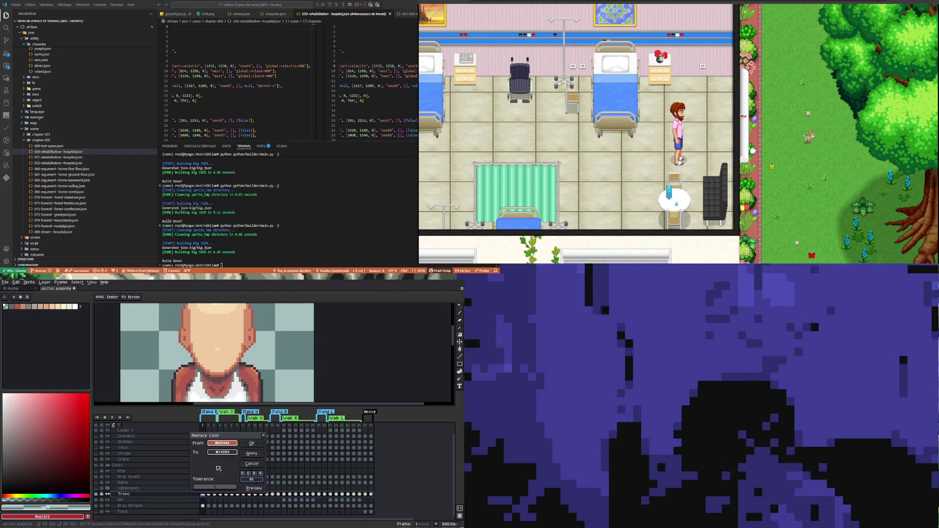
key("plus")
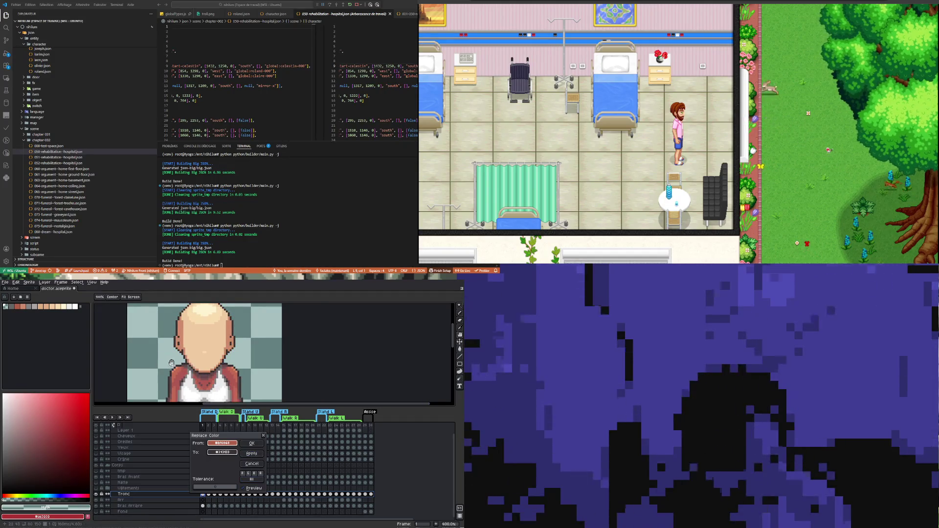
scroll(197, 369, "up", 2)
scroll(197, 370, "up", 1)
scroll(190, 360, "down", 2)
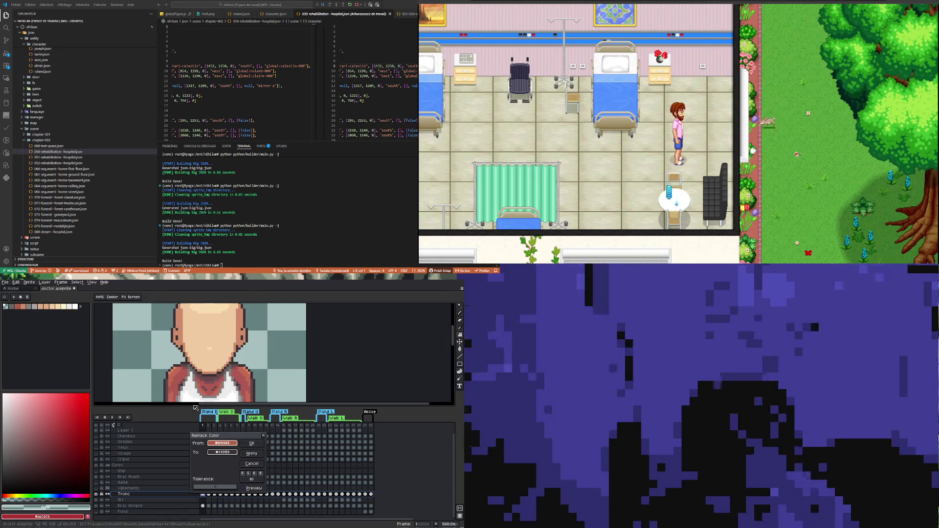
scroll(187, 355, "down", 5)
scroll(187, 355, "up", 6)
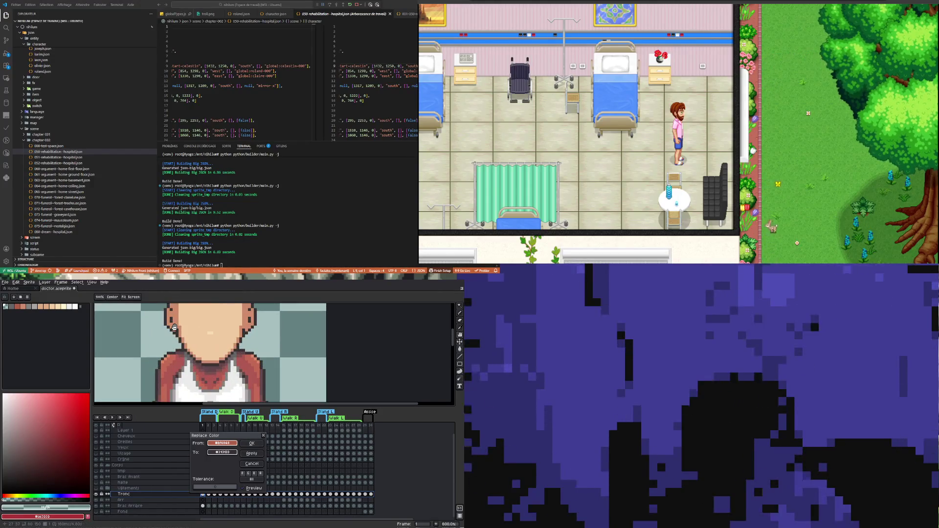
left_click(261, 444)
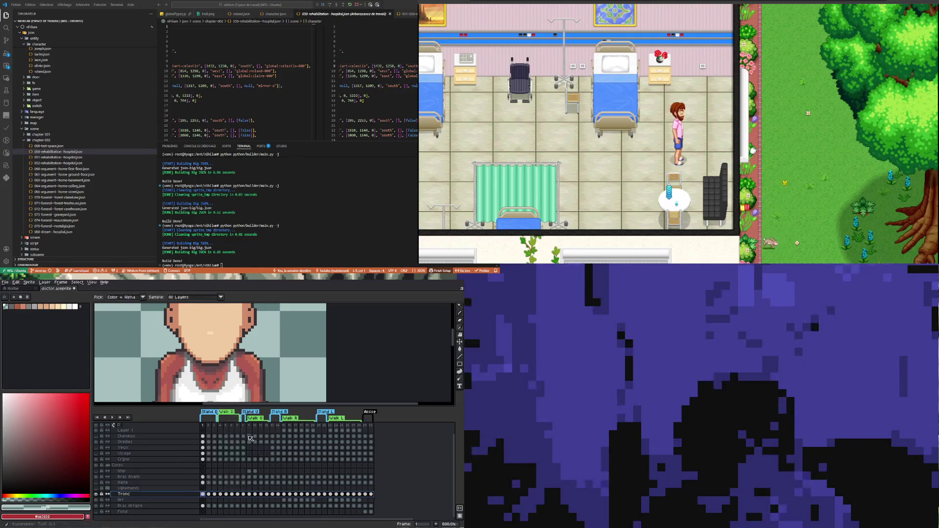
- Compare frames 1 and 2, then draw a rectangular selection around the torso
left_click(208, 495)
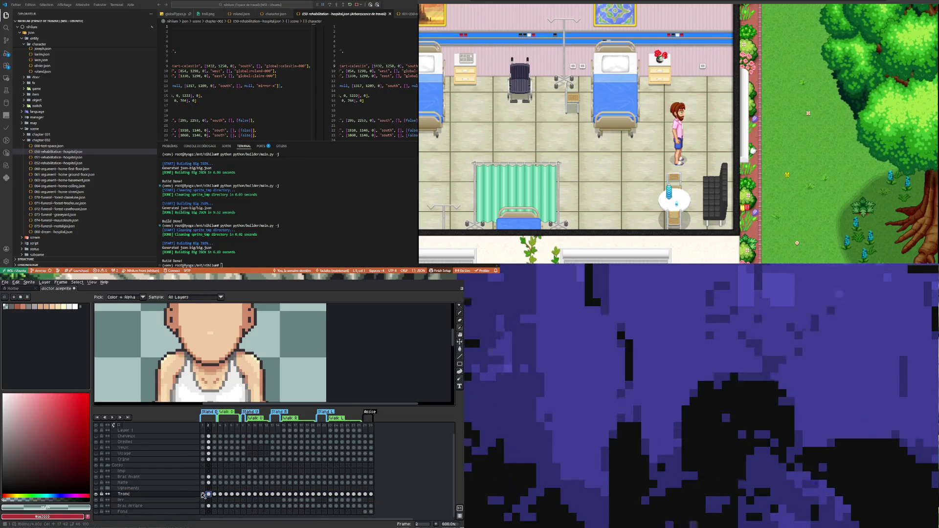
left_click(203, 495)
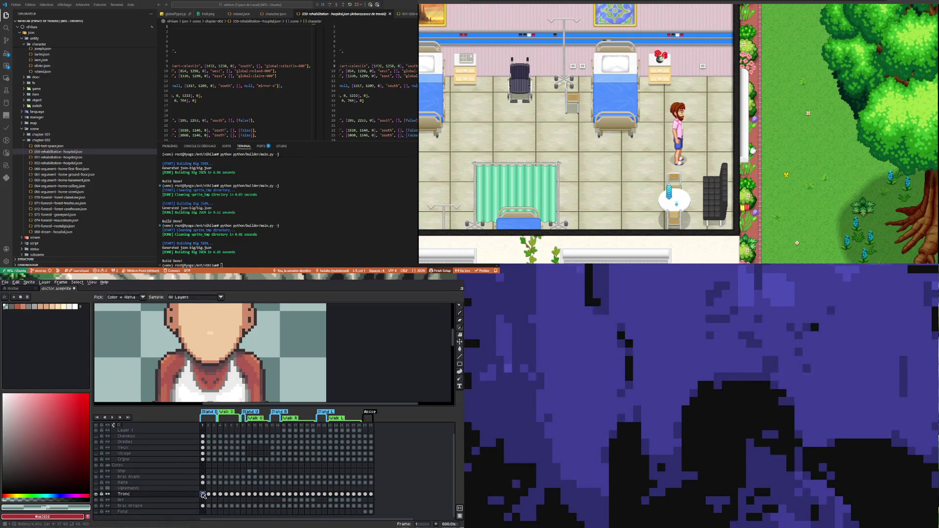
left_click(461, 313)
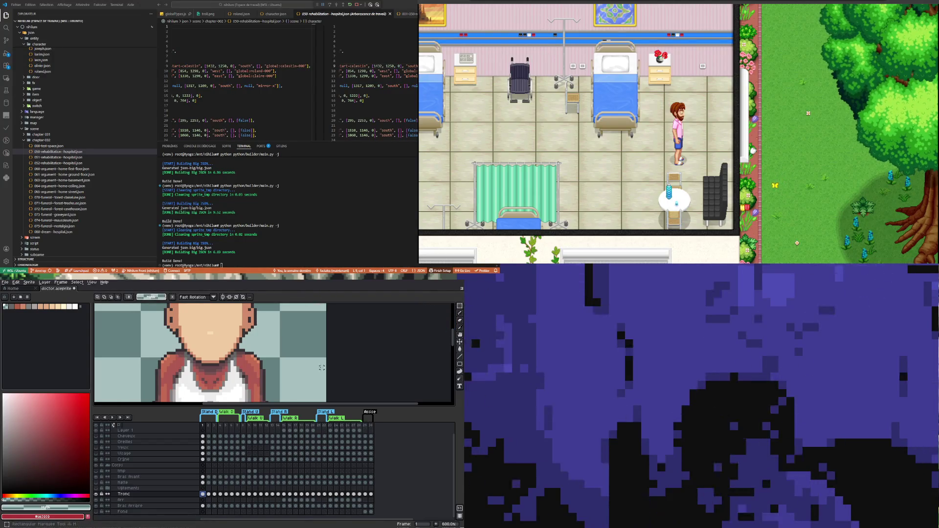
scroll(179, 340, "down", 4)
scroll(168, 325, "up", 2)
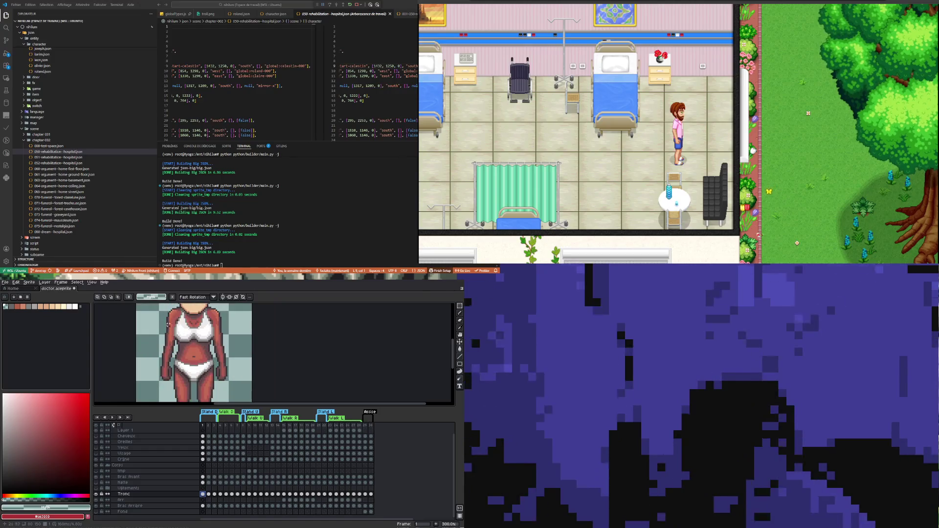
scroll(158, 309, "down", 2)
scroll(161, 339, "up", 1)
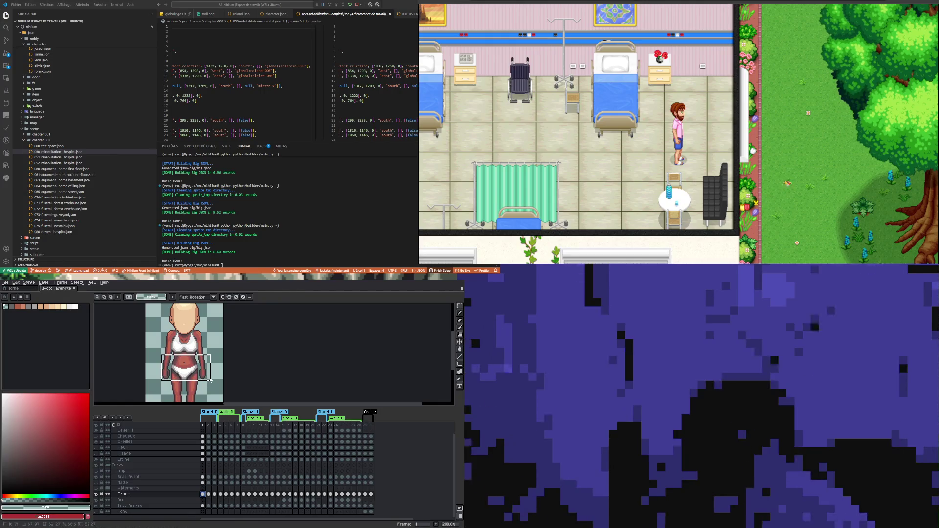
left_click_drag(211, 378, 212, 380)
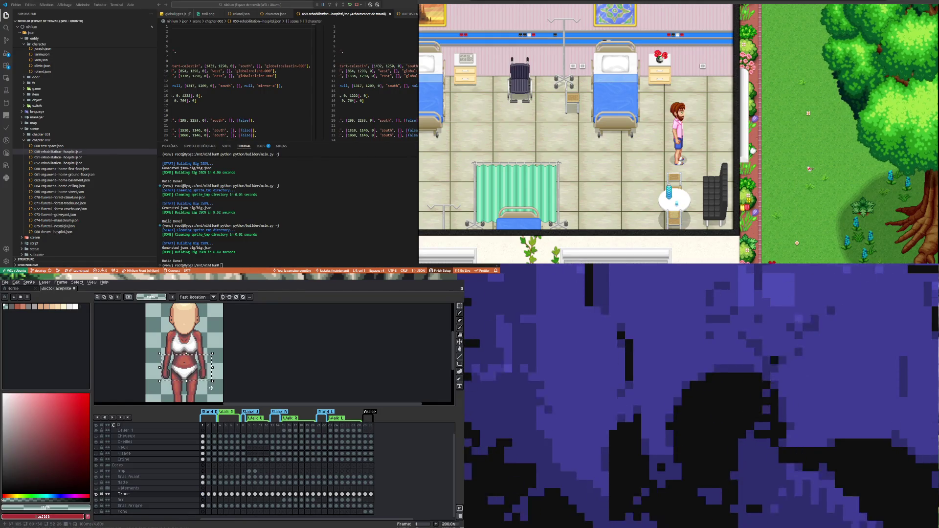
scroll(213, 389, "down", 1)
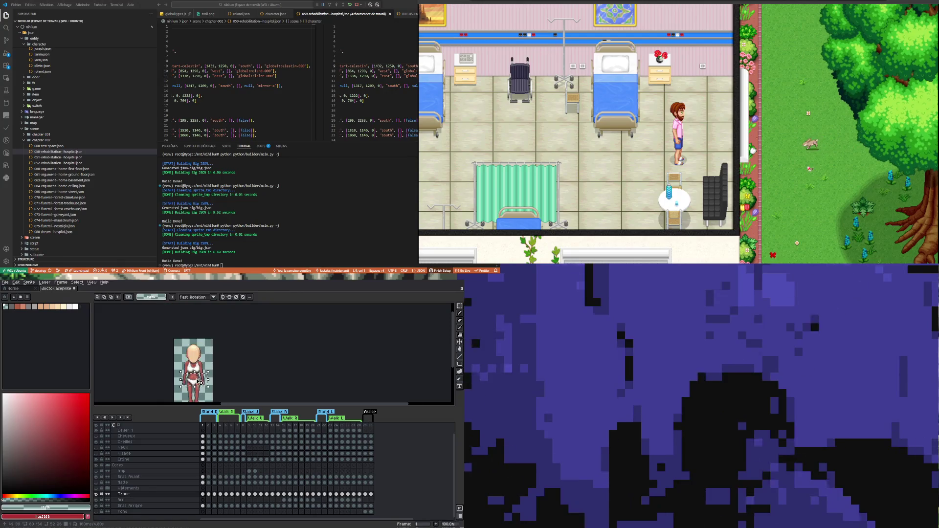
- On frame 2, move the selected torso pixels up beside the bald head
left_click(209, 494)
left_click_drag(205, 383, 197, 352)
scroll(190, 352, "up", 2)
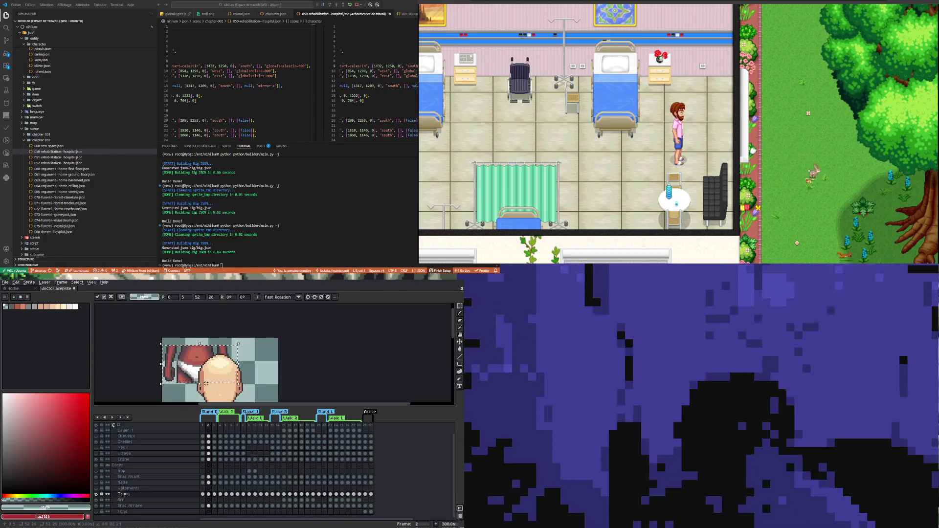
scroll(196, 352, "down", 4)
scroll(192, 333, "up", 3)
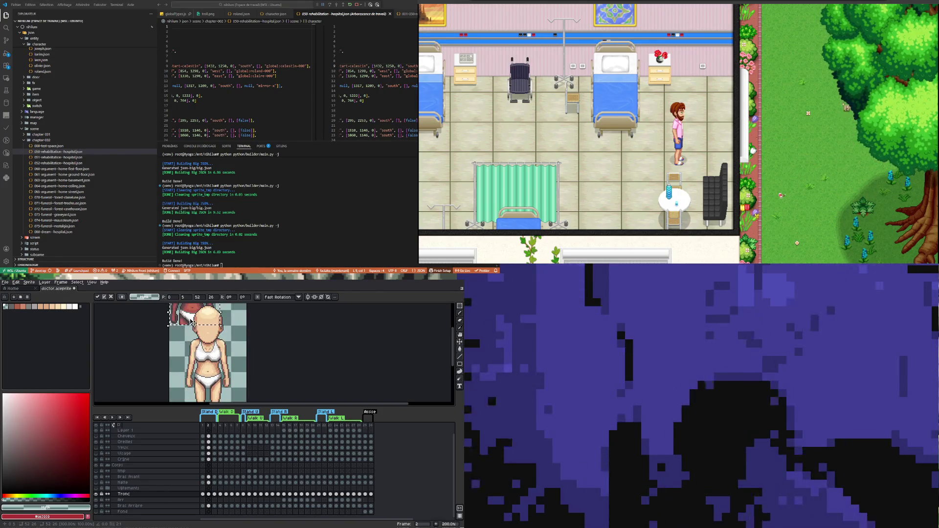
left_click(185, 337)
scroll(186, 345, "right", 2)
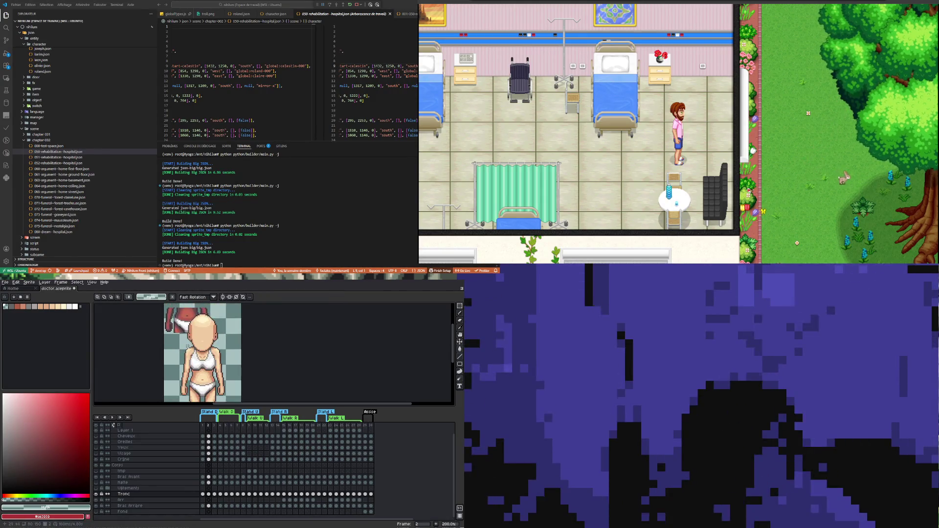
left_click(16, 282)
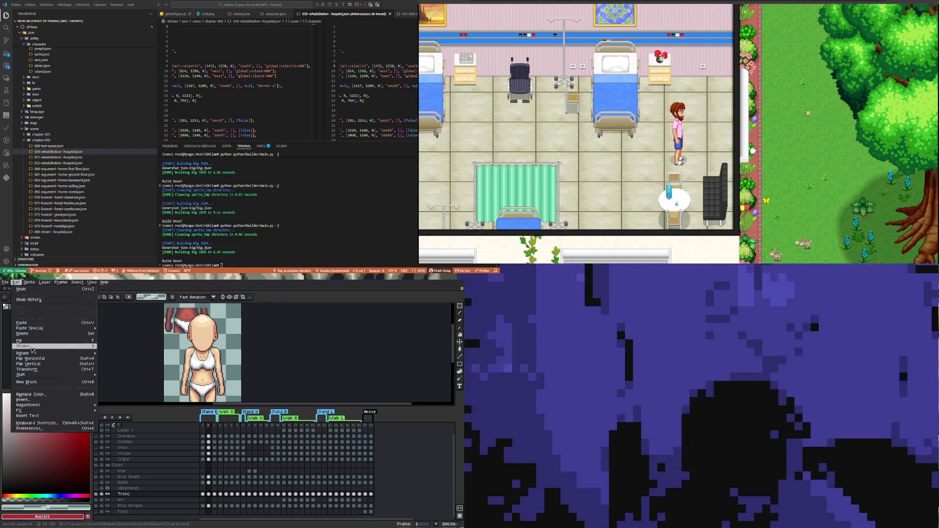
left_click(42, 395)
scroll(196, 321, "up", 4)
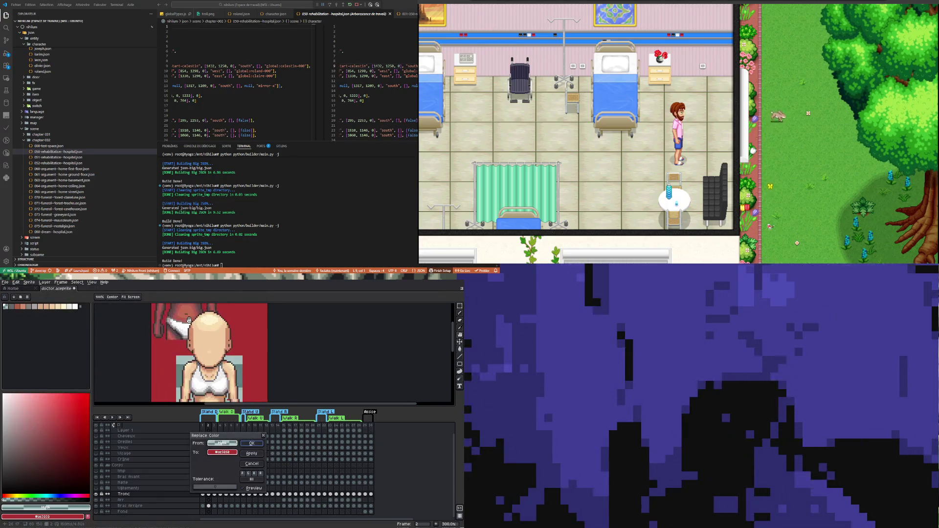
mouse_move(222, 441)
left_mouse_down()
mouse_move(181, 311)
mouse_move(147, 309)
left_mouse_up()
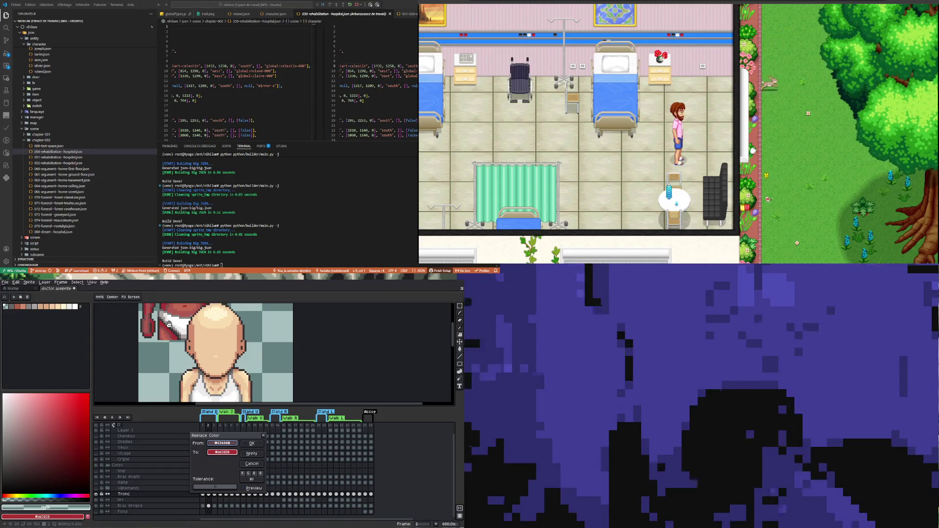
scroll(169, 328, "down", 2)
left_click_drag(223, 452, 175, 379)
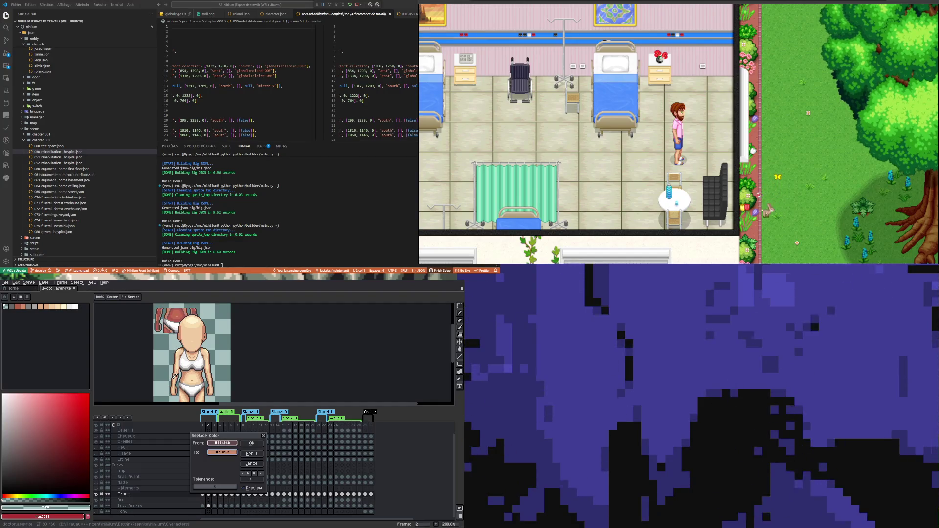
left_click(251, 453)
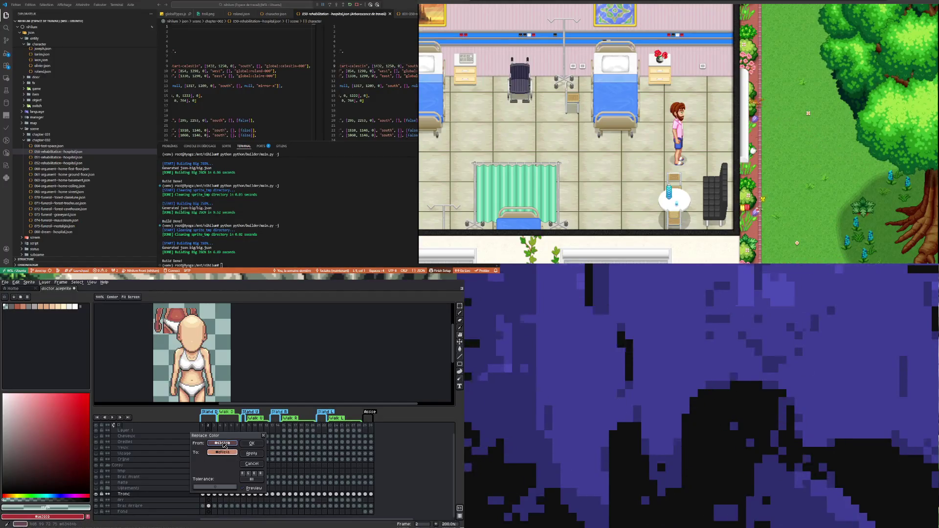
left_click_drag(225, 442, 161, 328)
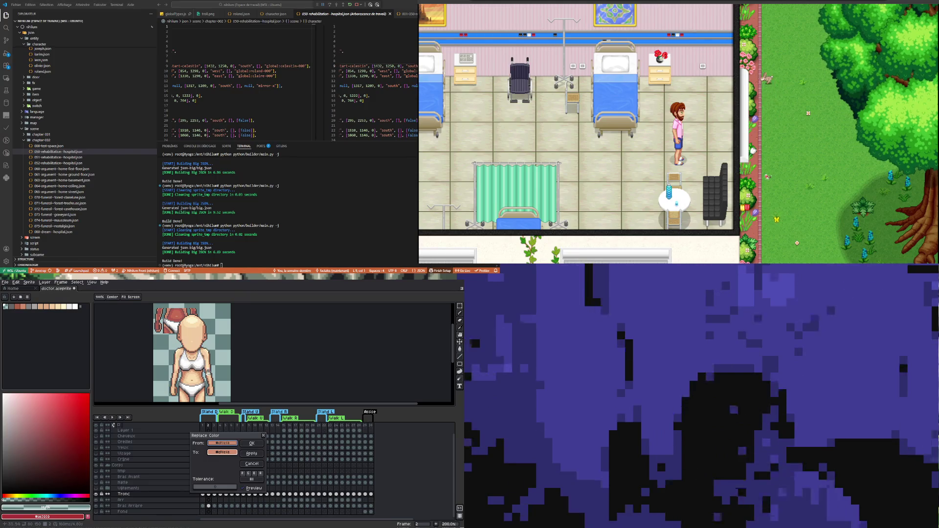
key("Escape")
key("ctrl+z")
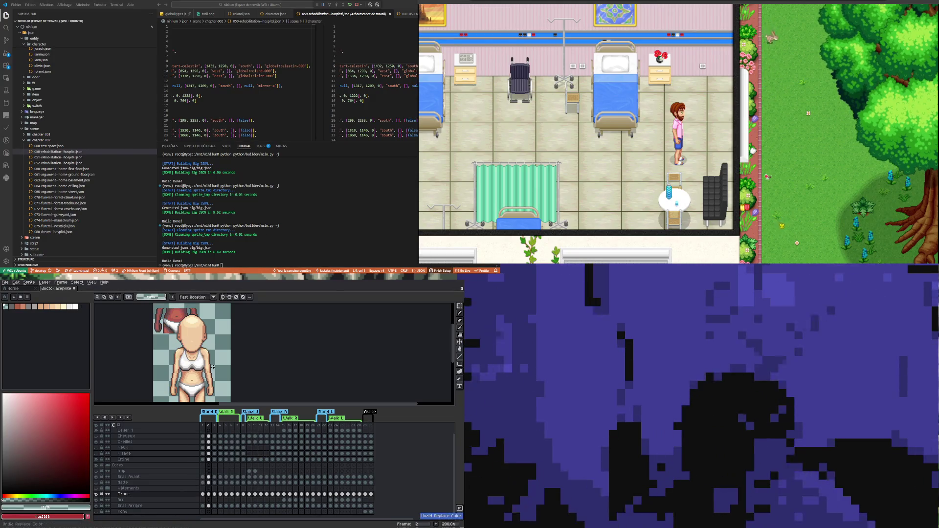
- In Replace Color, try From/To picks between the skin tones and dark #63484b
left_click(16, 282)
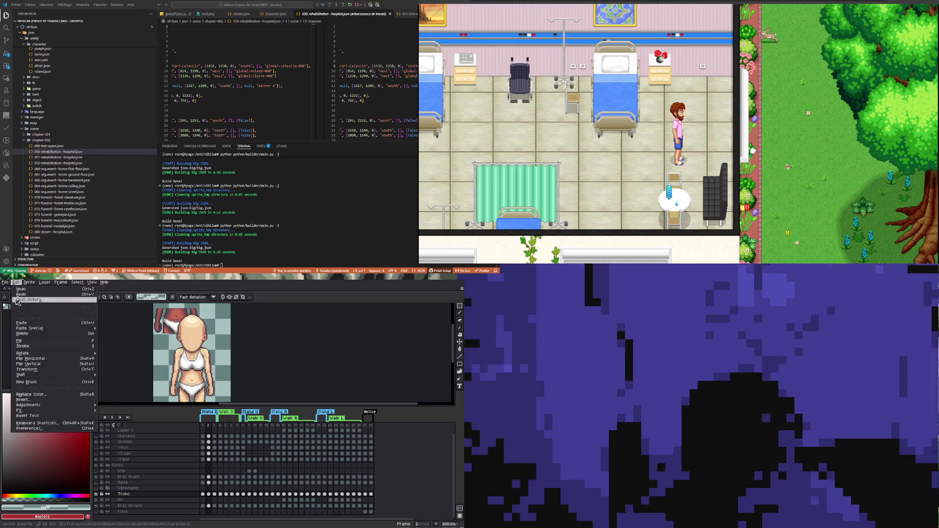
left_click(44, 394)
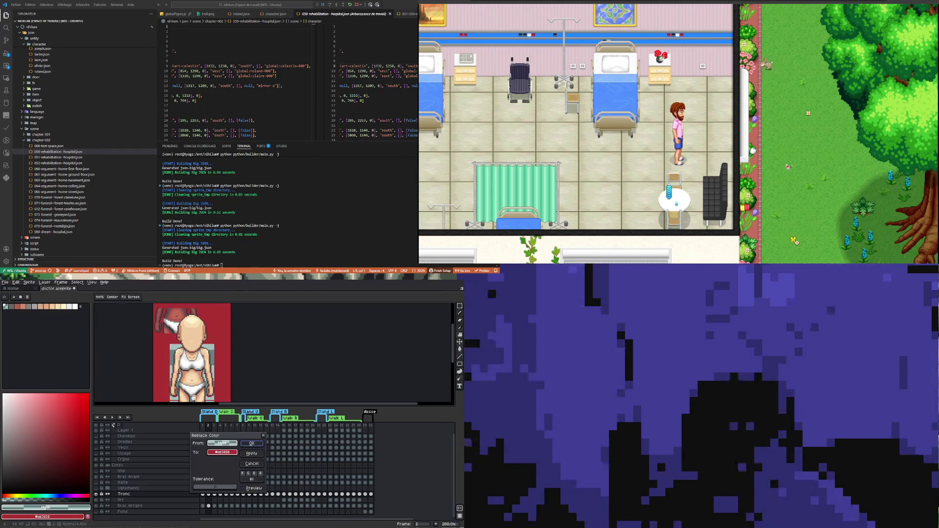
left_click(158, 316)
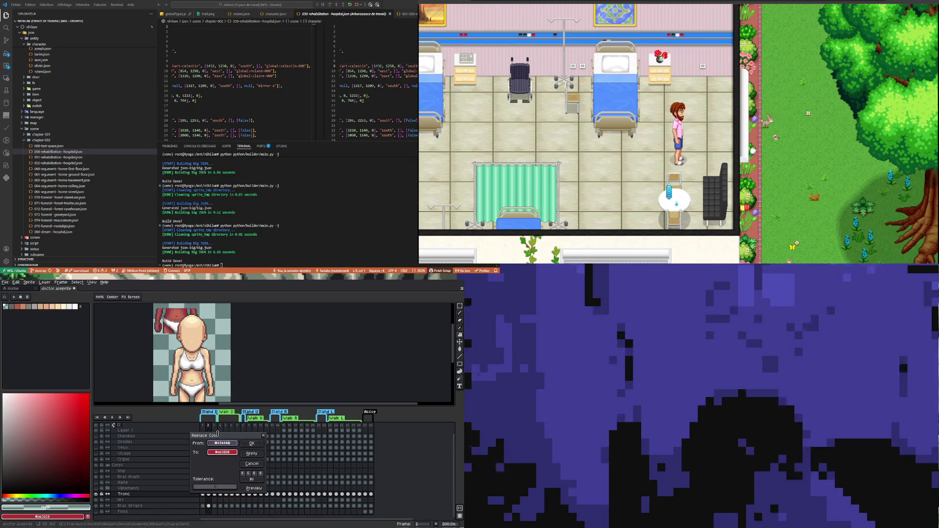
right_click(176, 379)
right_click(175, 379)
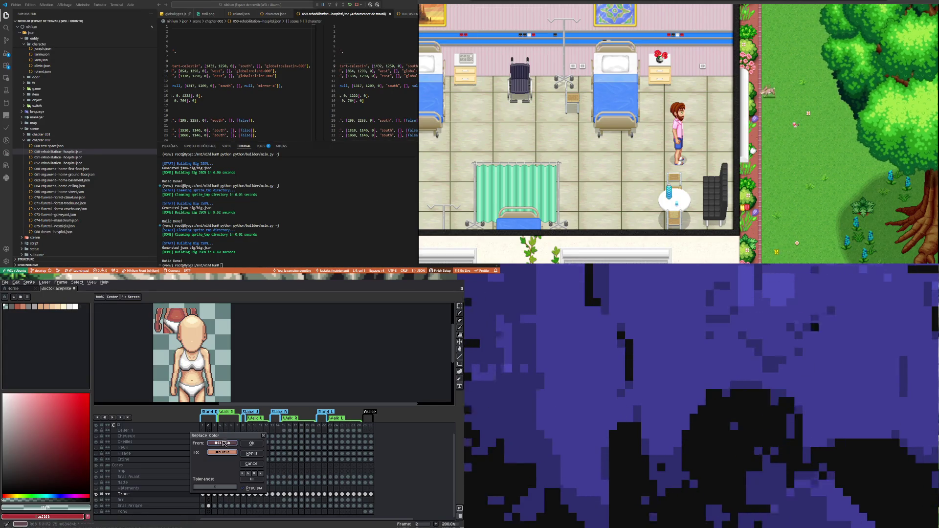
left_click(175, 379)
left_click(175, 380)
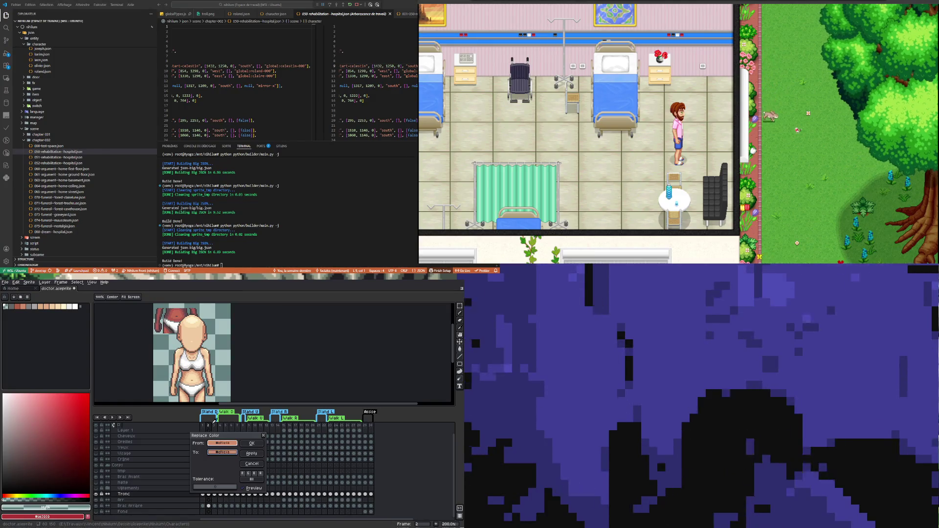
right_click(159, 315)
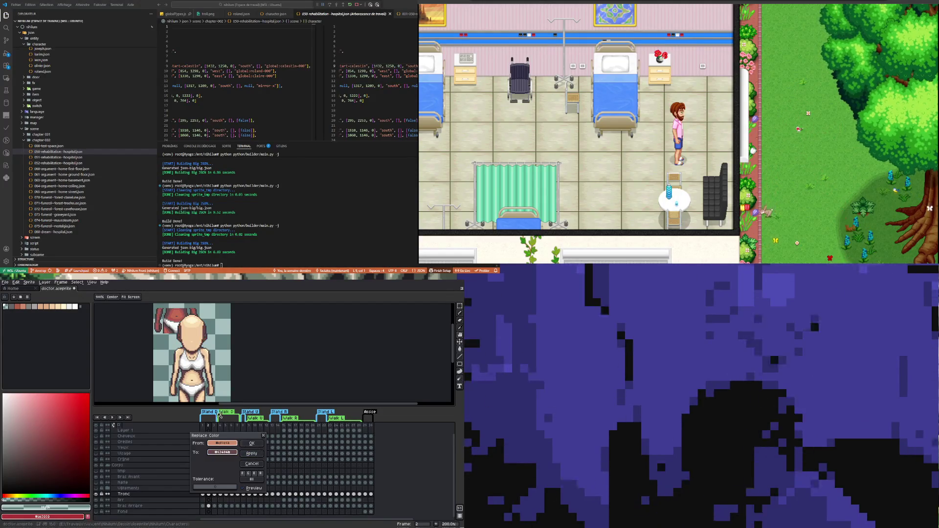
- Set From to the light arm skin tone and To to darker #7d5253
left_click_drag(161, 355, 178, 406)
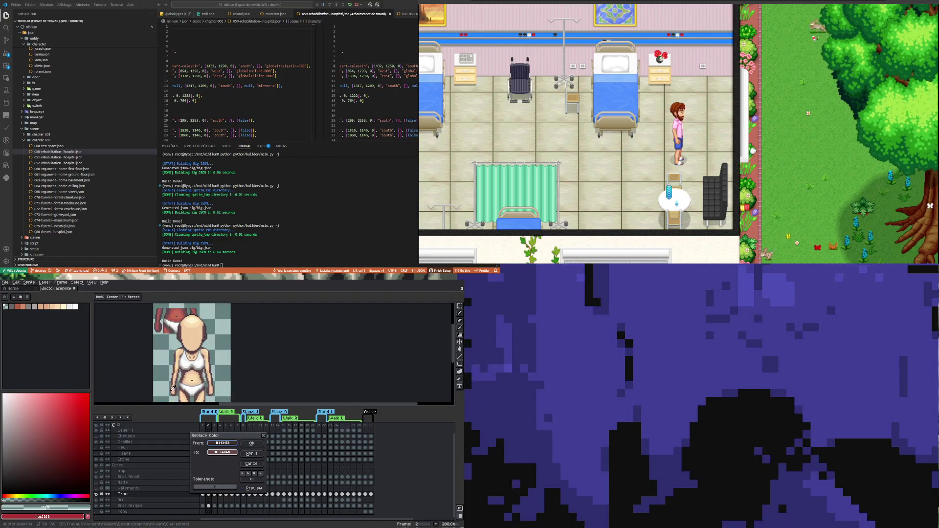
left_click(174, 387)
right_click(159, 327)
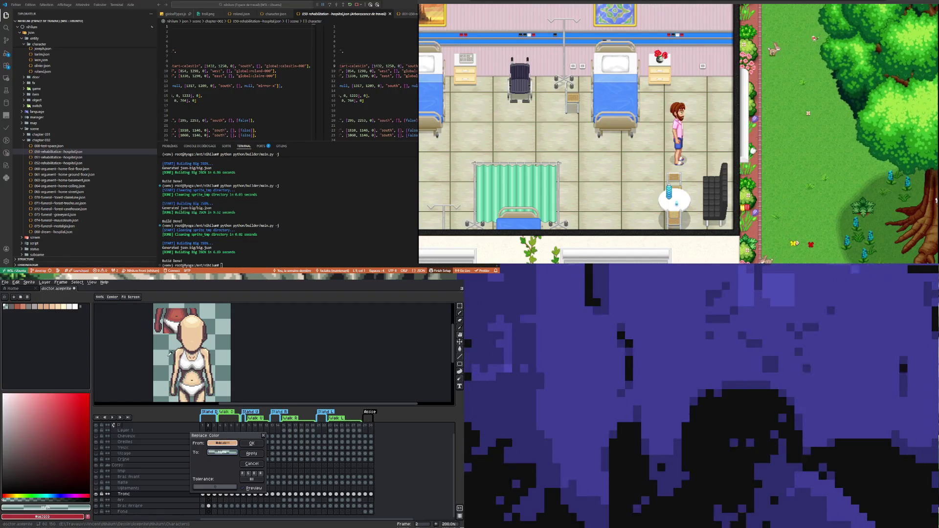
right_click(157, 325)
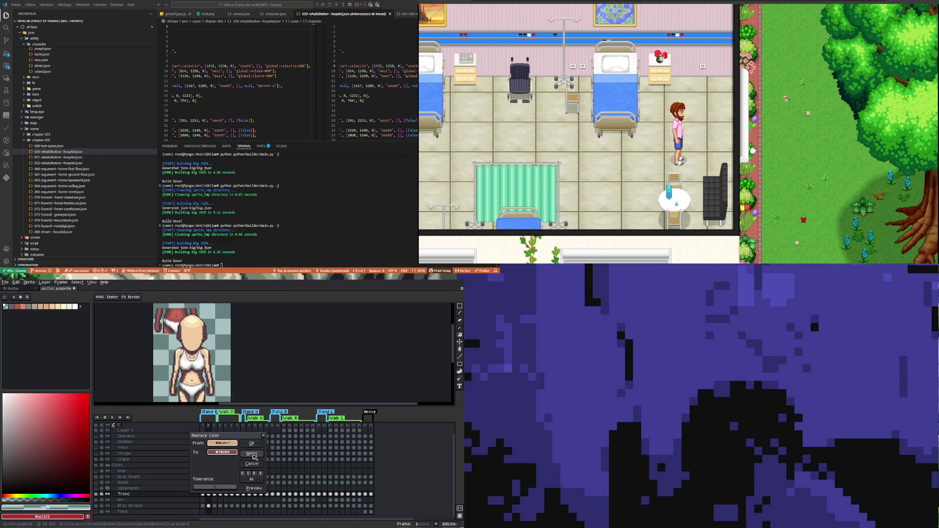
left_click_drag(223, 443, 176, 386)
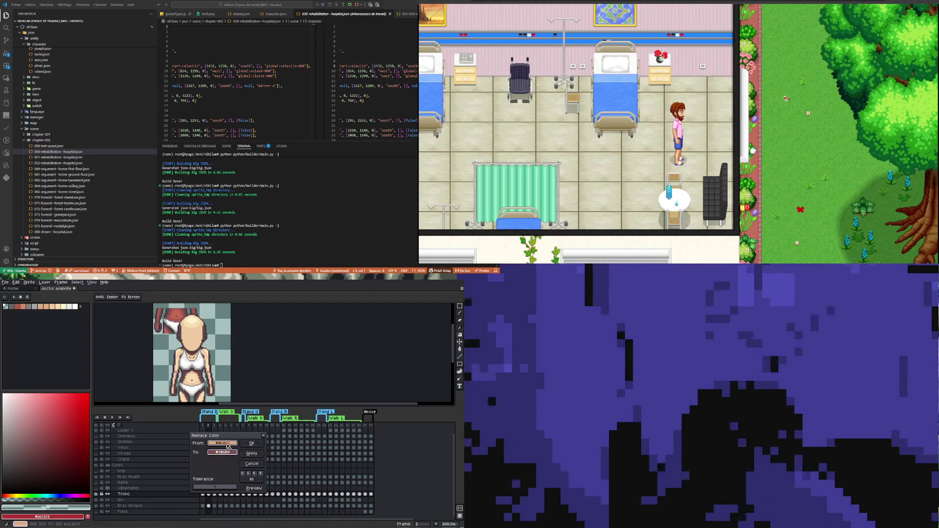
left_click(176, 386)
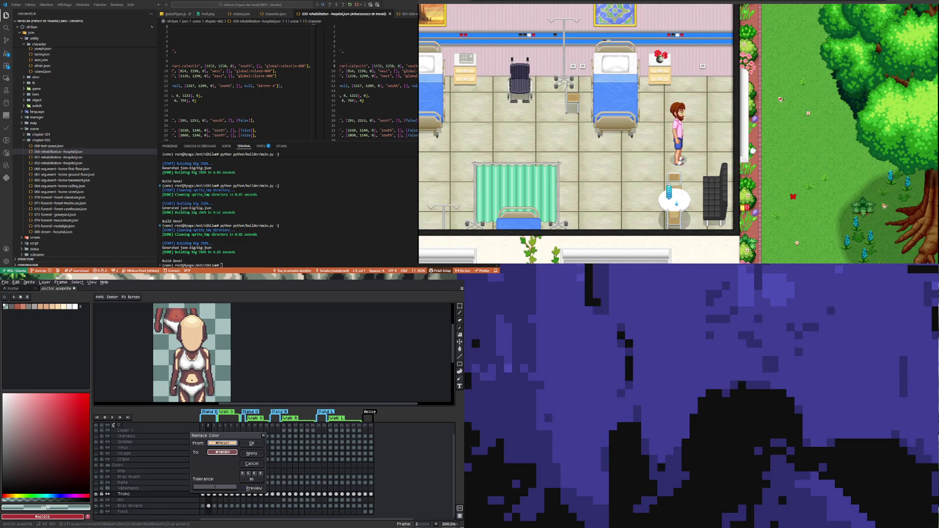
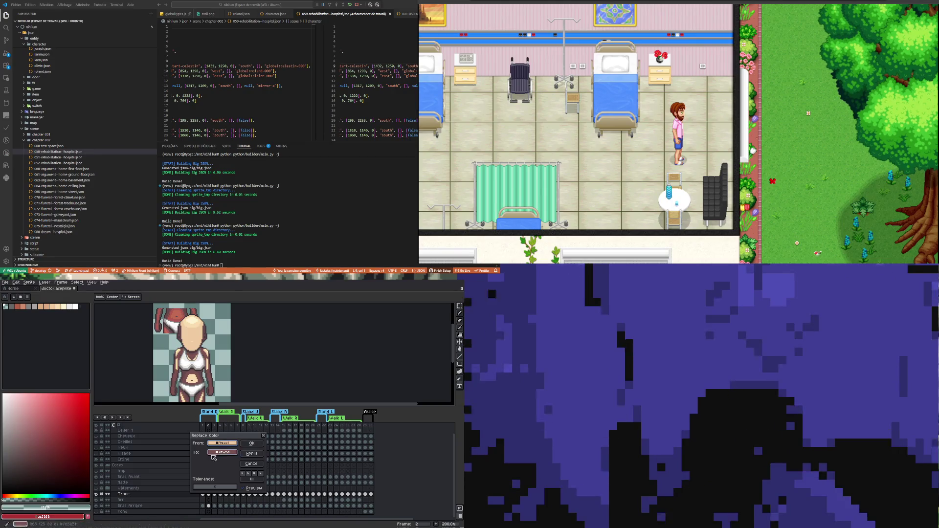
- Replace both peach skin tones with red-brown shades sampled from the sprite, then close the dialog
left_click(160, 322)
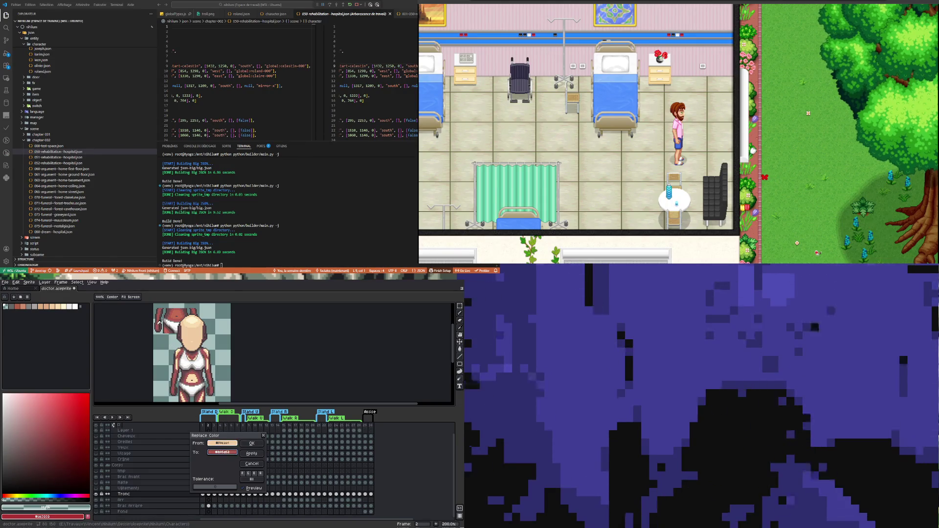
left_click(252, 454)
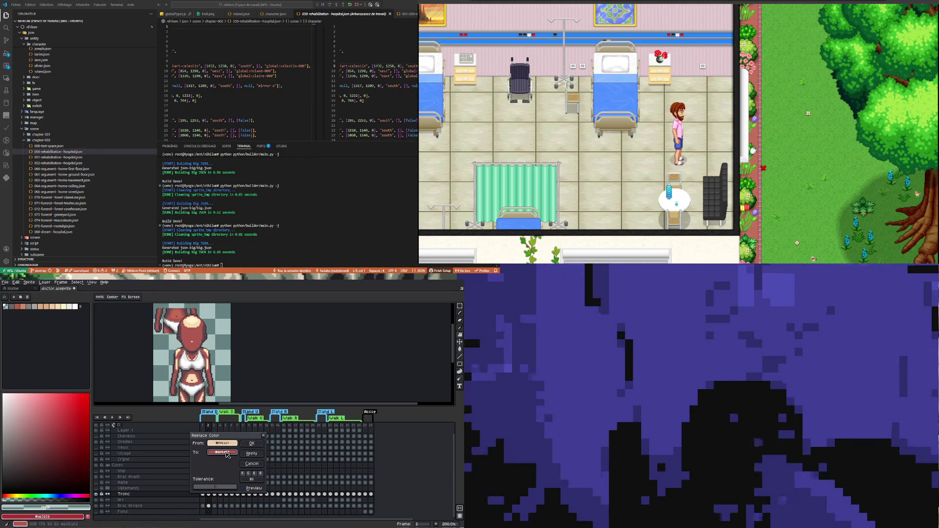
left_click_drag(227, 446, 179, 363)
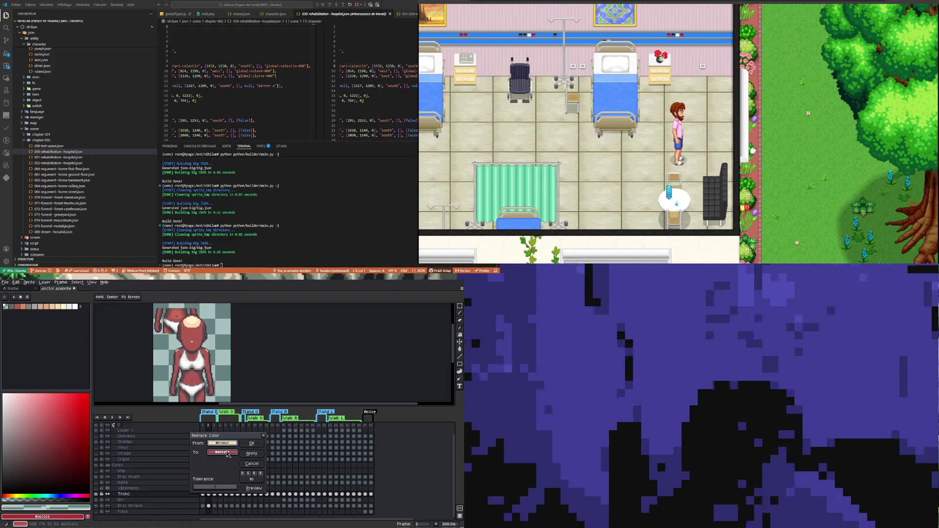
left_click_drag(228, 455, 44, 353)
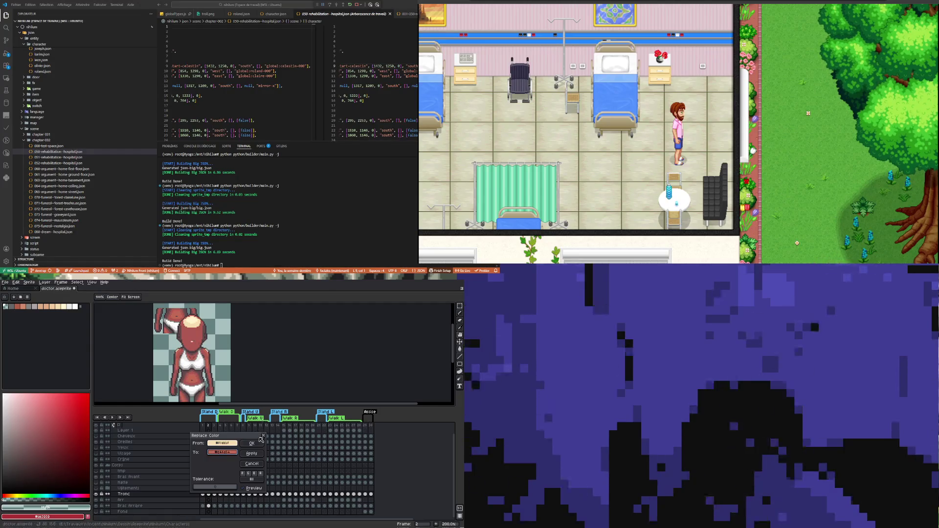
left_click(262, 454)
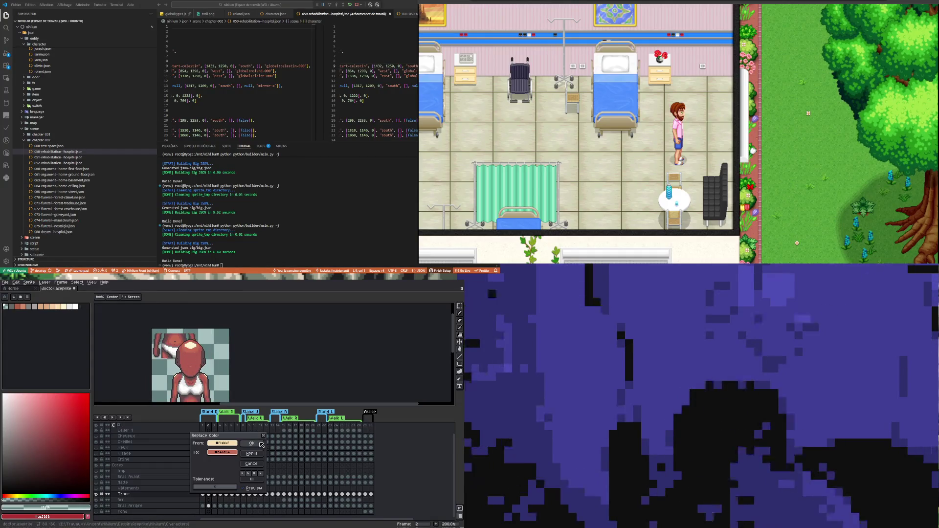
key("Return")
scroll(202, 350, "down", 1)
scroll(205, 359, "up", 1)
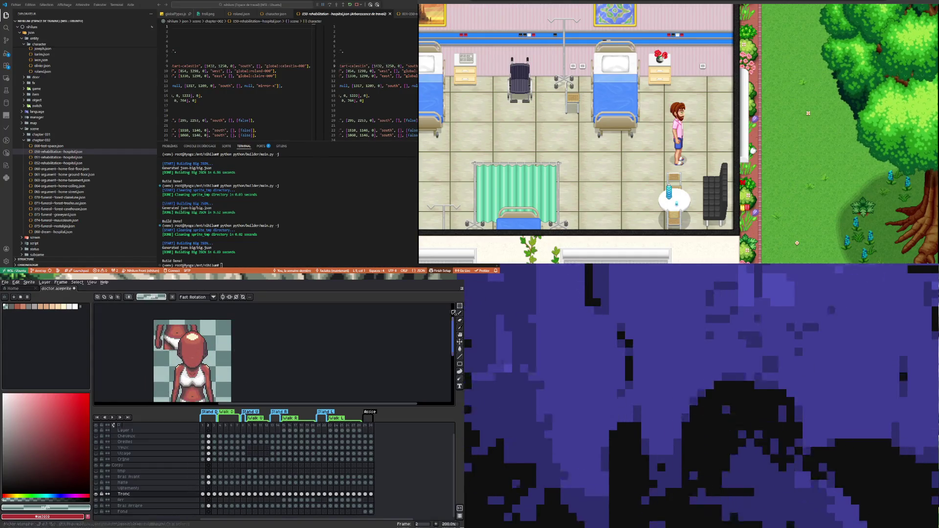
- Erase the stray pixels at the sprite's upper left and go to frame 1 of Tronc
left_click_drag(154, 321, 209, 359)
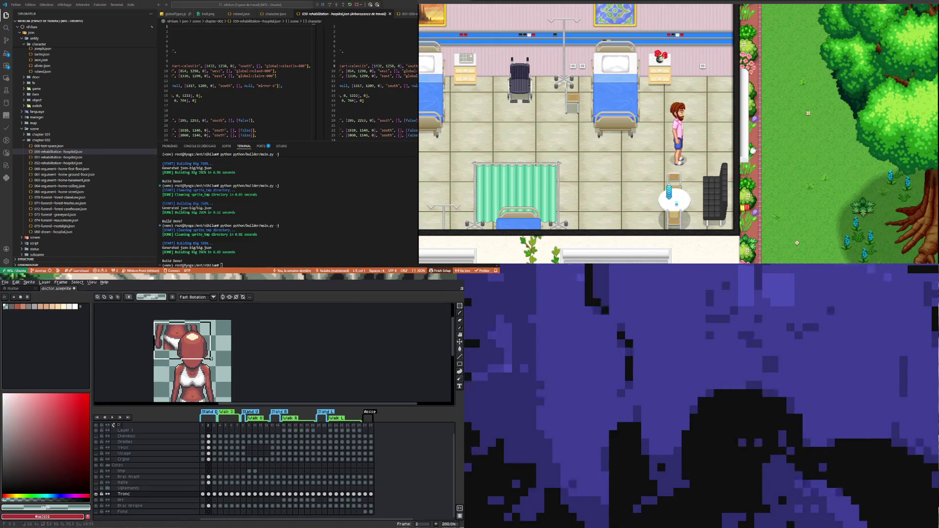
key("Delete")
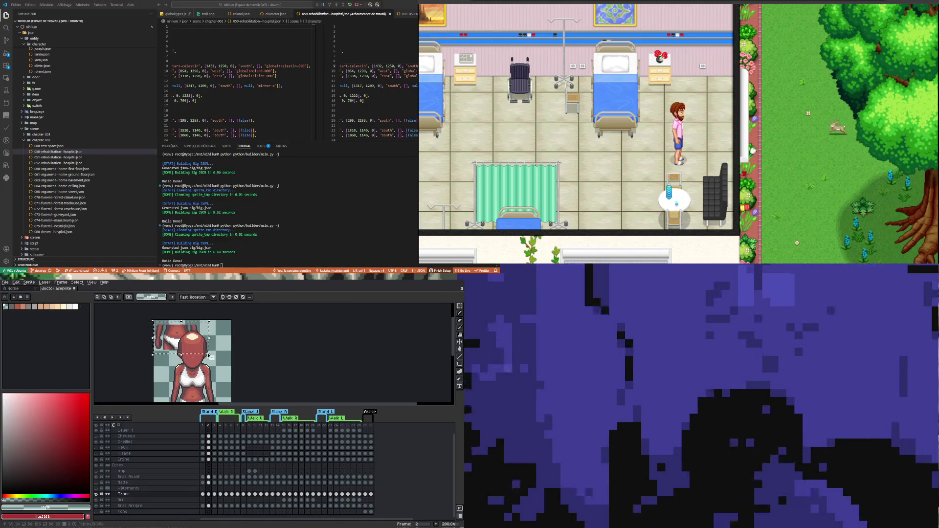
left_click(208, 494)
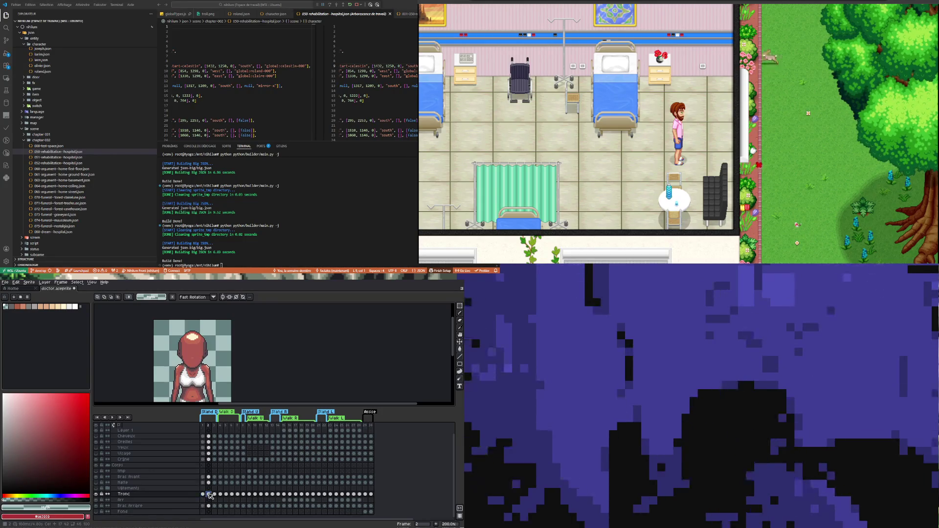
left_click(203, 494)
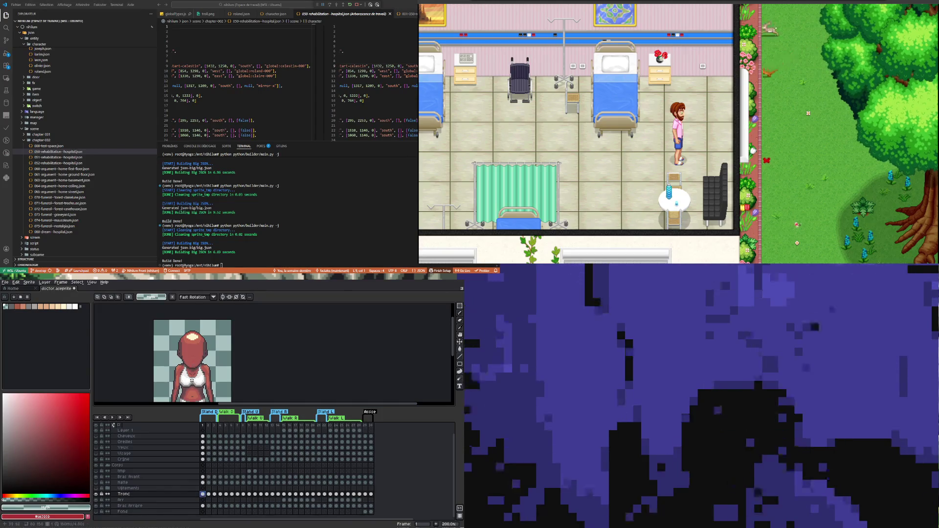
scroll(196, 356, "up", 1)
- Recolour the pale head highlight with a reddish shade using Replace Color
left_click(16, 282)
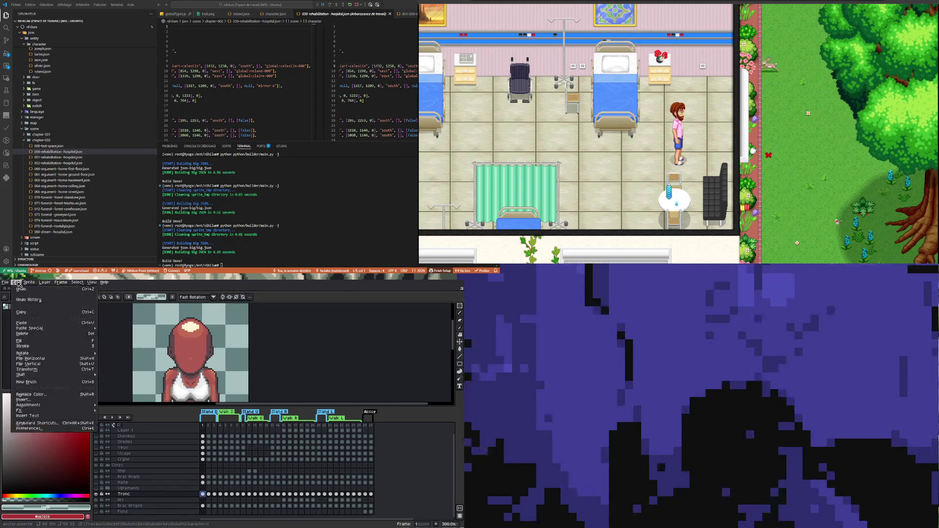
left_click(32, 394)
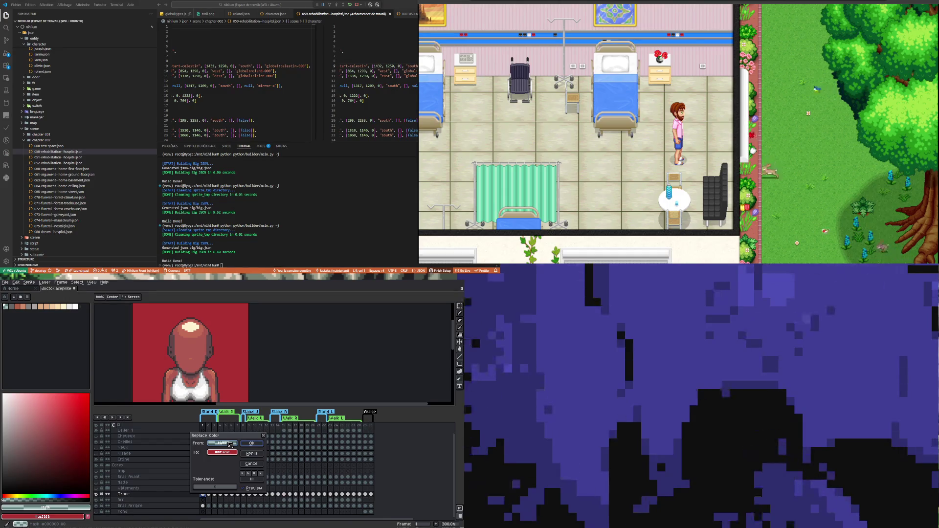
left_click_drag(230, 445, 192, 324)
mouse_move(222, 452)
left_mouse_down()
mouse_move(179, 379)
mouse_move(113, 425)
left_mouse_up()
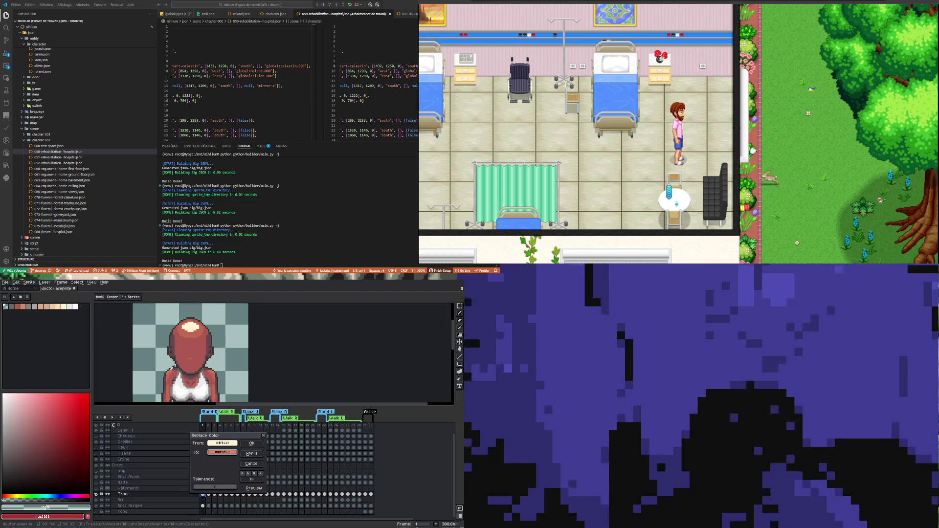
left_click(254, 454)
left_click(252, 443)
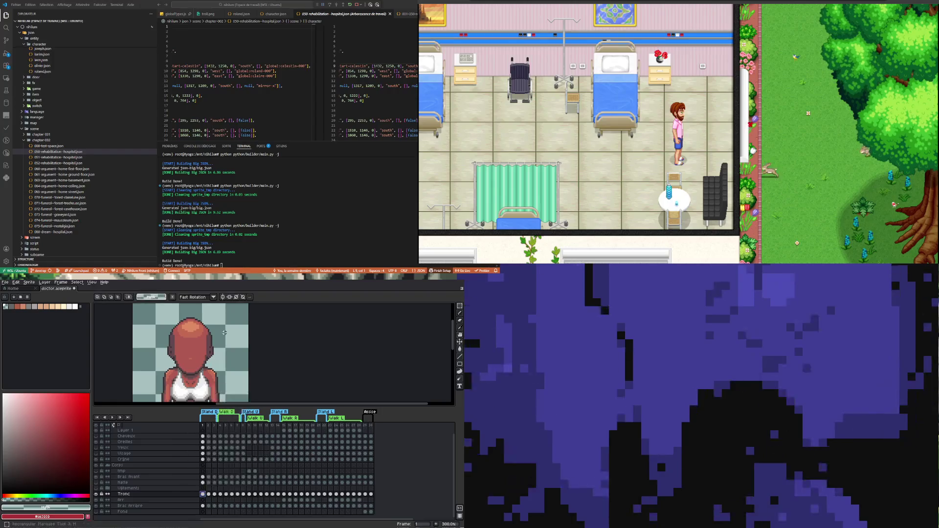
key("1")
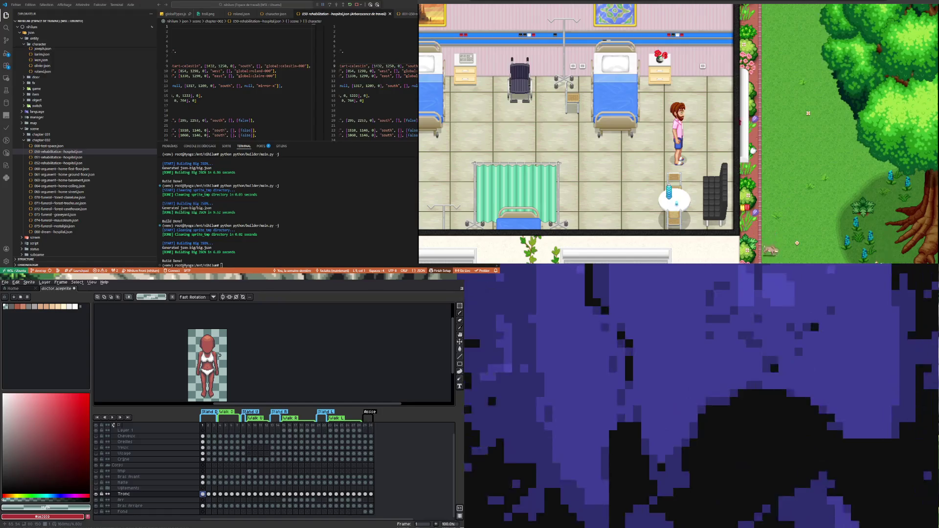
- Inspect the Crâne and Oreilles cels in frames 5 and 7
scroll(215, 349, "up", 1)
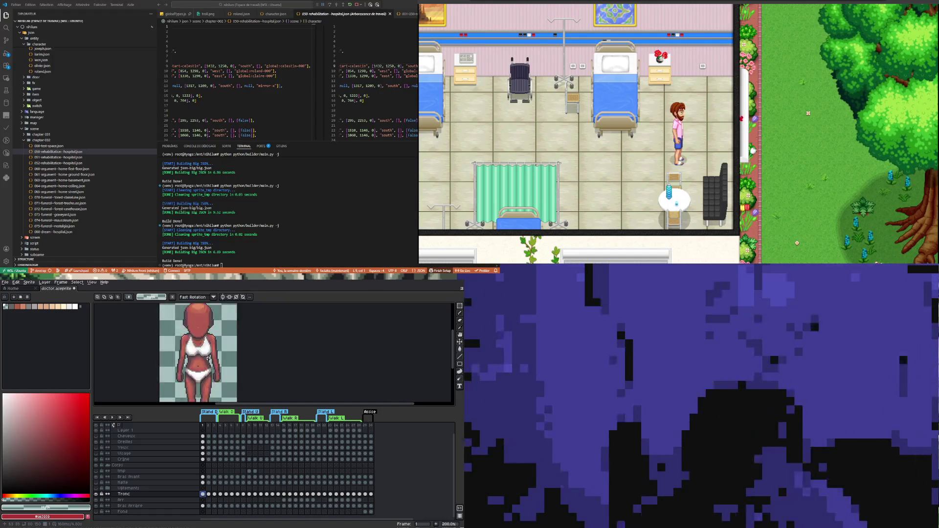
scroll(201, 353, "down", 1)
scroll(201, 354, "up", 1)
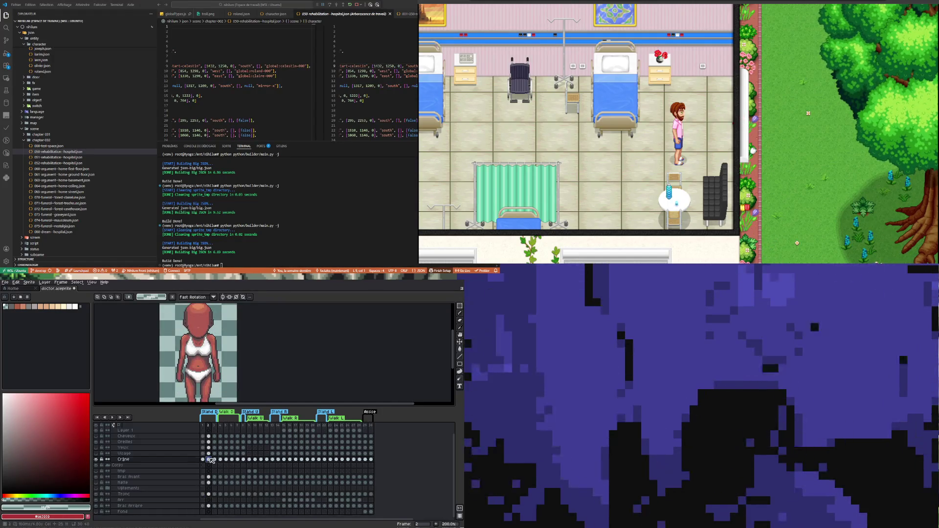
left_click(238, 459)
left_click(226, 459)
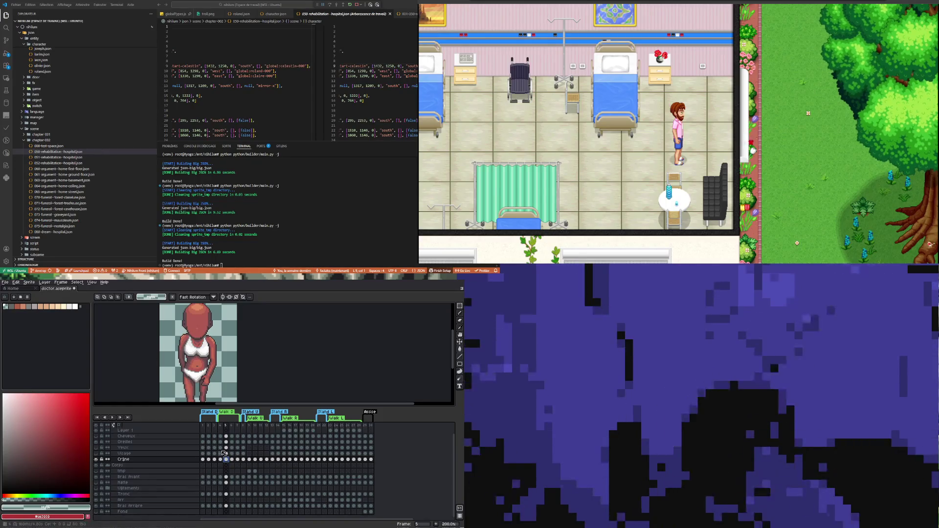
left_click(238, 441)
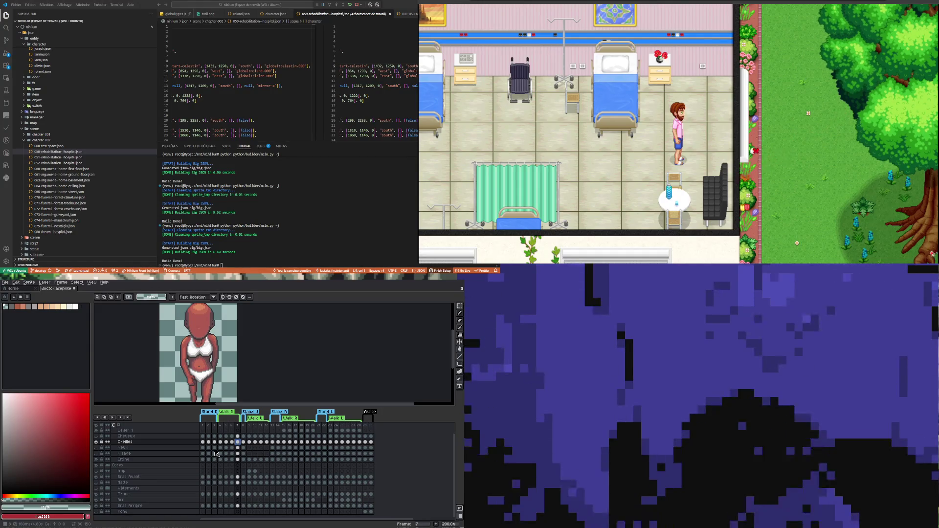
key("1")
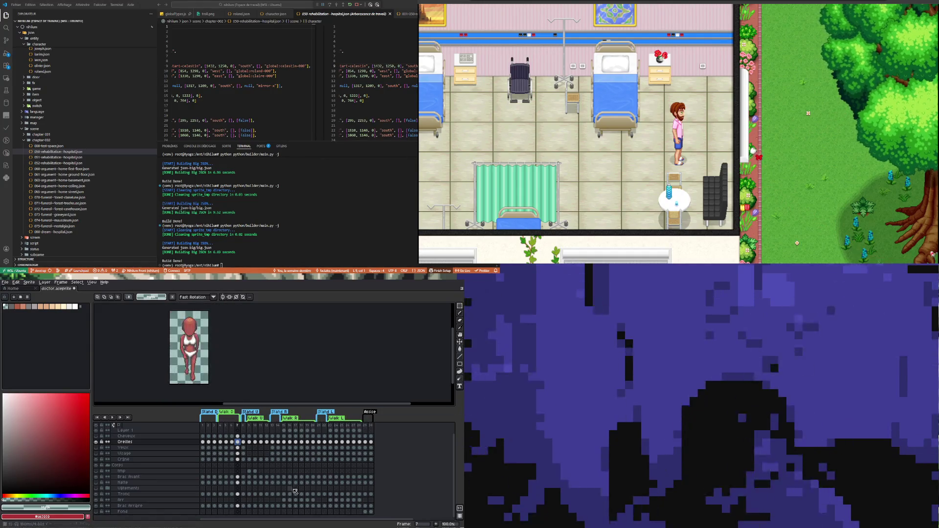
key("Return")
- Show the back-facing frame 10 on the Visage layer, zoomed to head and torso
left_click(162, 453)
key("4")
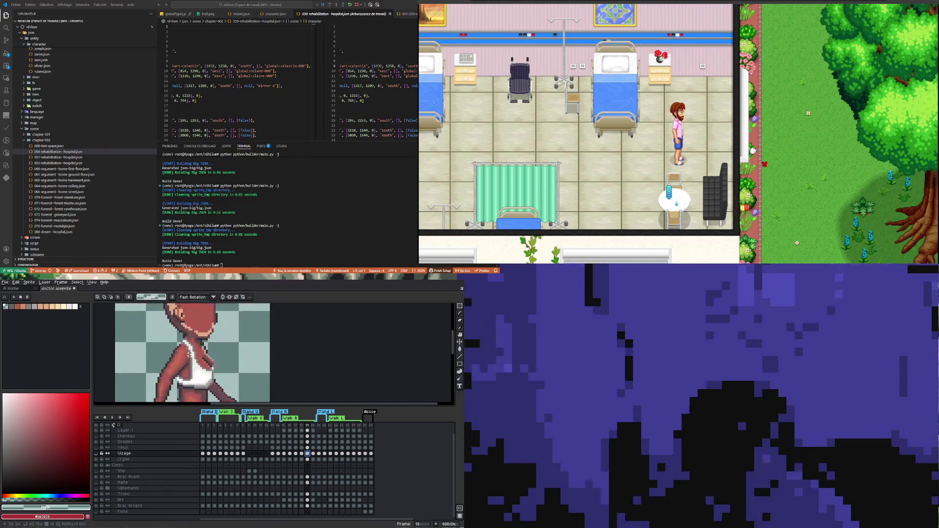
key("3")
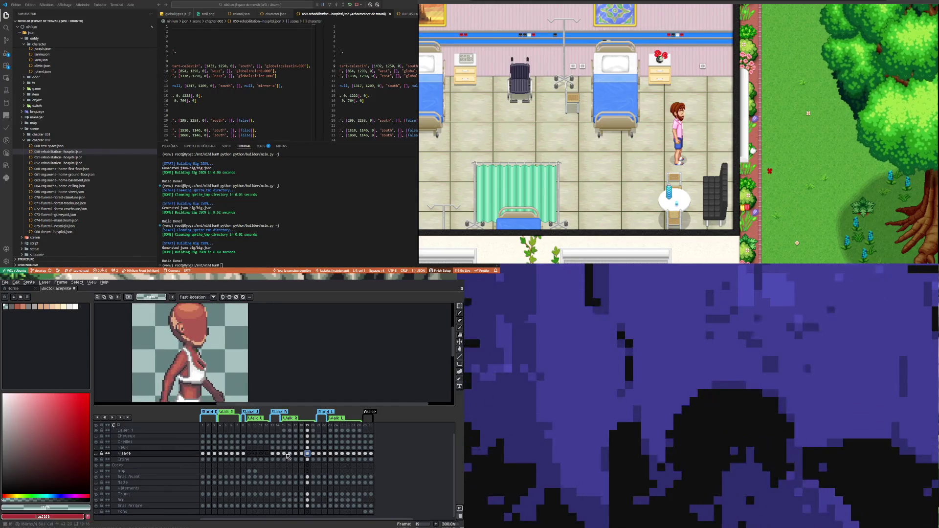
left_click(242, 454)
left_click(273, 453)
left_click(291, 454)
left_click(254, 454)
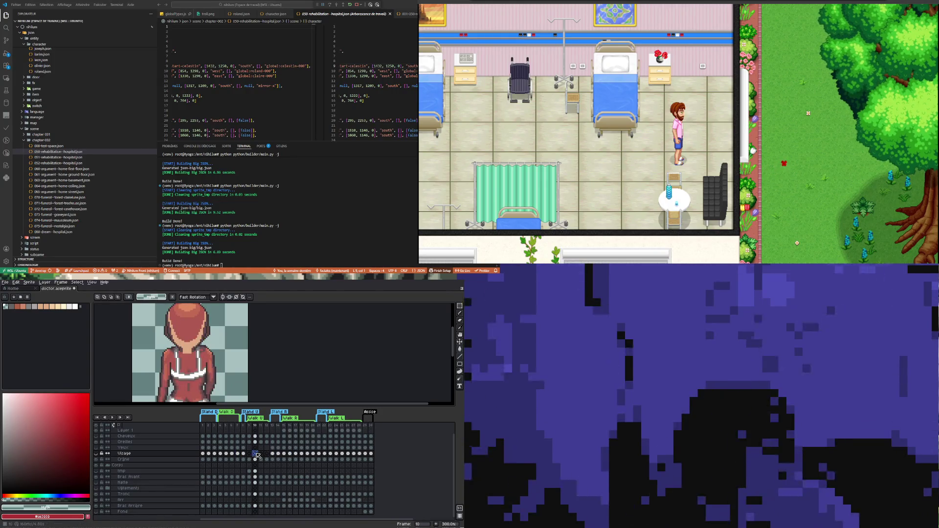
scroll(171, 358, "up", 2)
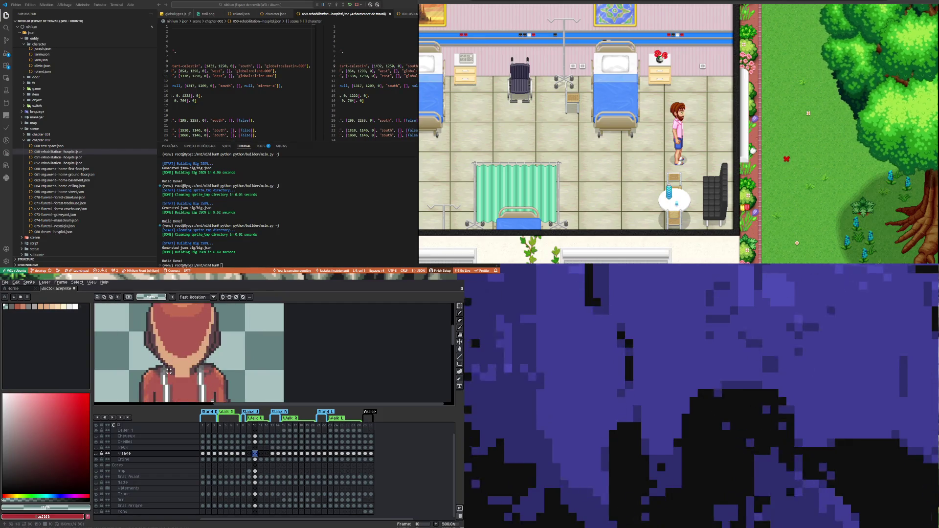
scroll(168, 371, "down", 1)
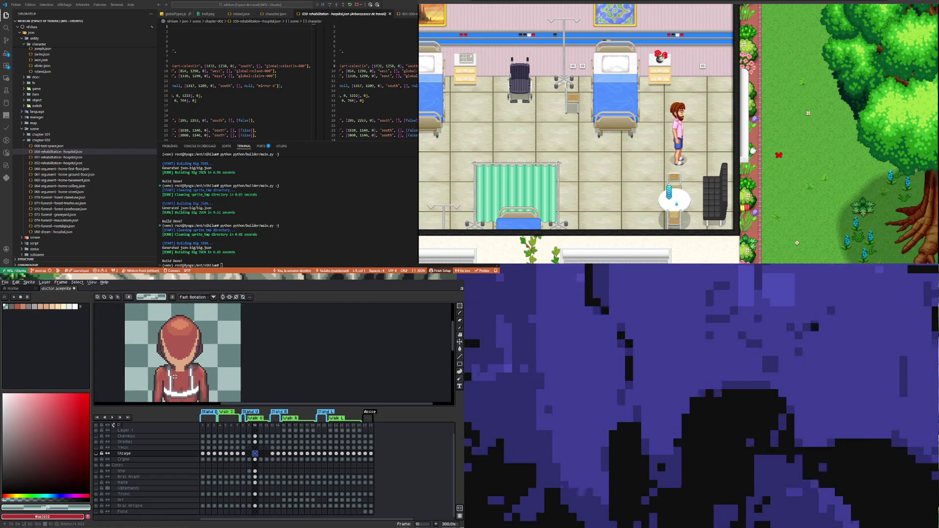
scroll(175, 377, "up", 2)
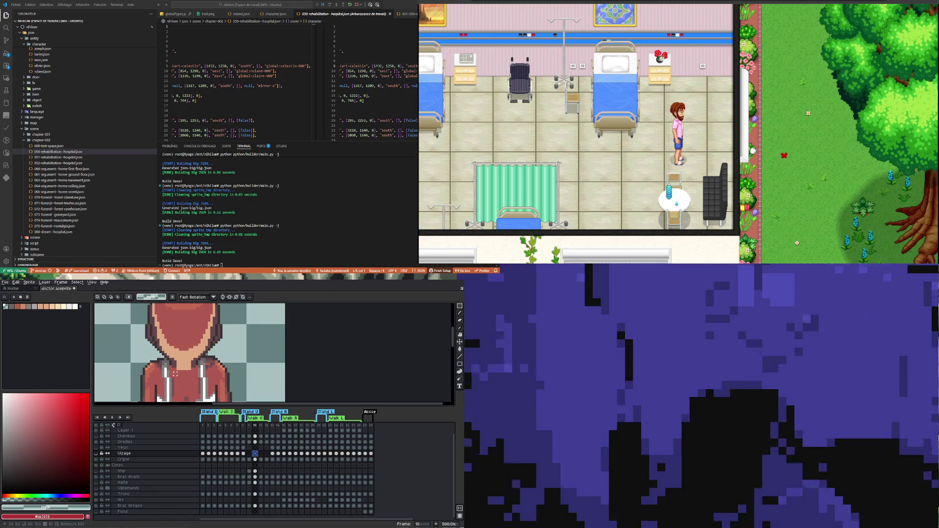
scroll(169, 361, "up", 1)
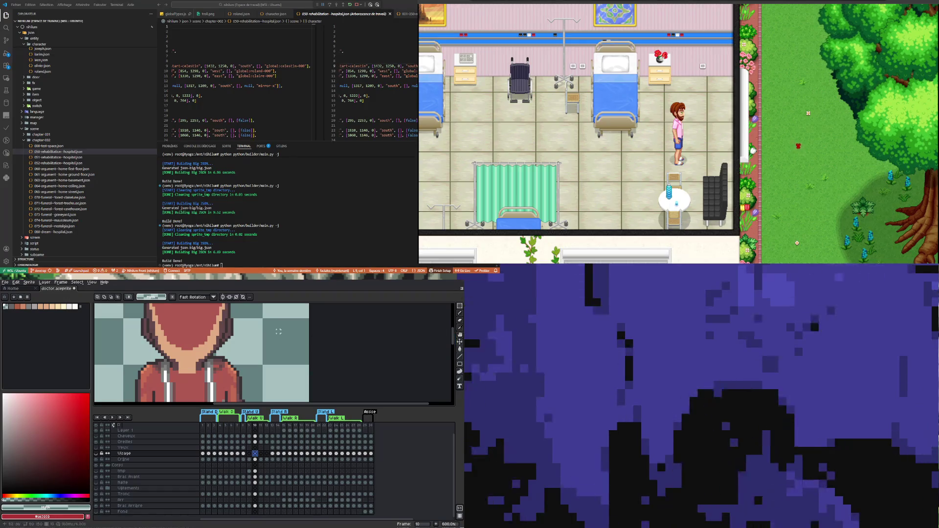
left_click(16, 283)
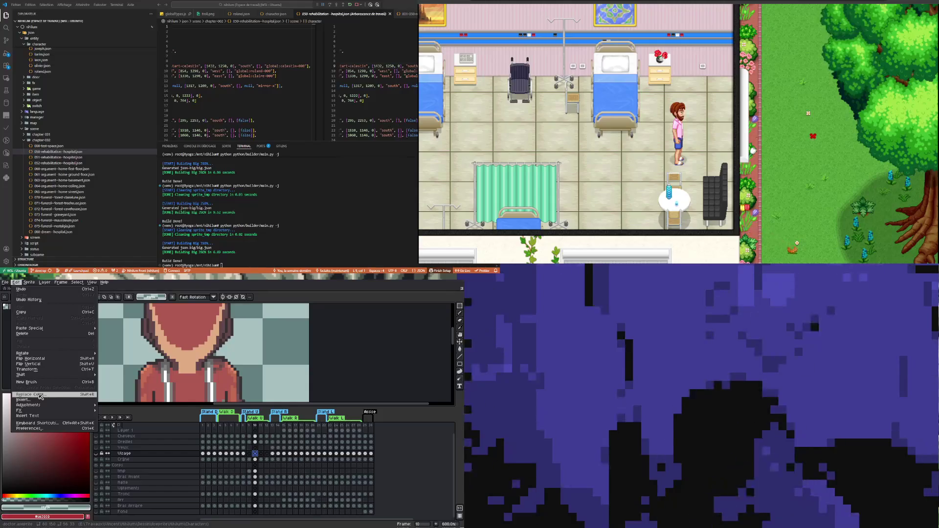
- Make the Crâne layer active and open the Replace Color dialog
left_click(41, 396)
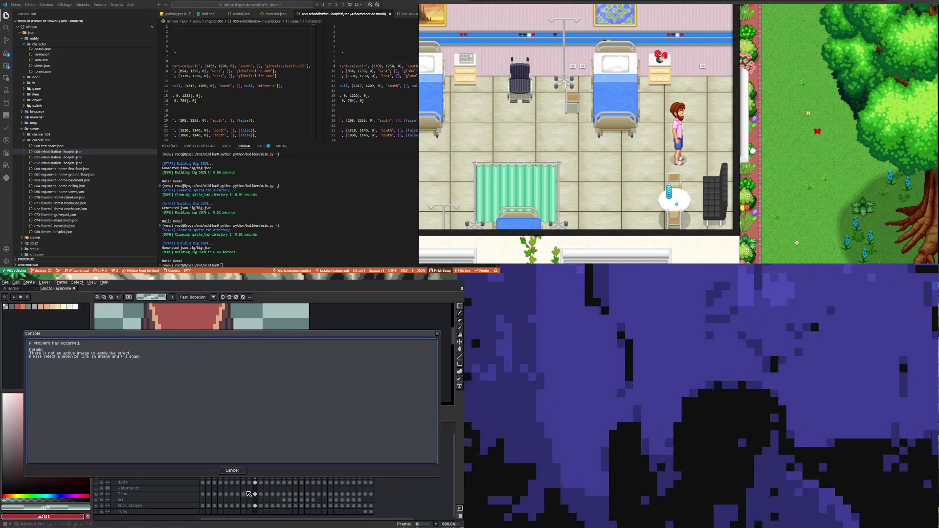
key("Escape")
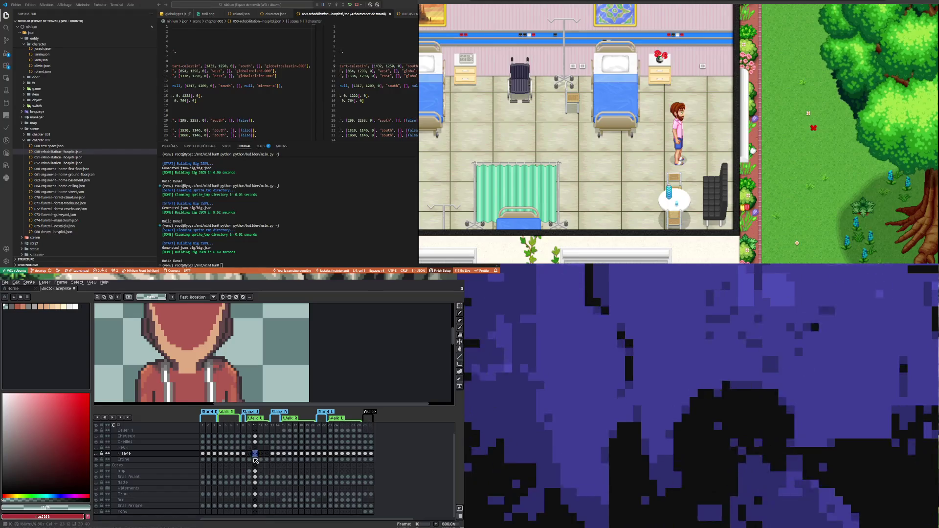
key("Down")
left_click(16, 282)
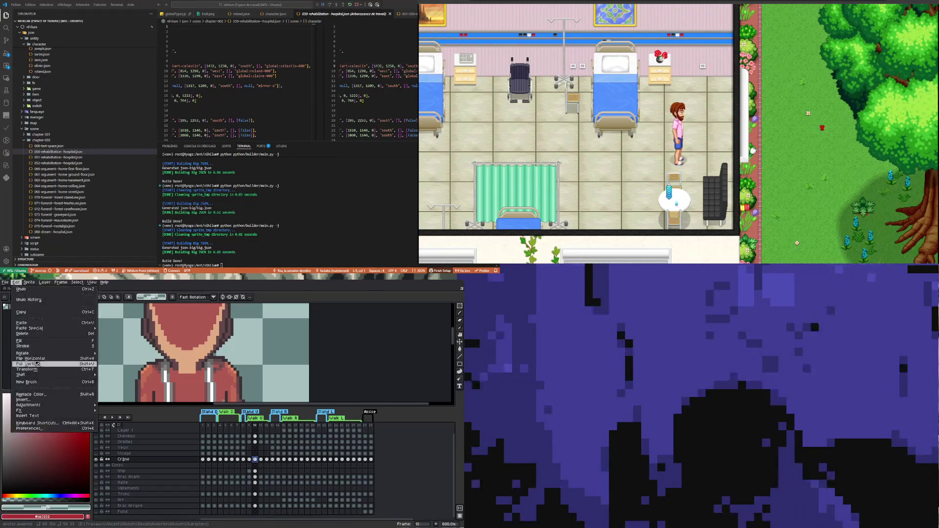
left_click(40, 395)
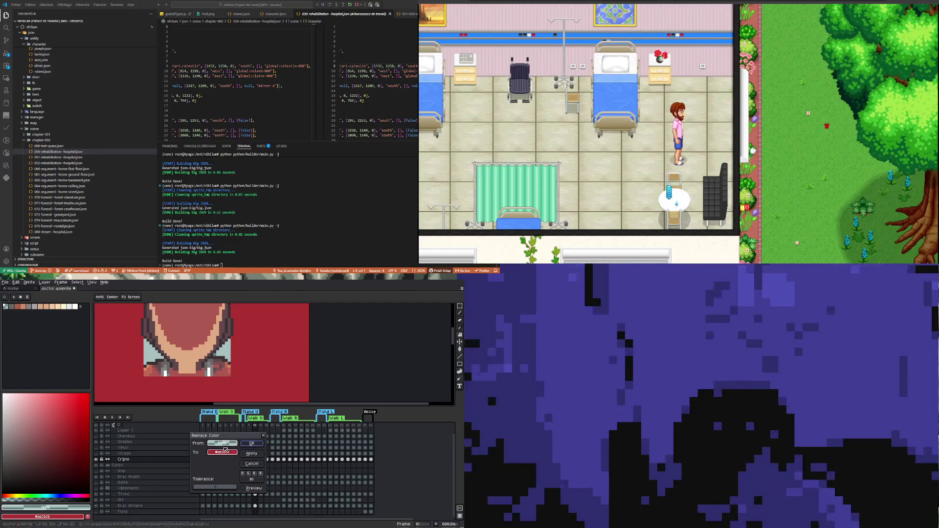
- Replace the light skin tone with dark red-brown #7d5251 and confirm
left_click(187, 348)
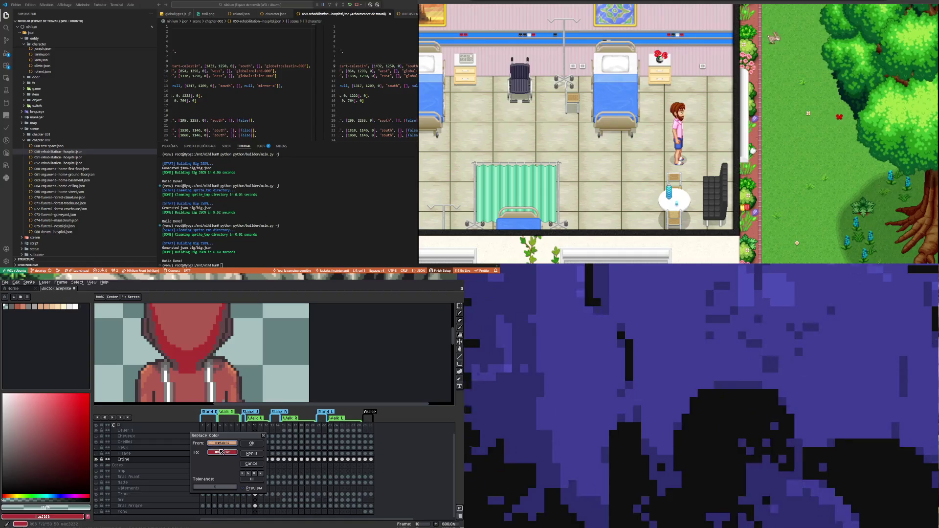
right_click(166, 379)
right_click(162, 370)
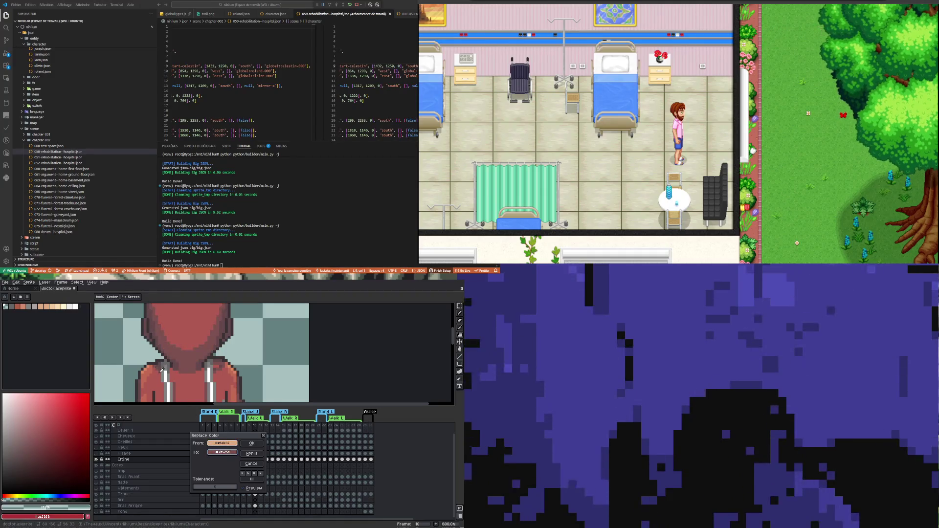
scroll(229, 355, "down", 3)
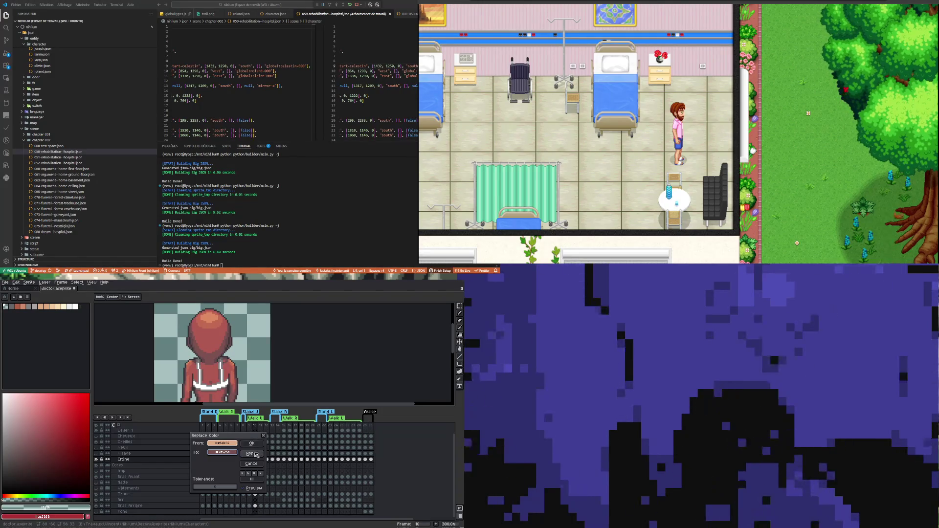
left_click(251, 454)
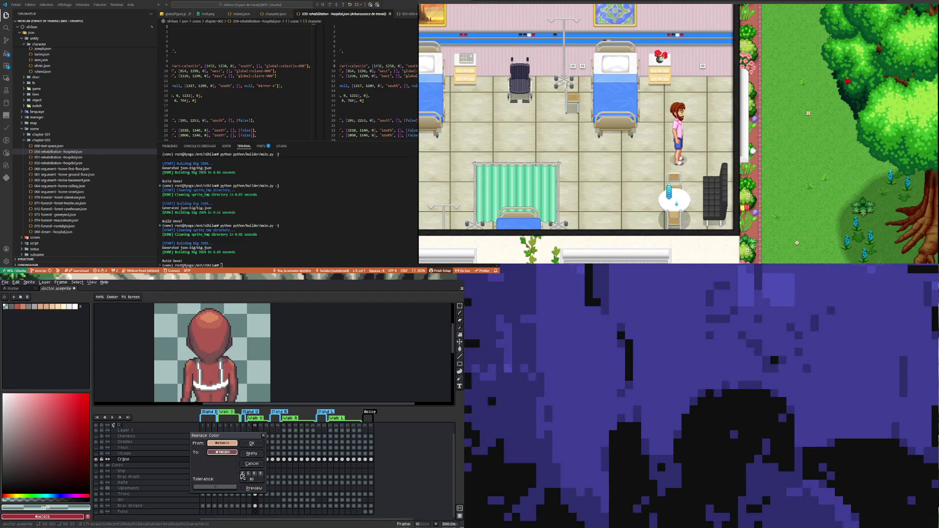
left_click(252, 443)
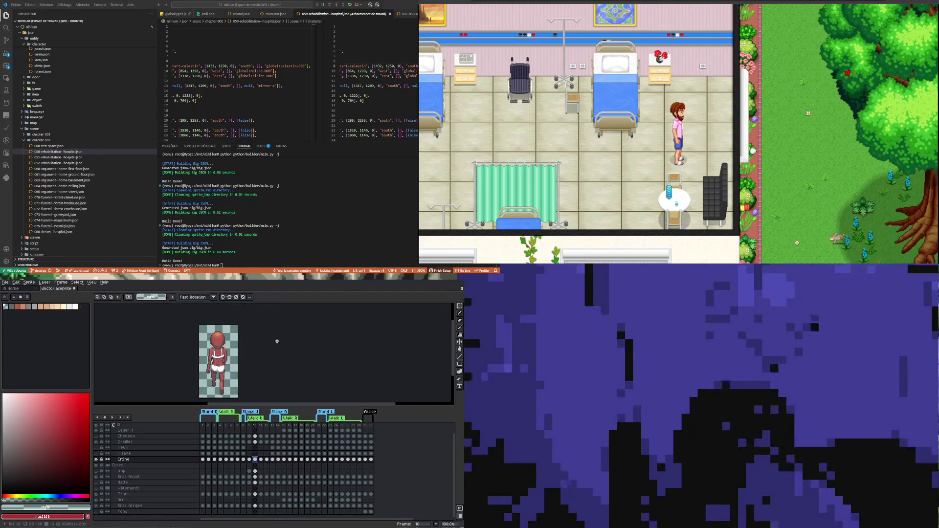
- Check frames 1 and 2, then save doctor.aseprite
scroll(226, 380, "down", 2)
scroll(226, 380, "up", 1)
scroll(226, 380, "down", 1)
scroll(207, 360, "up", 1)
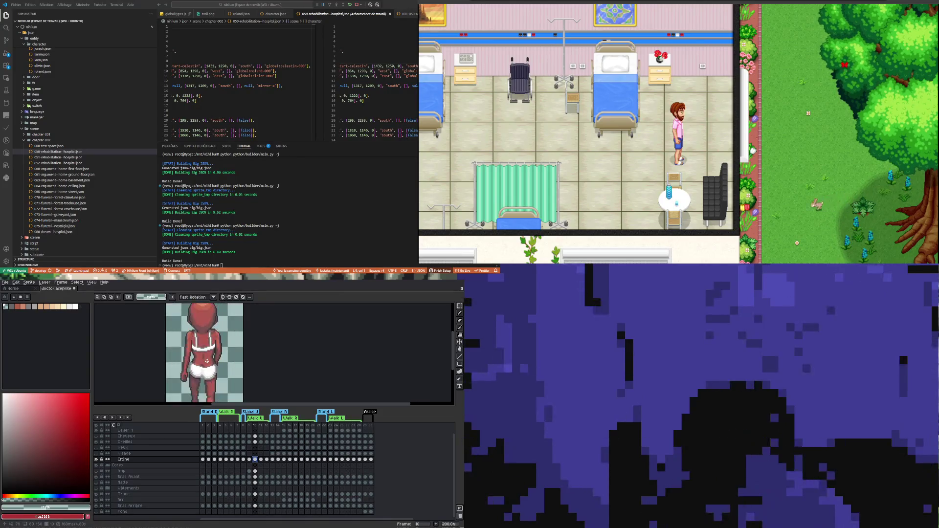
left_click(203, 459)
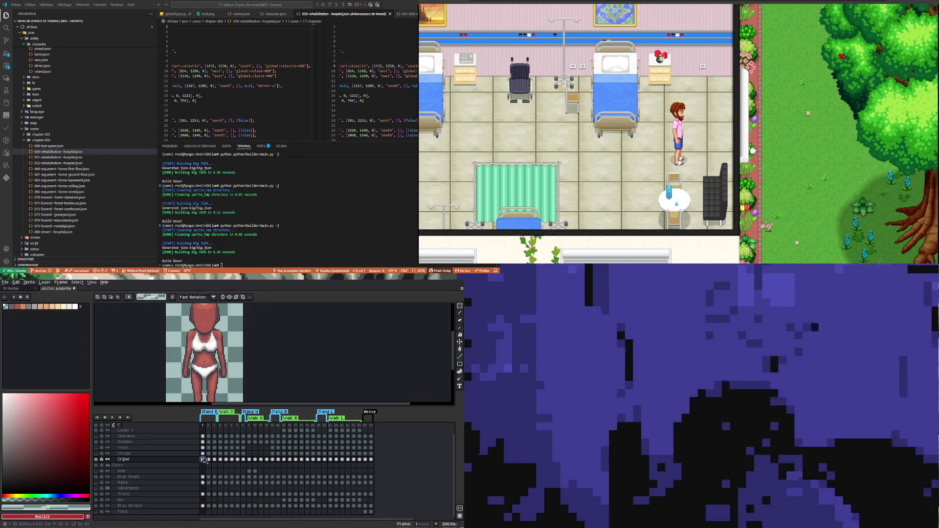
left_click(209, 459)
scroll(209, 352, "down", 1)
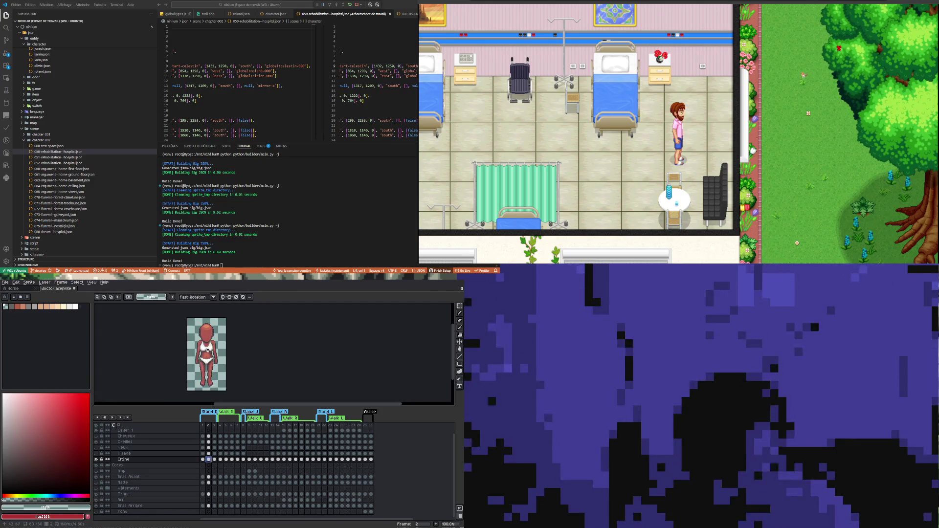
key("ctrl+s")
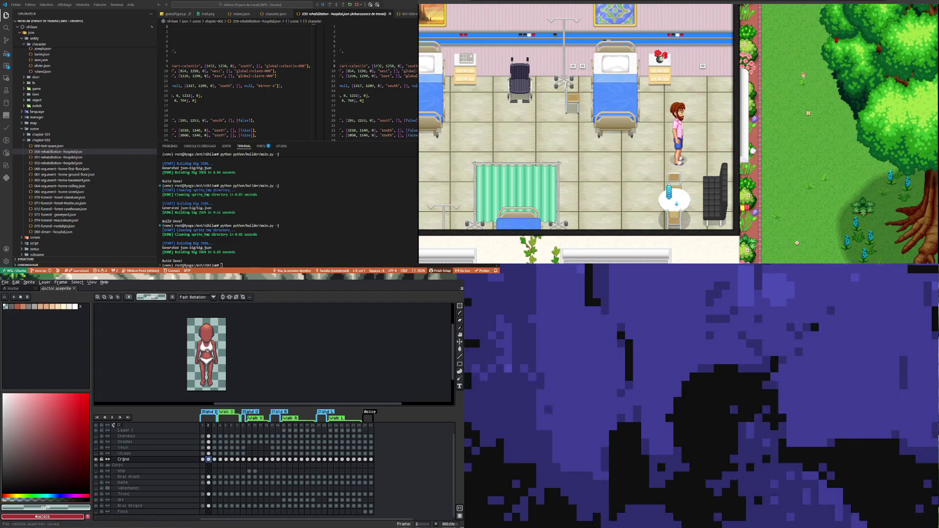
- Toggle the Vêtements clothes layer's visibility, leaving it shown
scroll(106, 491, "up", 1)
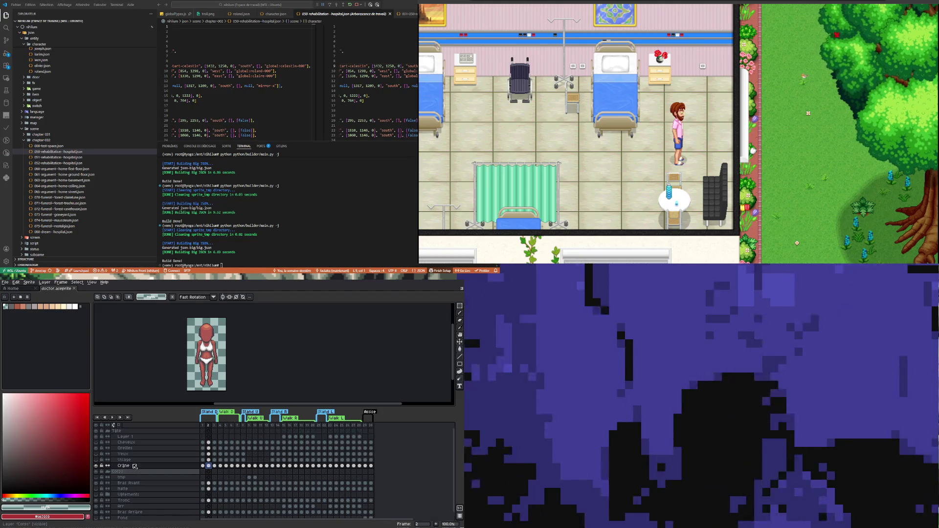
left_click(96, 494)
left_click(96, 495)
left_click(96, 494)
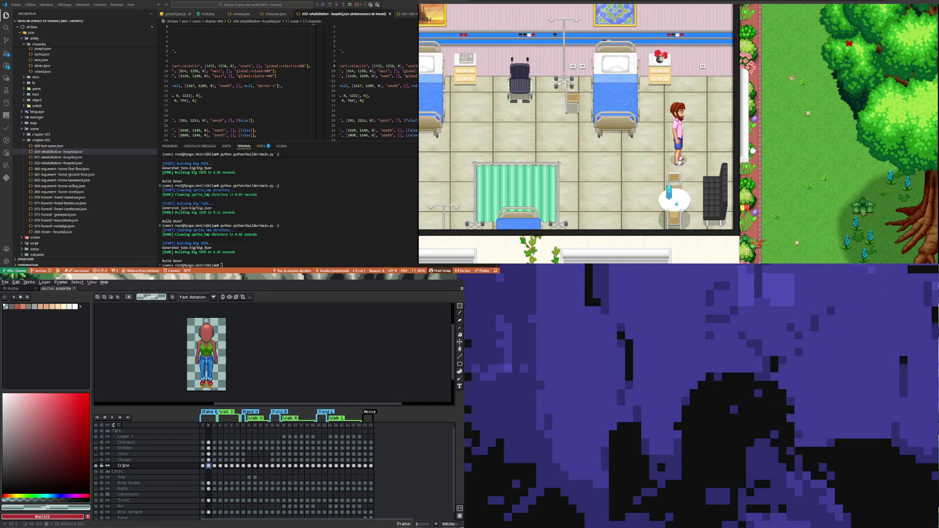
- Toggle the Cheveux hair layer on and off to compare, leaving it hidden
scroll(206, 320, "up", 1)
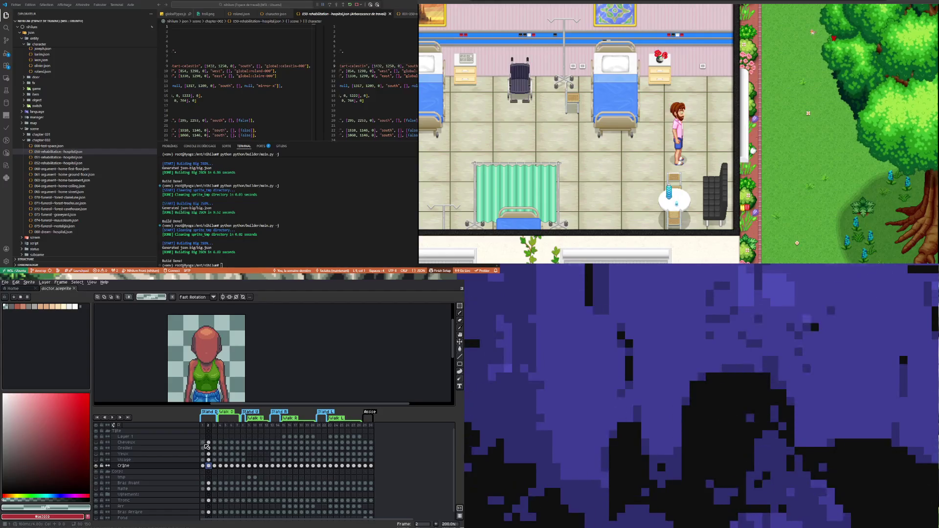
left_click(205, 443)
left_click(96, 442)
left_click(96, 443)
left_click(123, 443)
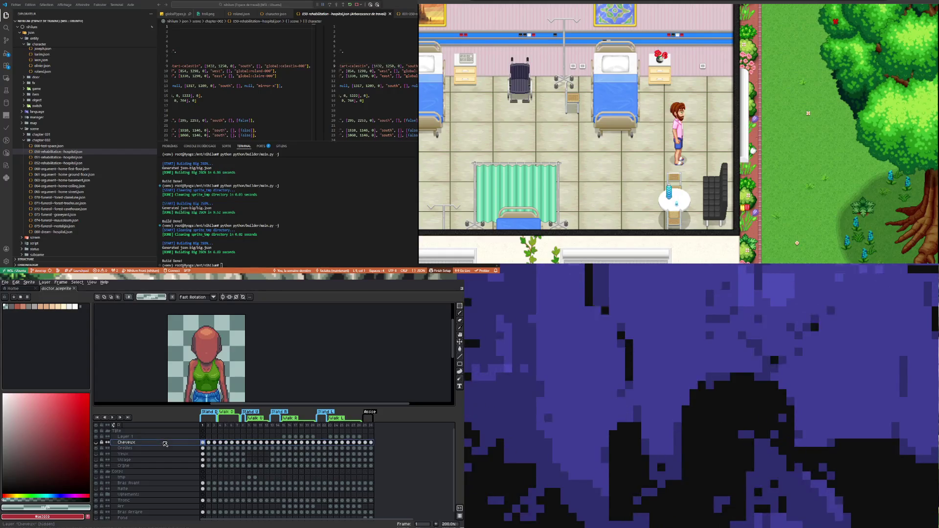
left_click(126, 449)
left_click(97, 443)
left_click(97, 443)
left_click(97, 443)
left_click(97, 443)
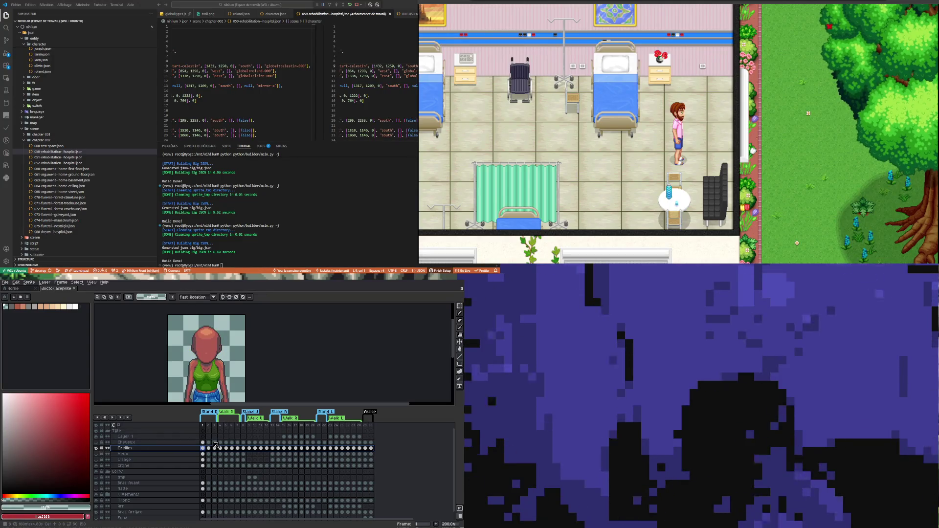
left_click(210, 442)
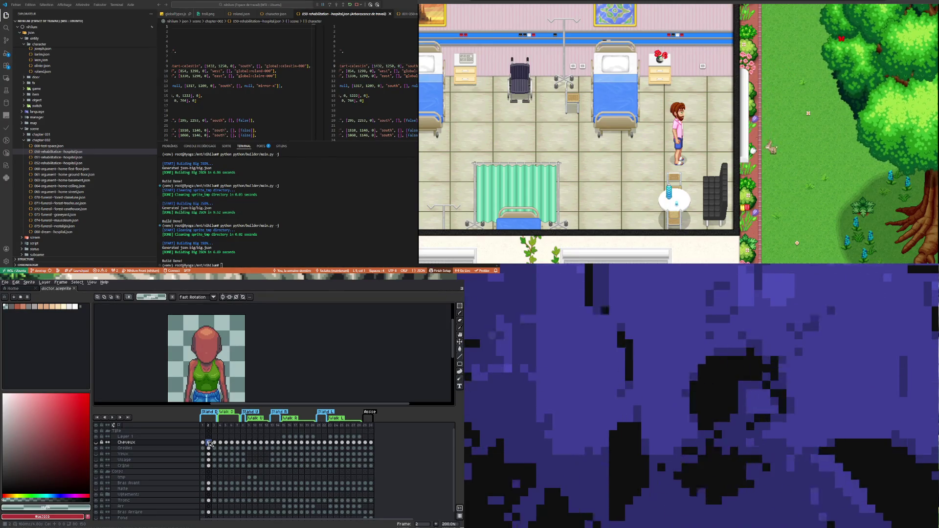
left_click(208, 443)
scroll(220, 379, "down", 4)
scroll(220, 379, "up", 4)
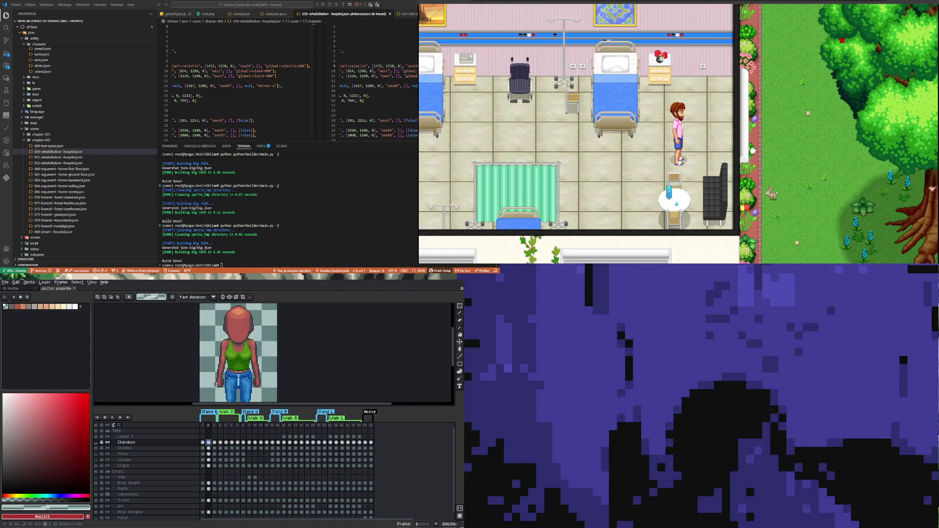
scroll(241, 333, "up", 1)
scroll(237, 333, "down", 2)
scroll(231, 333, "up", 2)
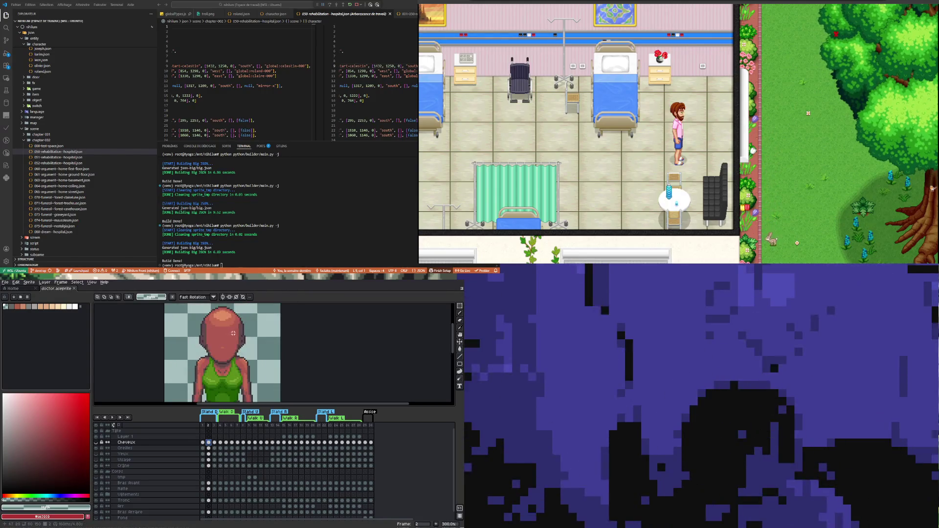
scroll(241, 342, "up", 1)
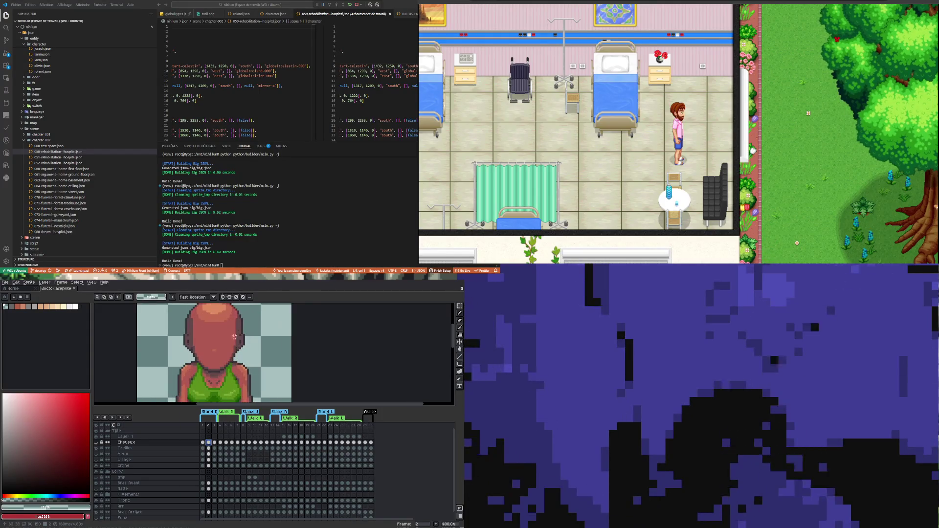
scroll(225, 337, "down", 2)
scroll(204, 330, "up", 2)
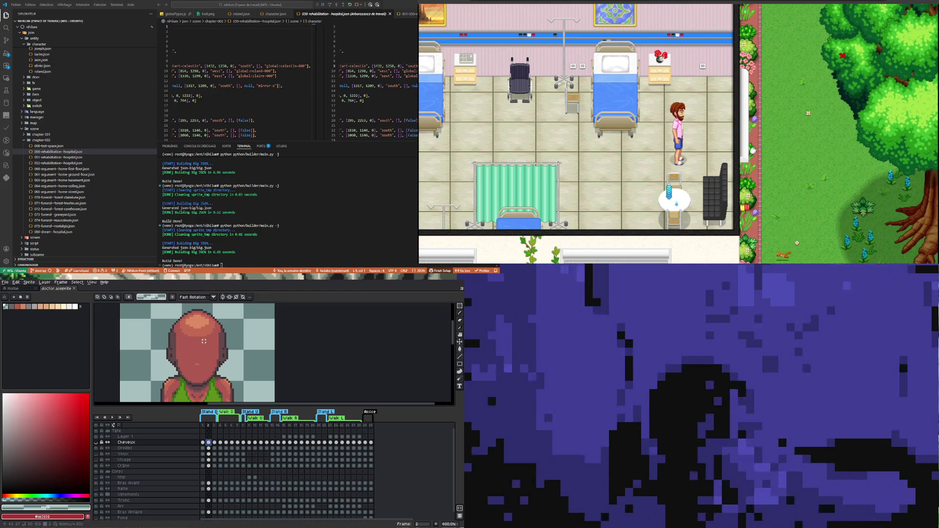
scroll(195, 348, "down", 1)
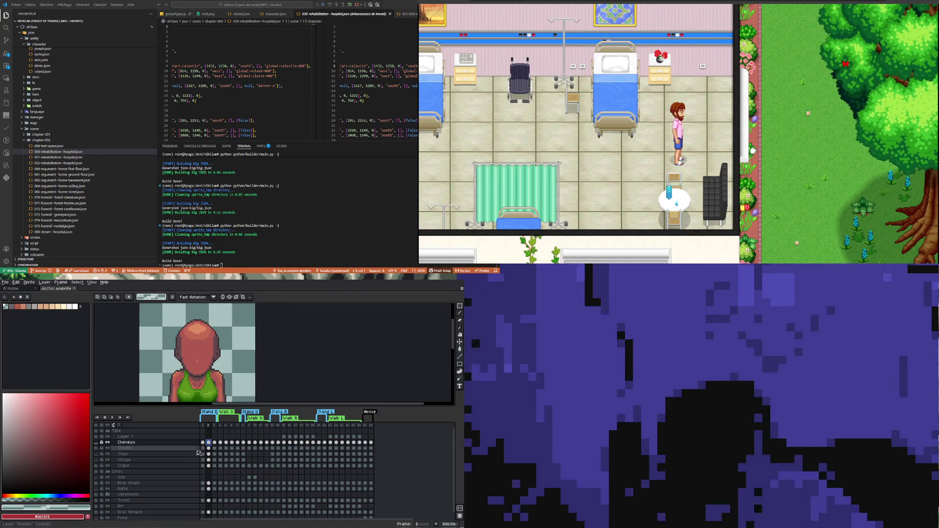
left_click(97, 454)
left_click(97, 453)
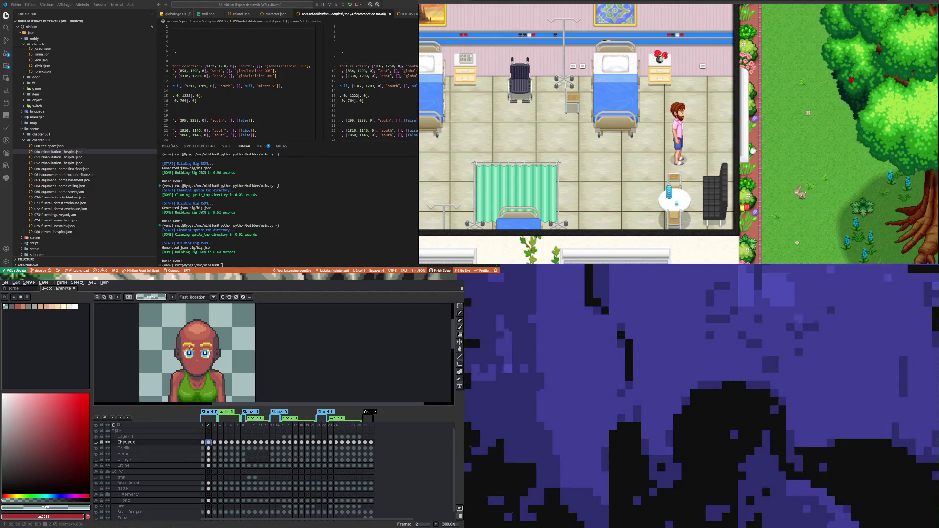
scroll(194, 349, "up", 2)
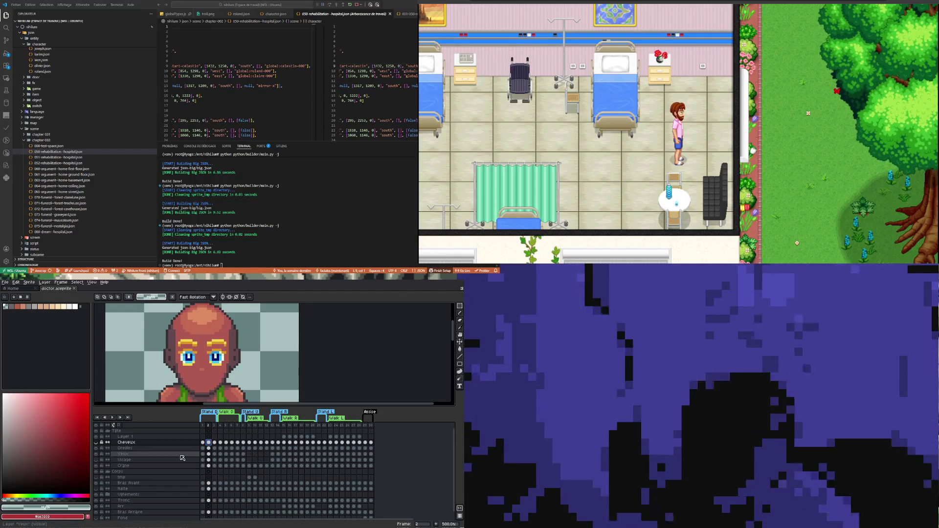
left_click(203, 453)
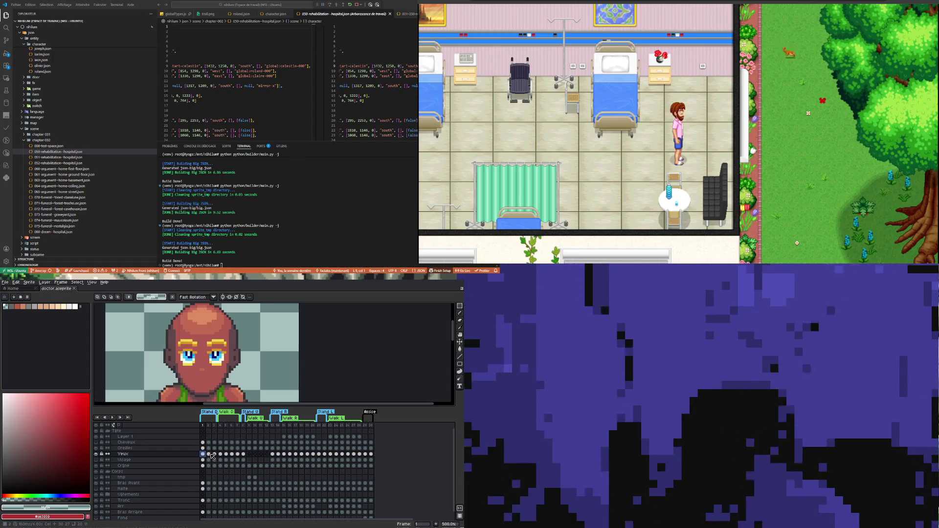
- Select the Yeux cel in frame 1, zoom in on the eyes and pick the Paint Bucket
left_click(207, 454)
left_click(203, 455)
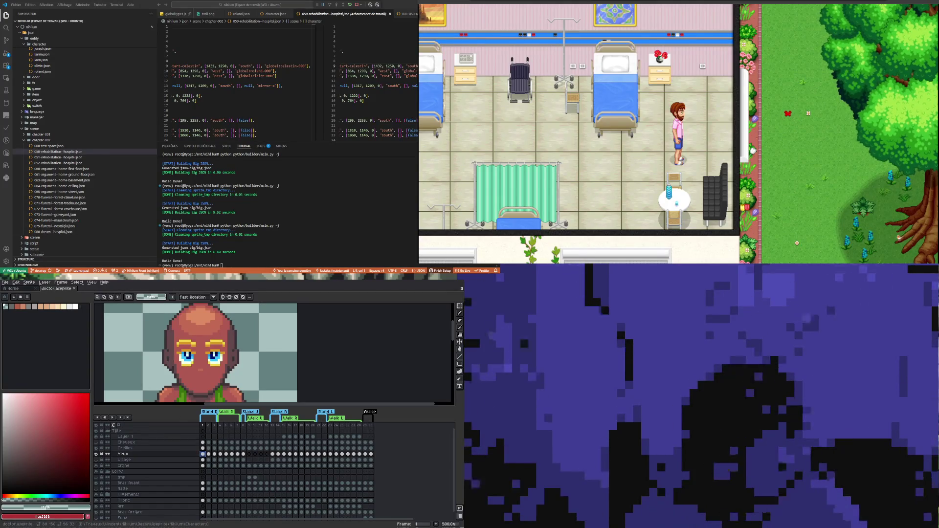
key("g")
key("4")
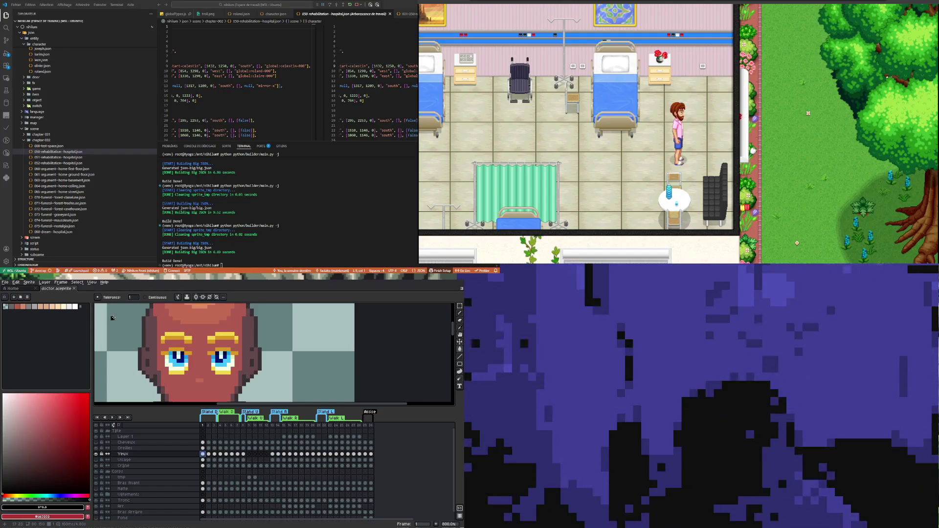
left_click(16, 282)
mouse_move(50, 407)
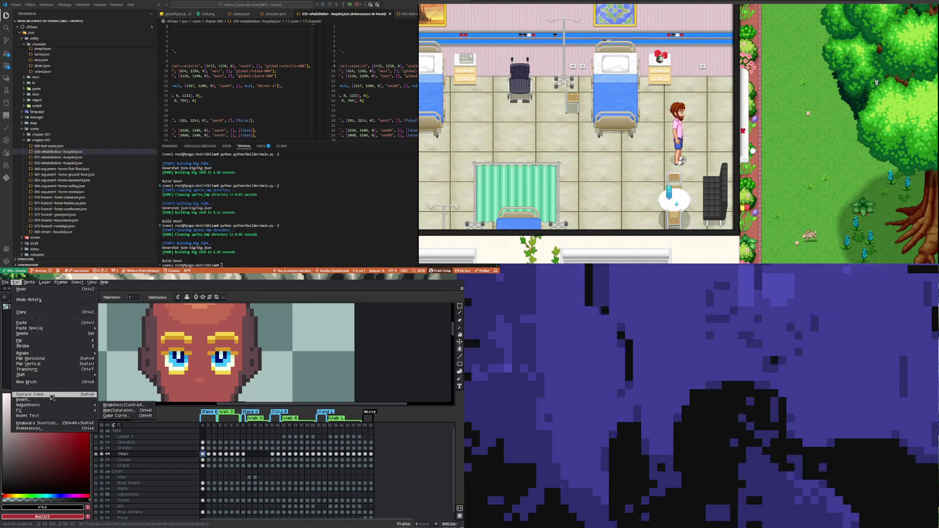
- Open Replace Color on the zoomed eyes and pick the dark navy pupil colour as source
left_click(51, 398)
key("5")
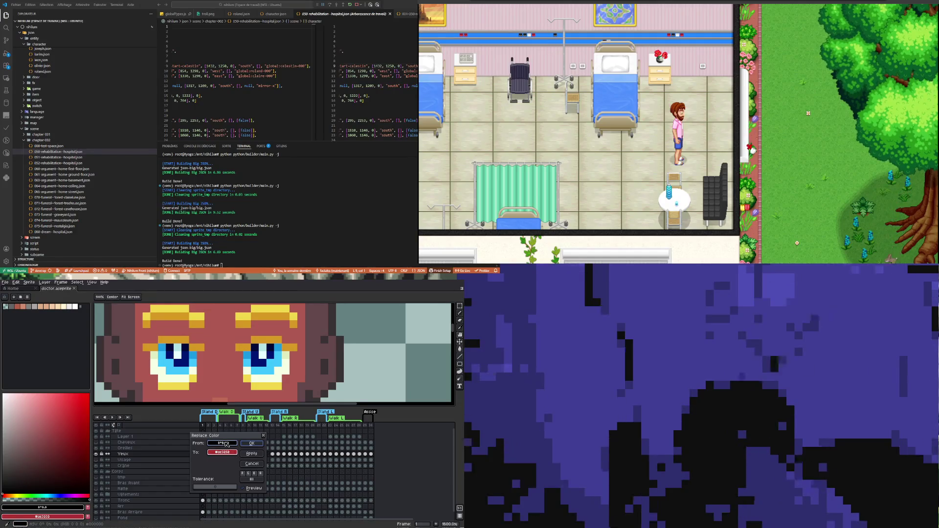
left_click(177, 346)
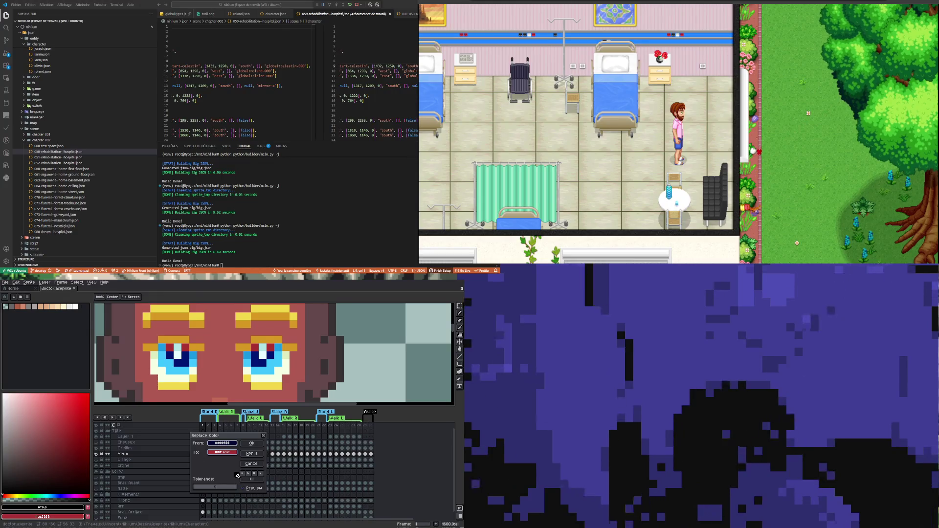
- Set the replacement colour to near-black grey and apply it
left_click(228, 453)
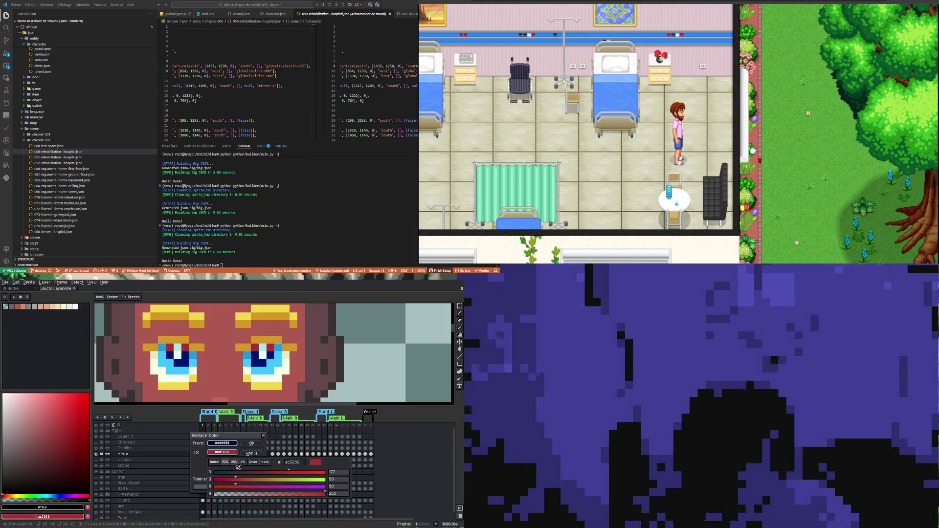
left_click(214, 462)
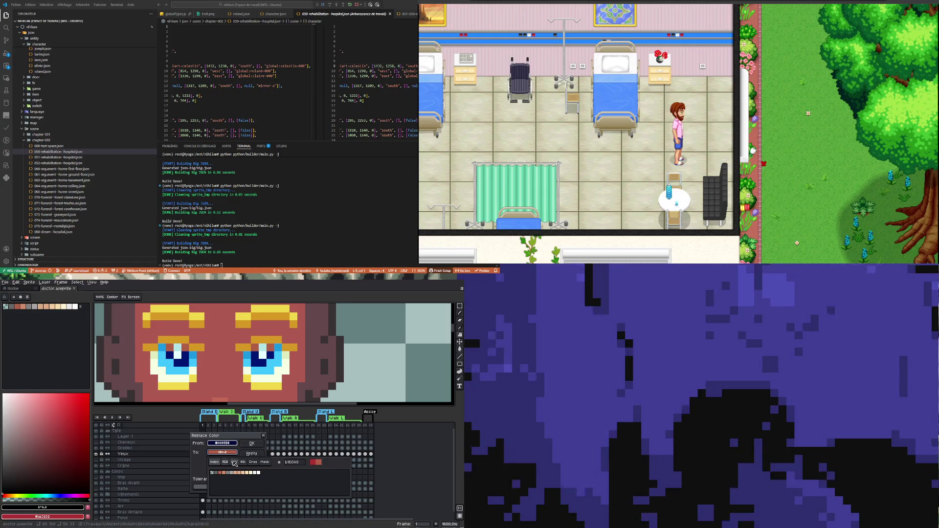
left_click(228, 463)
left_click(252, 463)
left_click(234, 452)
left_click(228, 452)
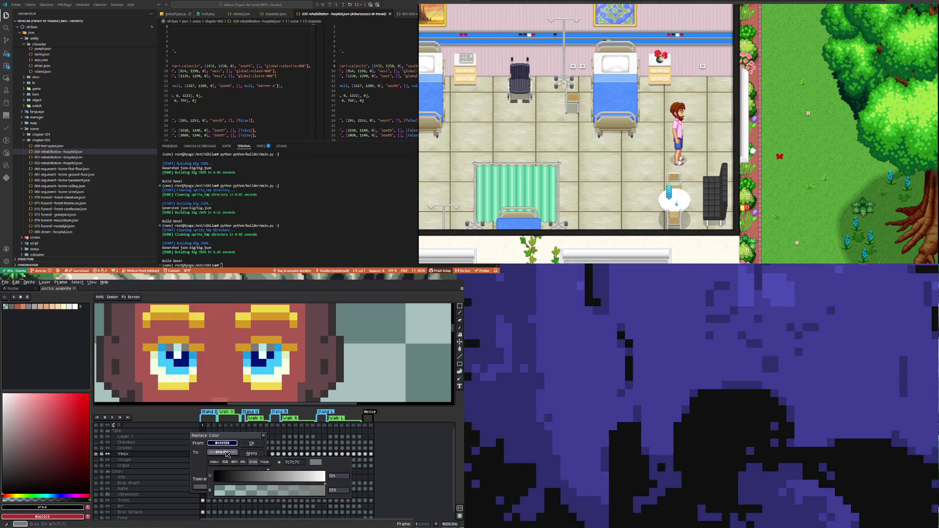
left_click_drag(269, 476, 156, 476)
left_click(167, 465)
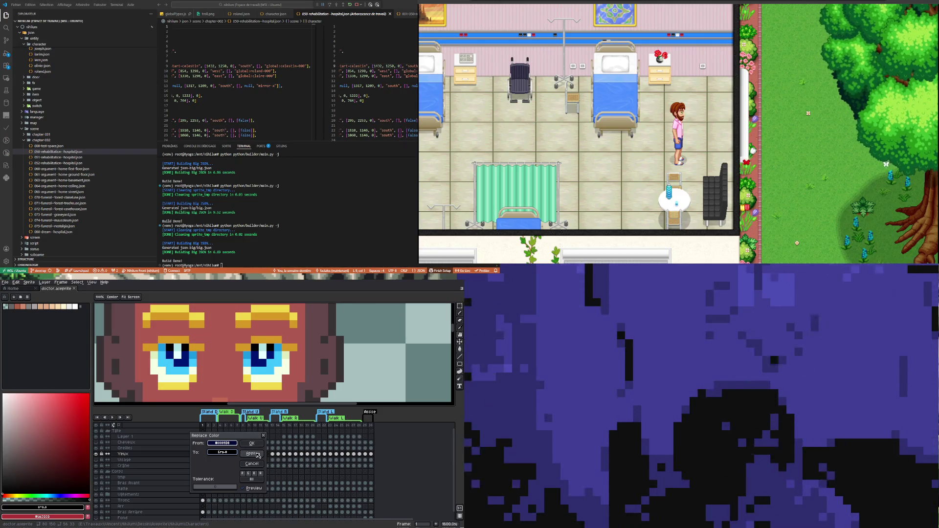
left_click(258, 454)
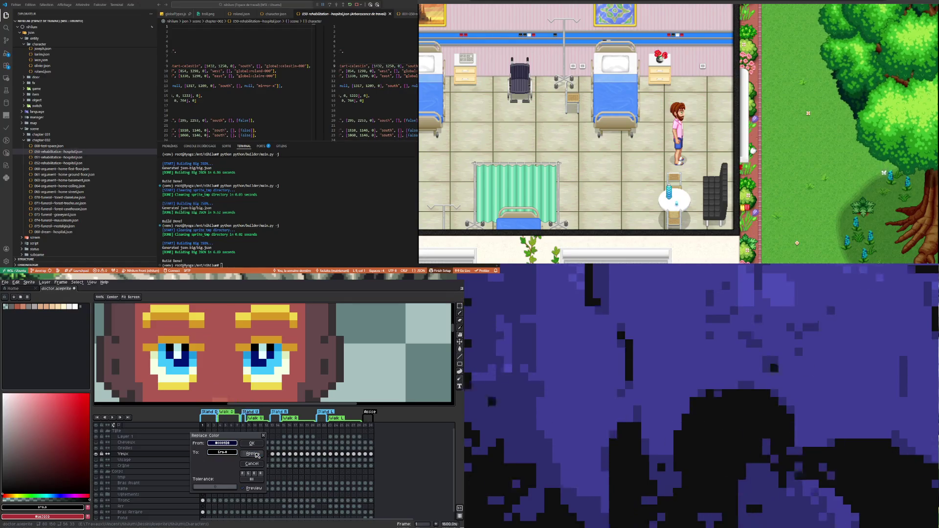
- Replace the pupils' blue with a near-black grey
left_click(229, 447)
left_click(189, 358)
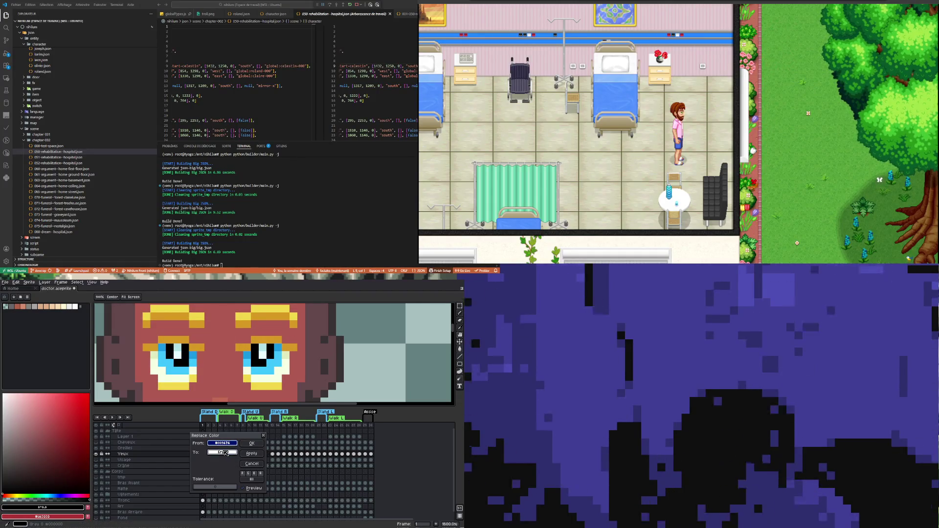
left_click(224, 453)
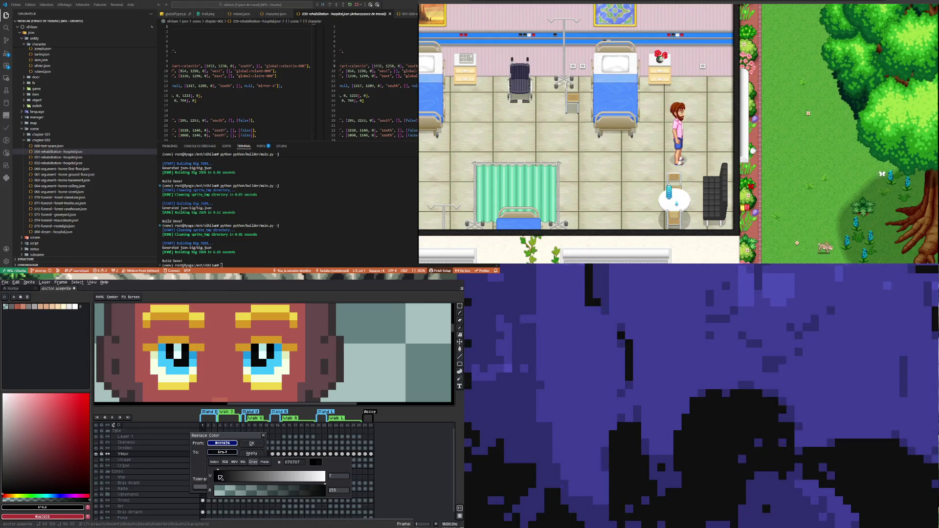
left_click_drag(220, 477, 221, 480)
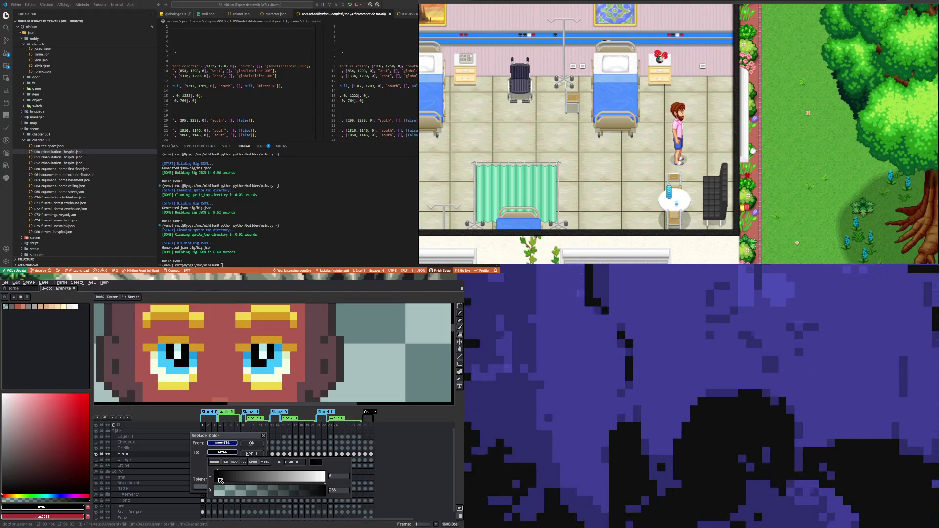
left_click_drag(220, 480, 235, 482)
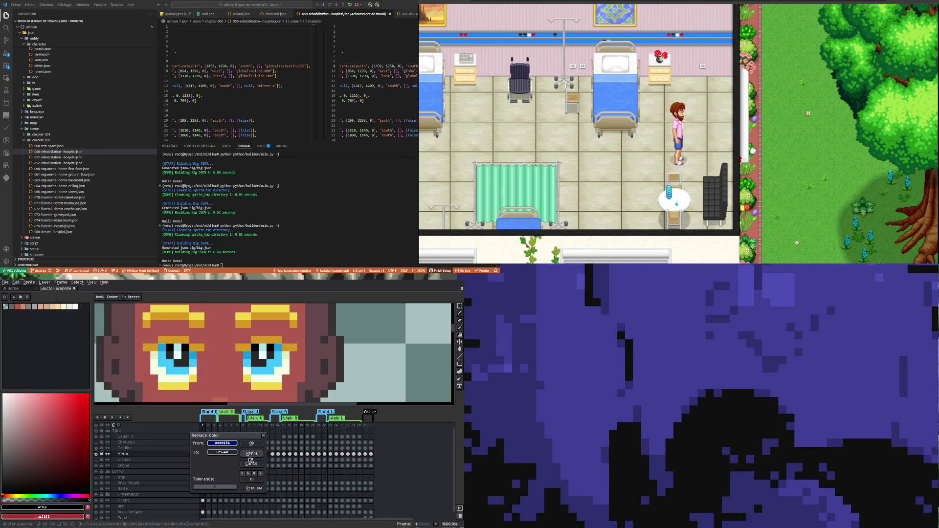
left_click(252, 455)
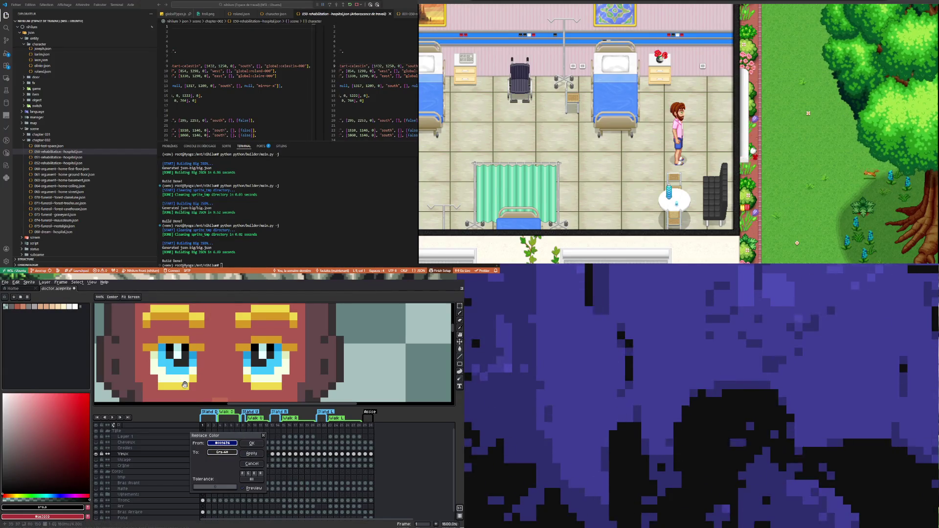
- Replace a darker eye tone with dark red-brown, tuned via RGB and HSV sliders
left_click(173, 360)
left_click(173, 361)
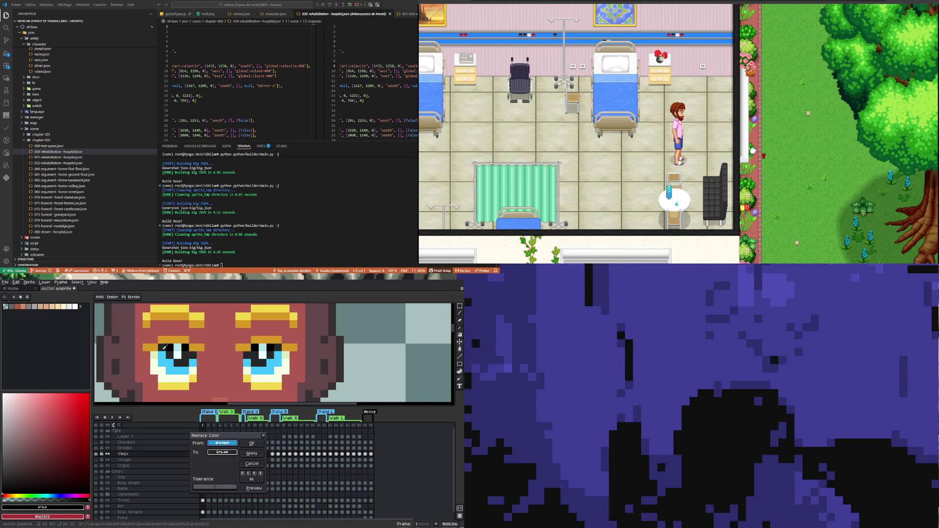
left_click(223, 452)
left_click(225, 463)
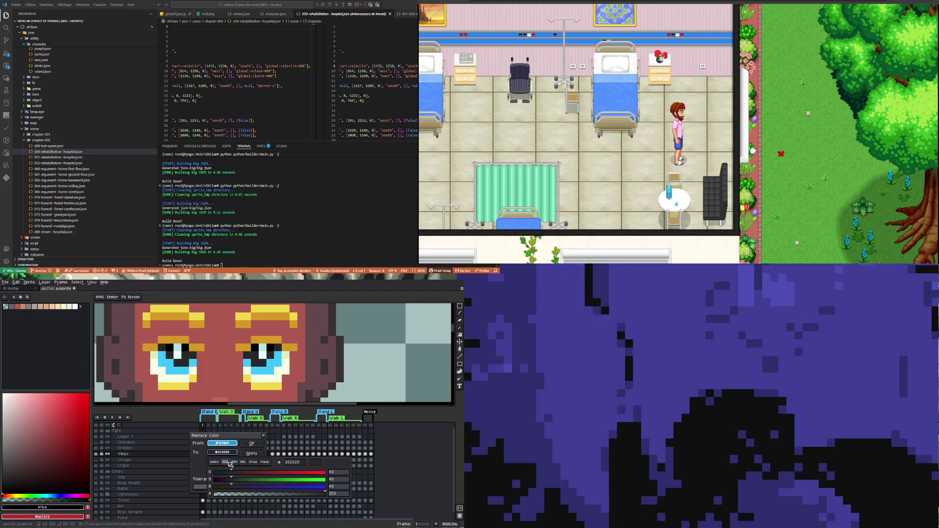
left_click(249, 474)
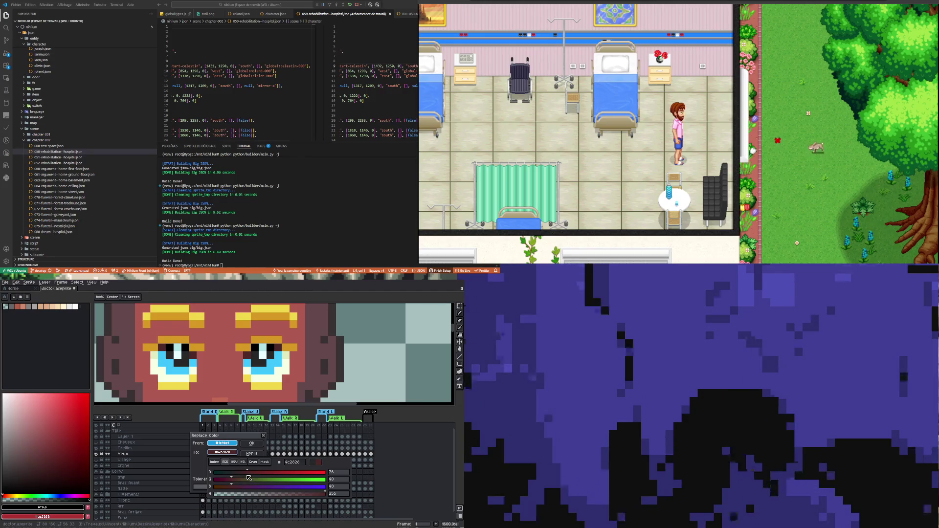
left_click(235, 462)
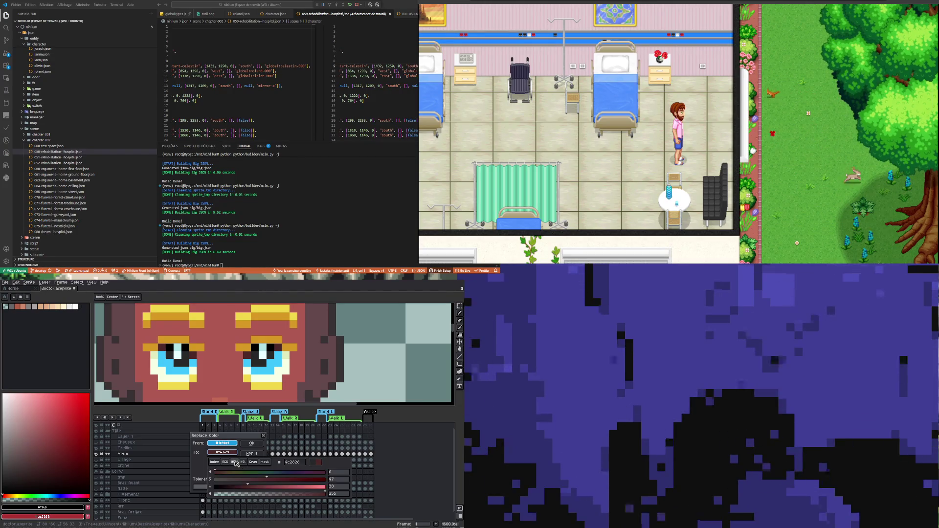
left_click_drag(249, 490, 234, 489)
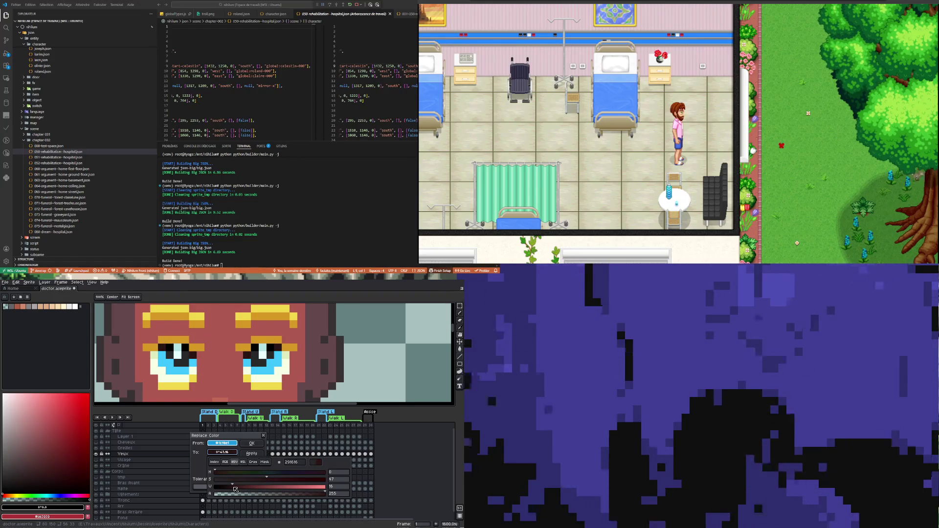
left_click_drag(241, 490, 243, 489)
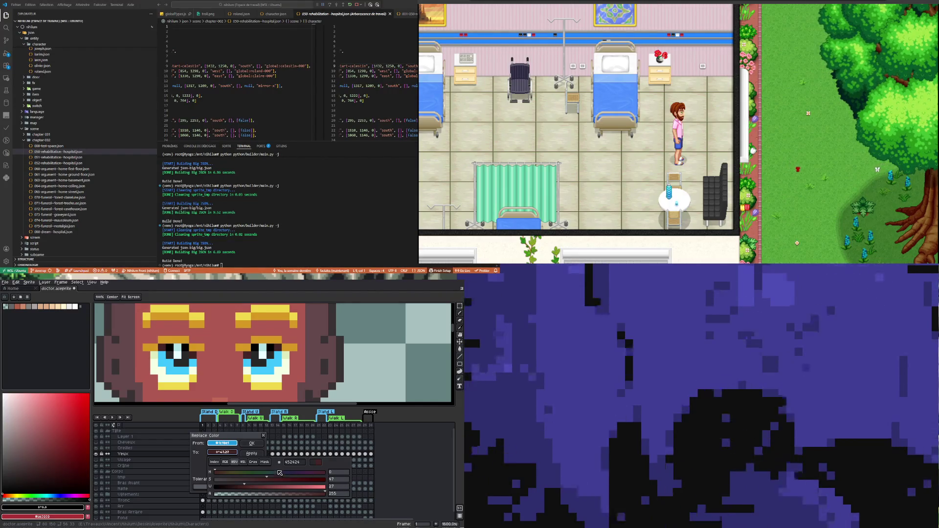
left_click(253, 454)
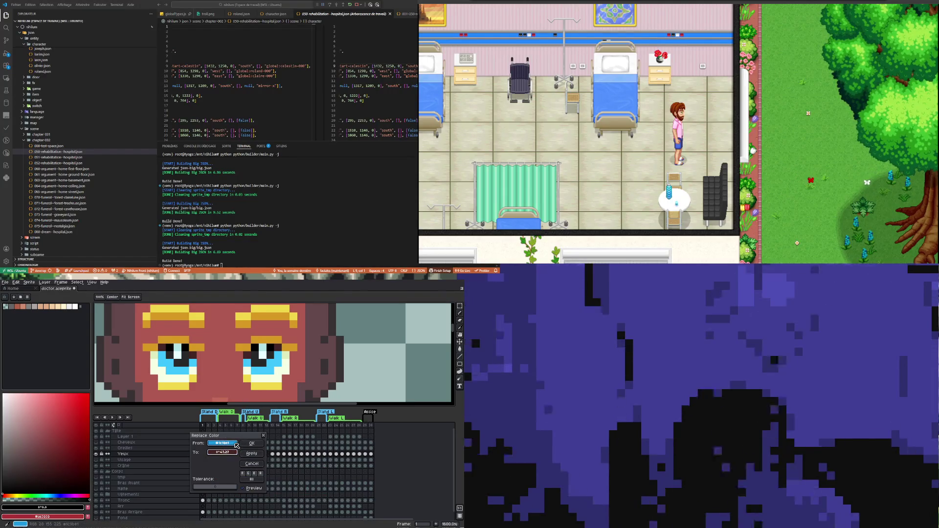
left_click_drag(236, 445, 175, 364)
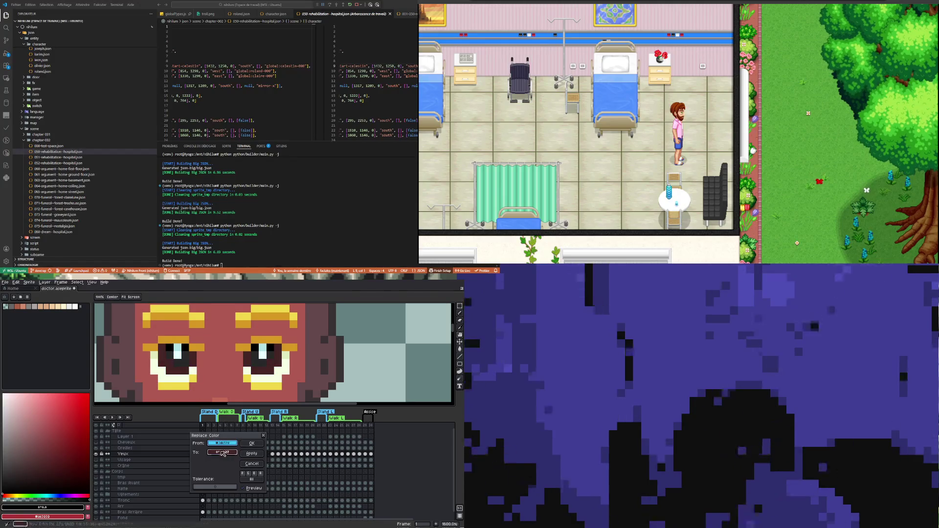
- Redden the iris replacement colour to #512424 with the RGB sliders
left_click(222, 452)
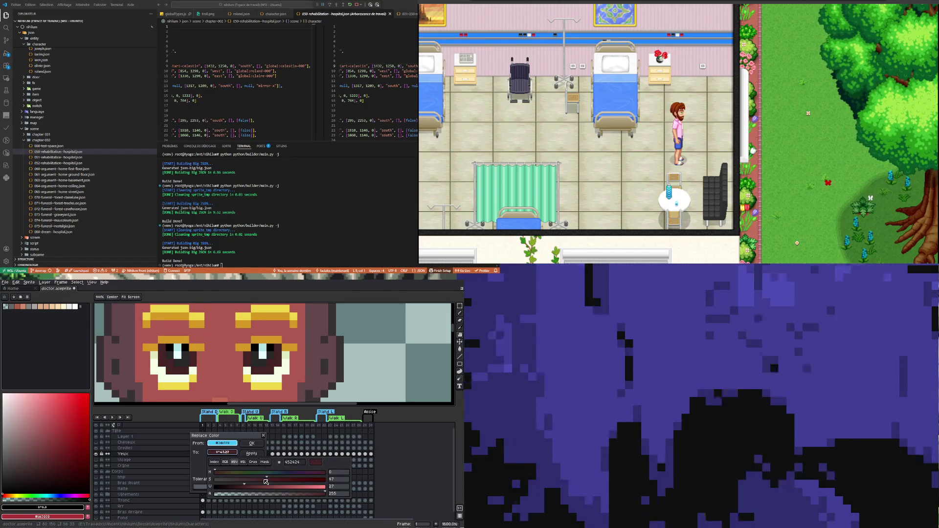
left_click(225, 462)
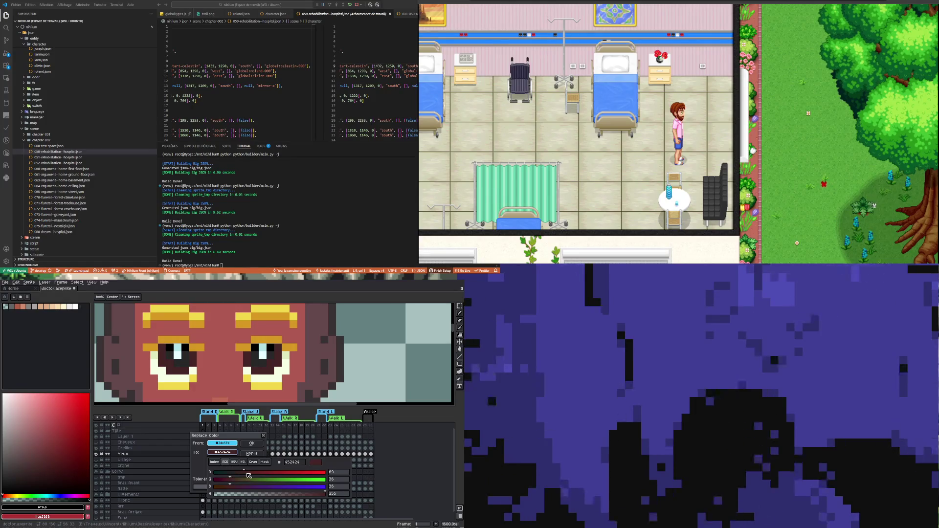
left_click(248, 472)
left_click_drag(250, 474, 249, 474)
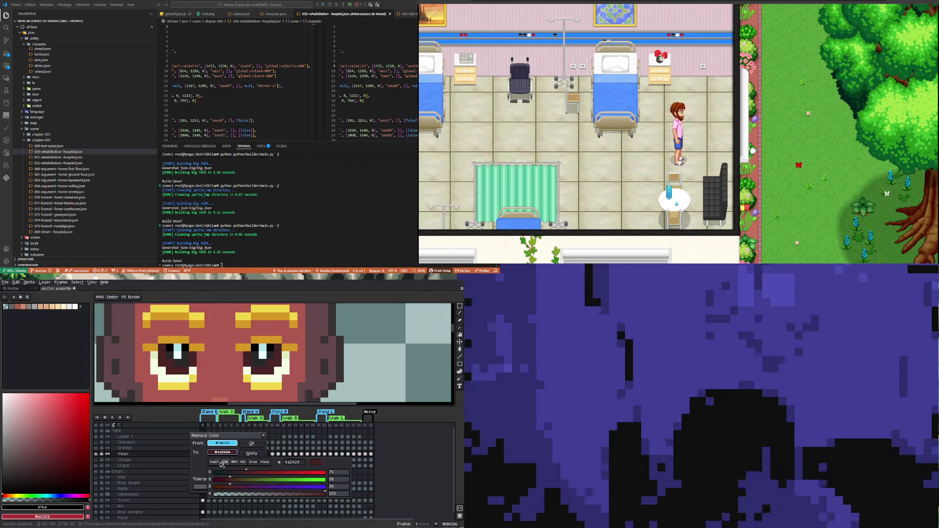
left_click(225, 453)
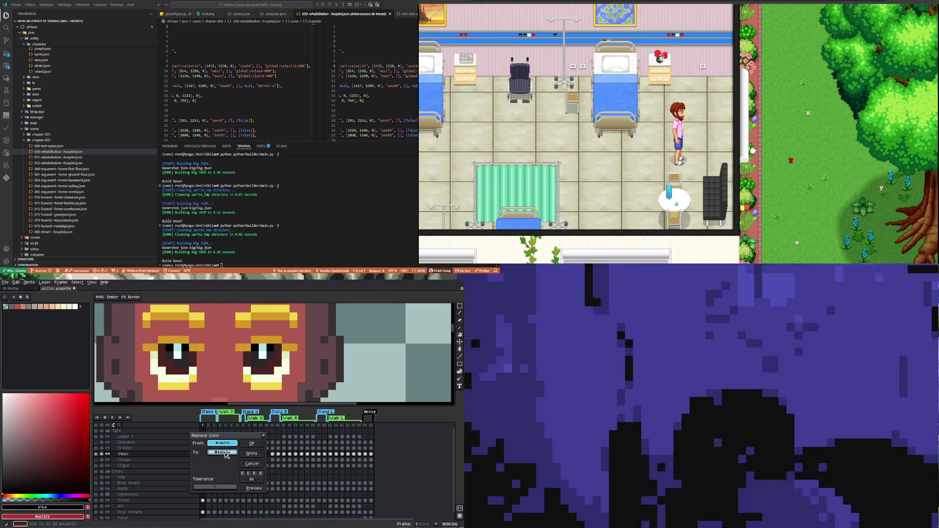
left_click(226, 453)
left_click(234, 463)
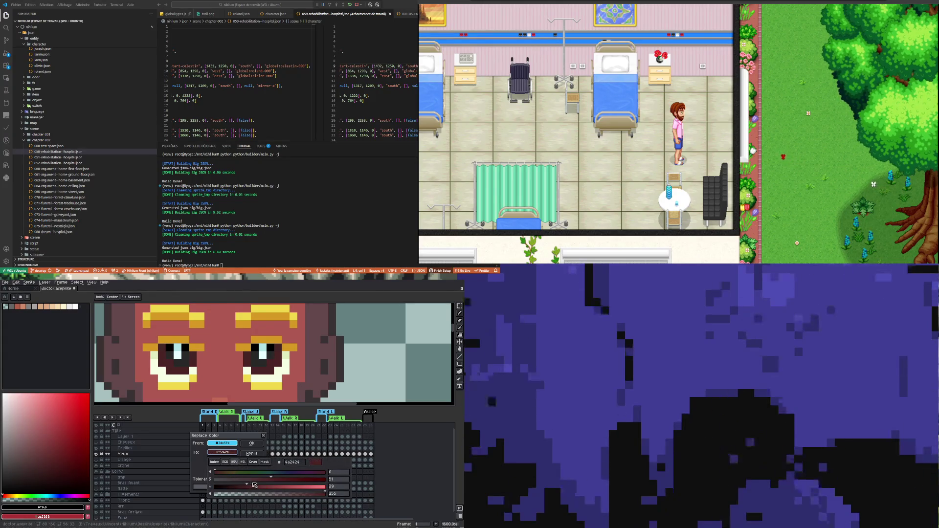
- Brighten it to #5e2e2e with HSV, apply the iris replacement and close the dialog
left_click(249, 488)
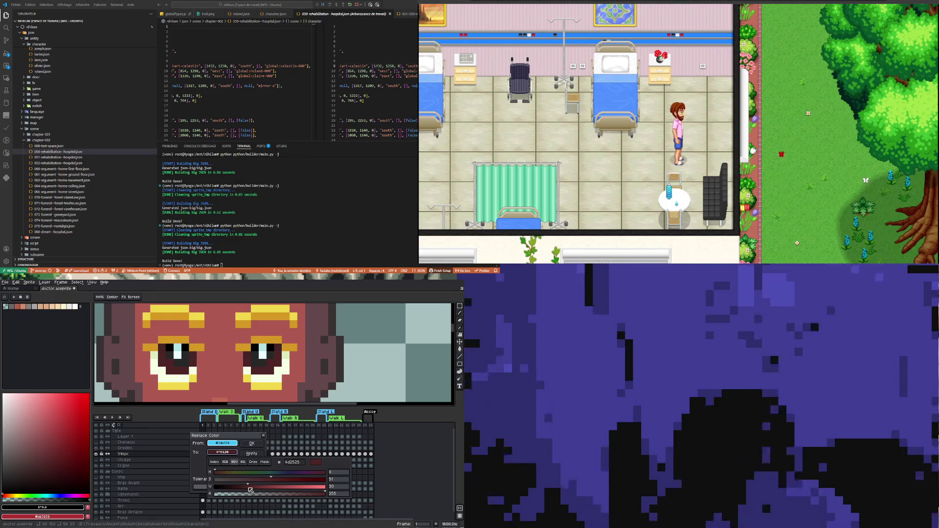
left_click(255, 489)
left_click(258, 488)
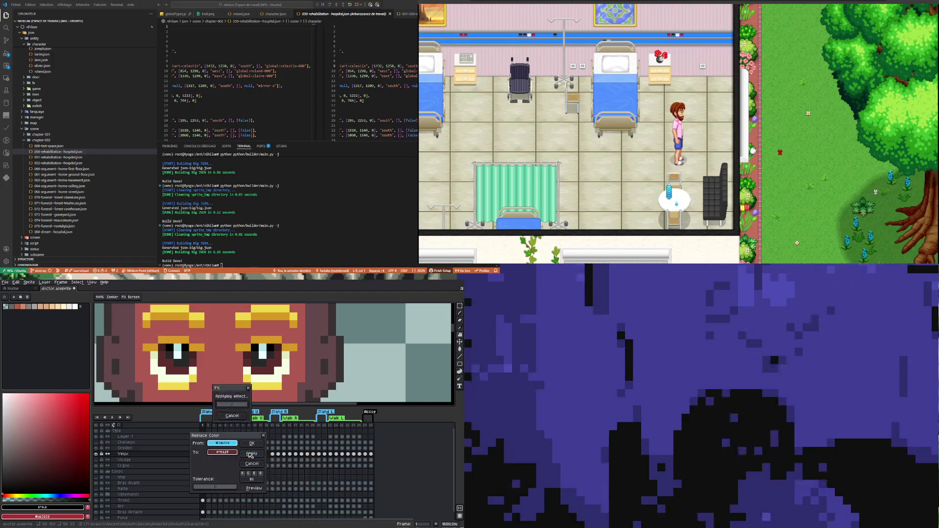
left_click(246, 453)
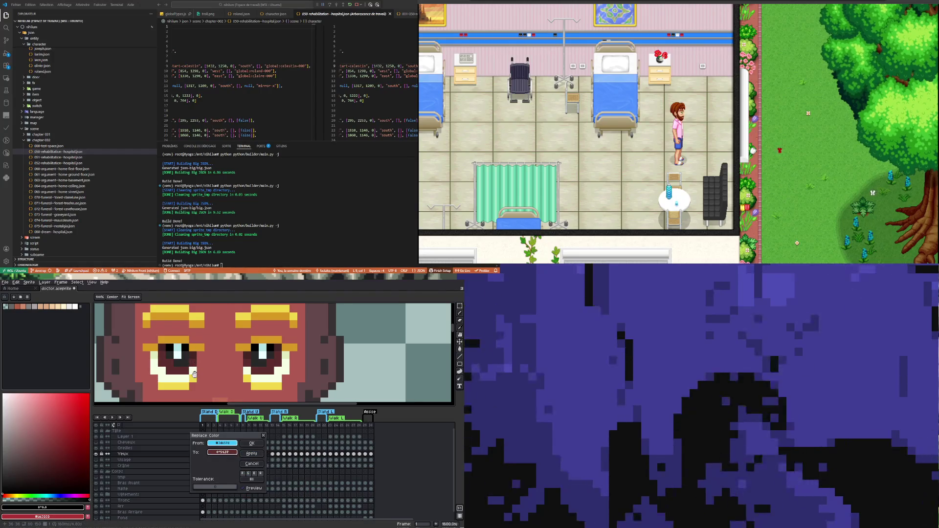
scroll(173, 375, "down", 2)
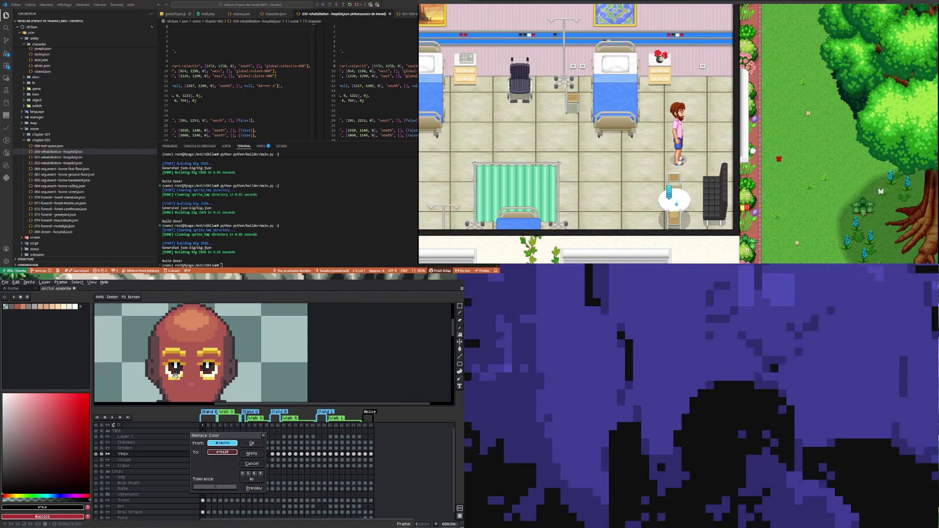
scroll(173, 375, "up", 1)
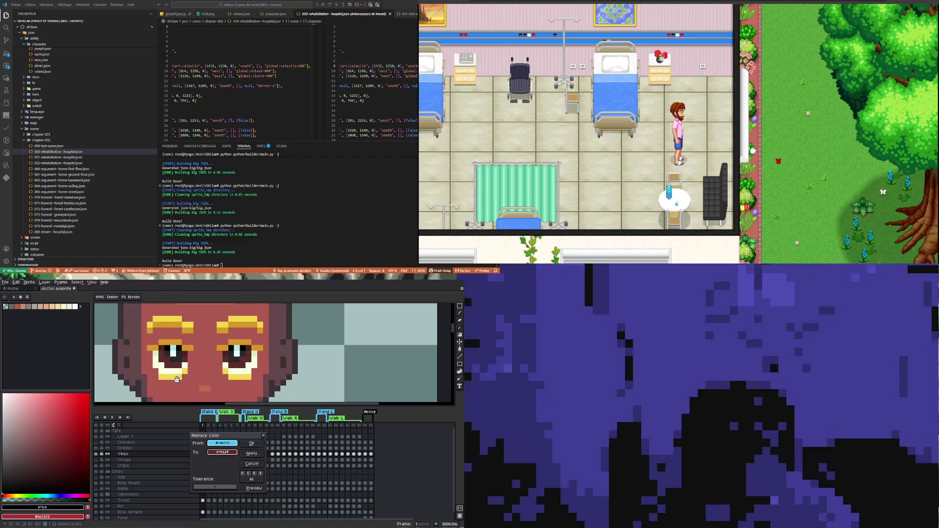
left_click(252, 443)
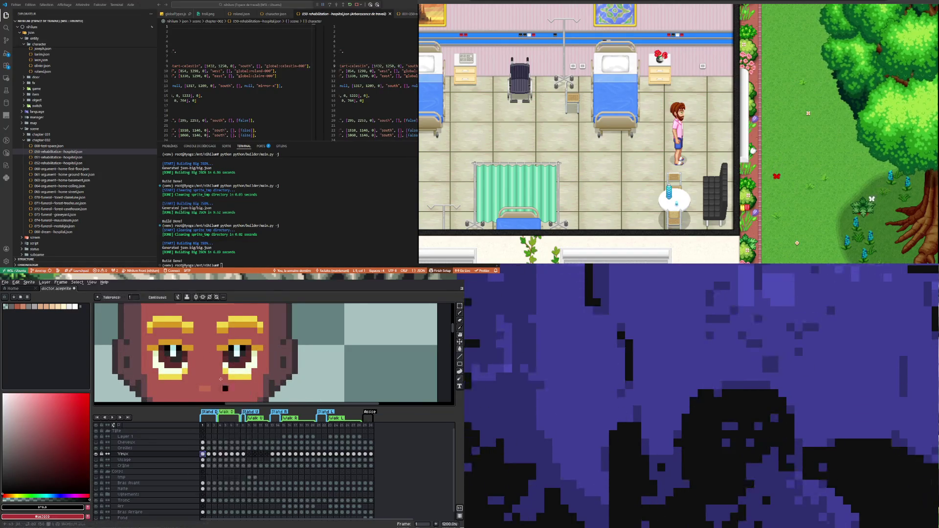
- In Replace Color, sample the eye's cyan highlight as source and pick white as target
scroll(209, 348, "down", 4)
scroll(208, 347, "up", 5)
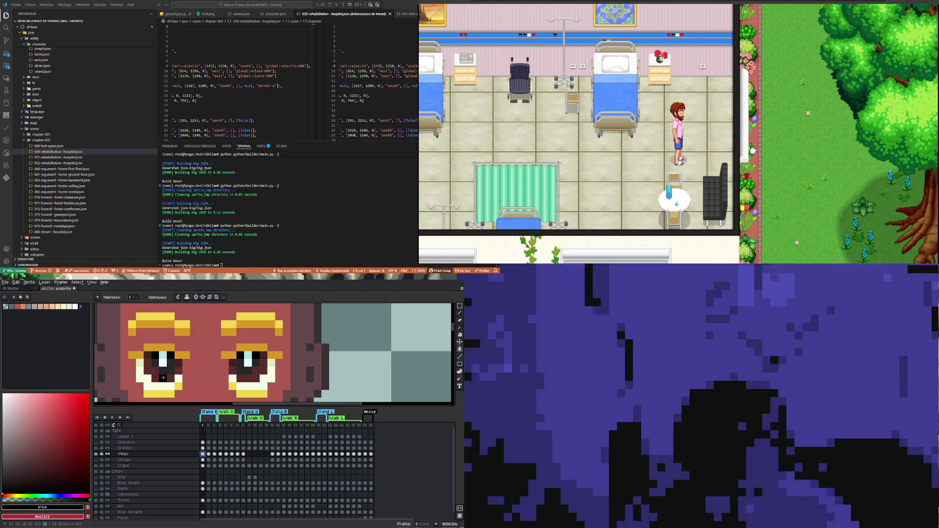
left_click(16, 282)
mouse_move(53, 408)
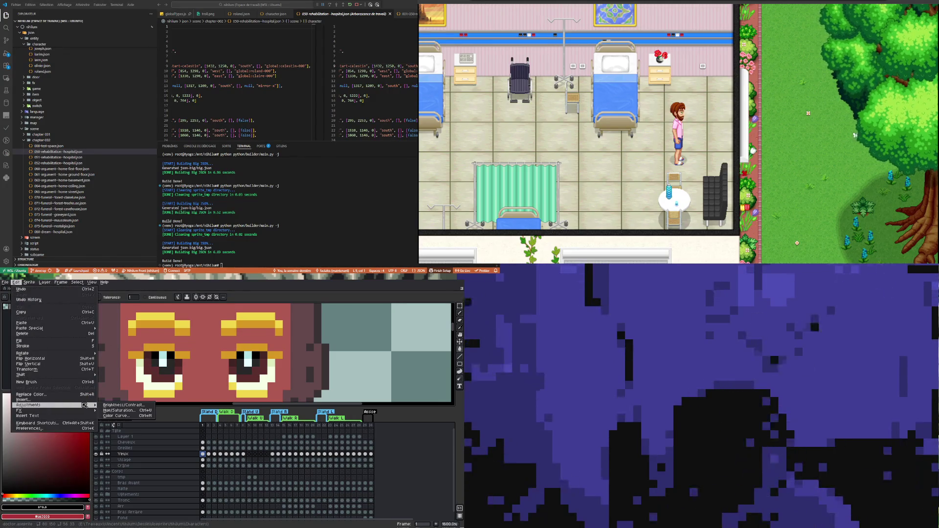
left_click(73, 394)
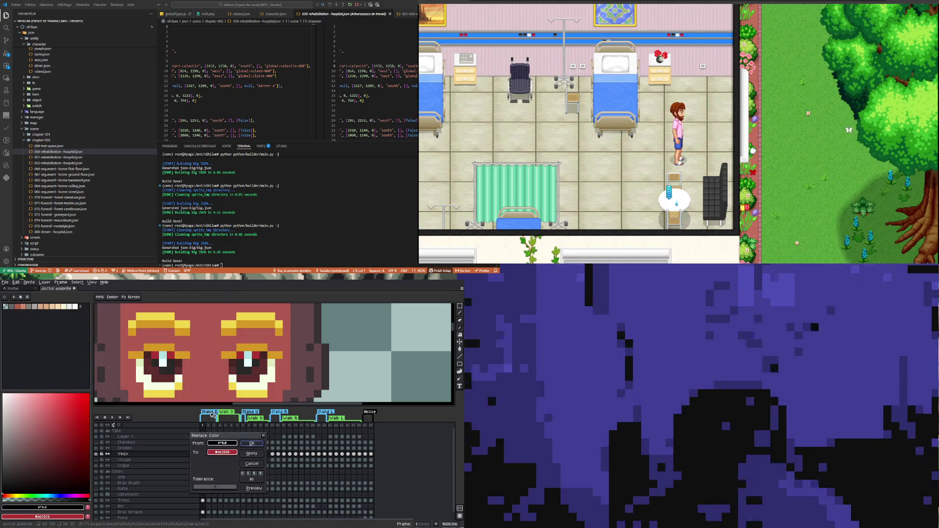
left_click(163, 356)
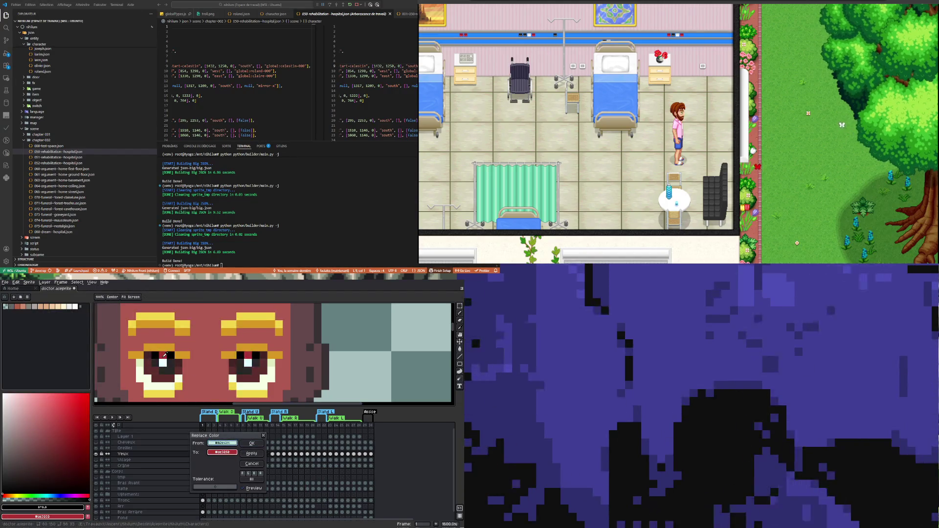
left_click(225, 452)
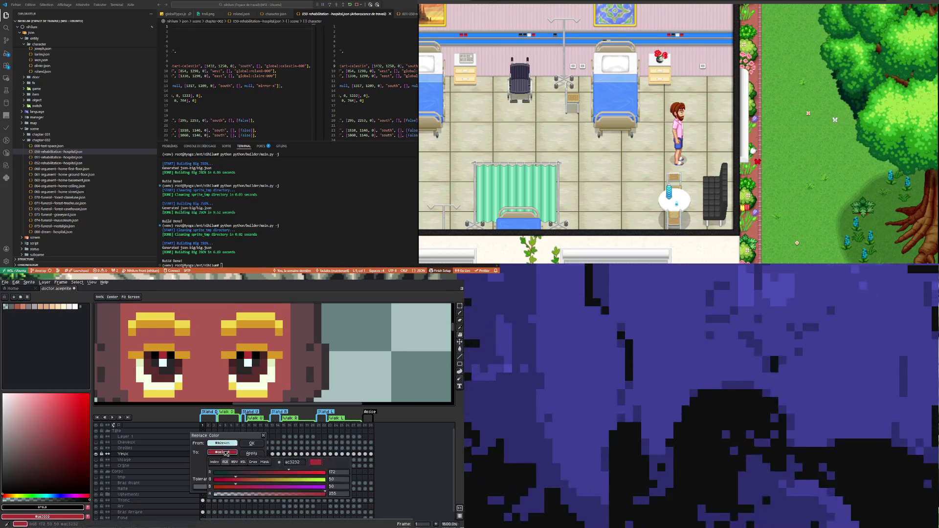
left_click(214, 462)
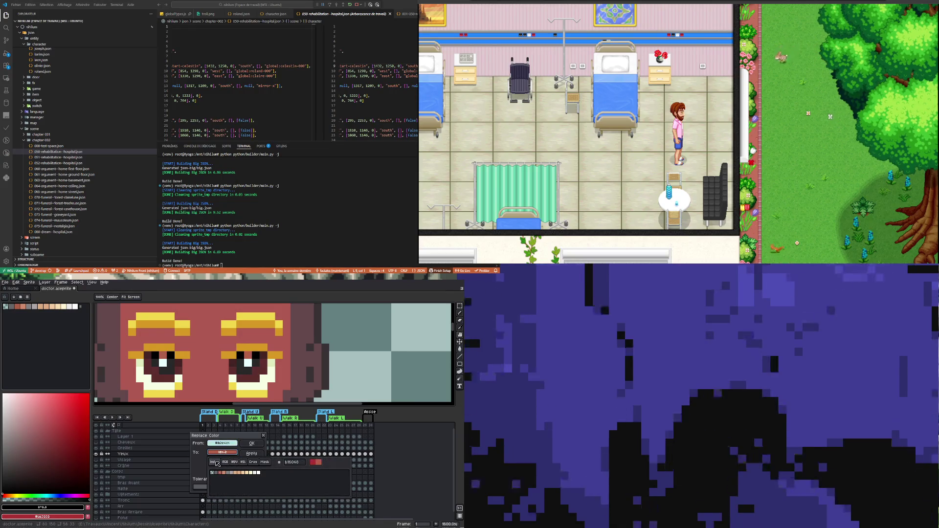
left_click(259, 473)
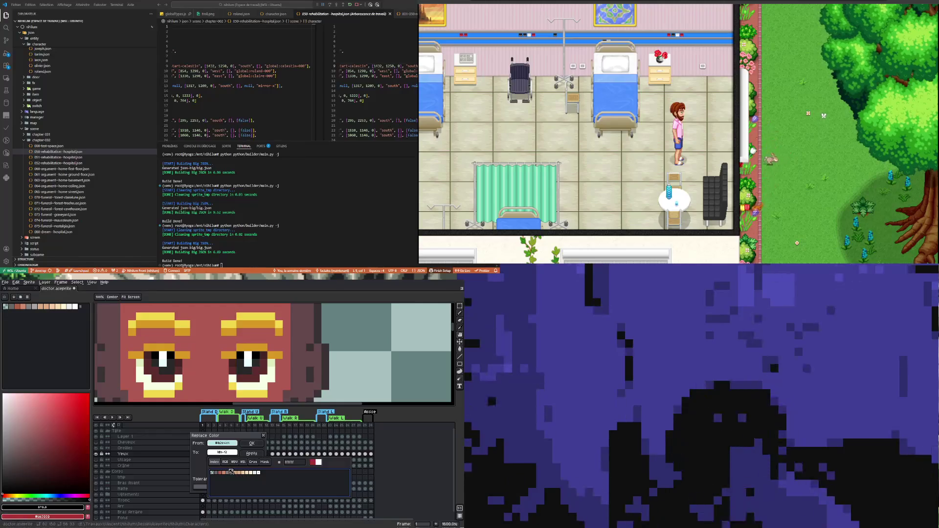
key("Escape")
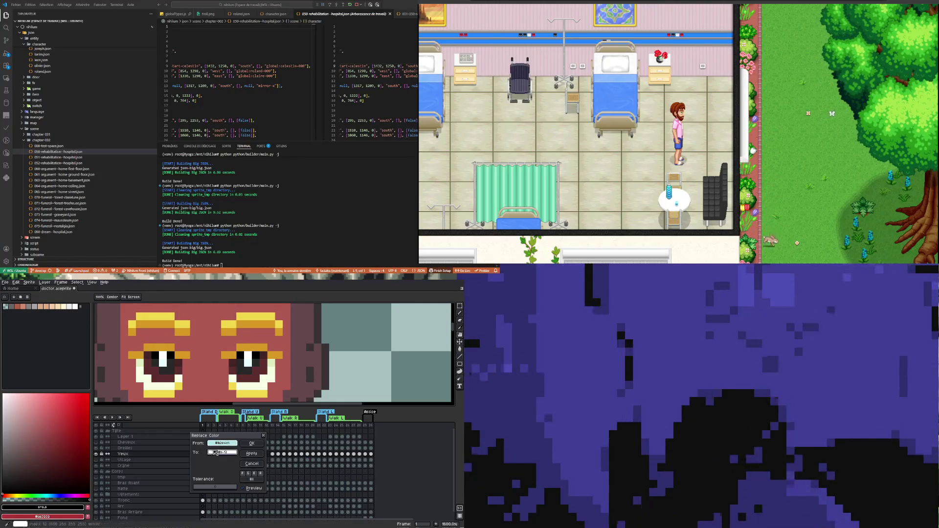
- Switch the target colour through RGB, HSV and other modes, then lower its red value
left_click(223, 451)
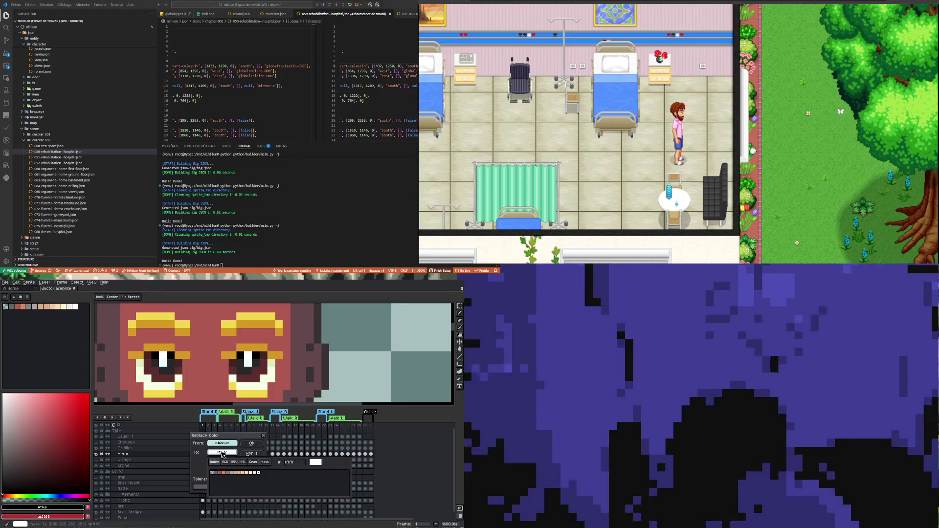
left_click(225, 463)
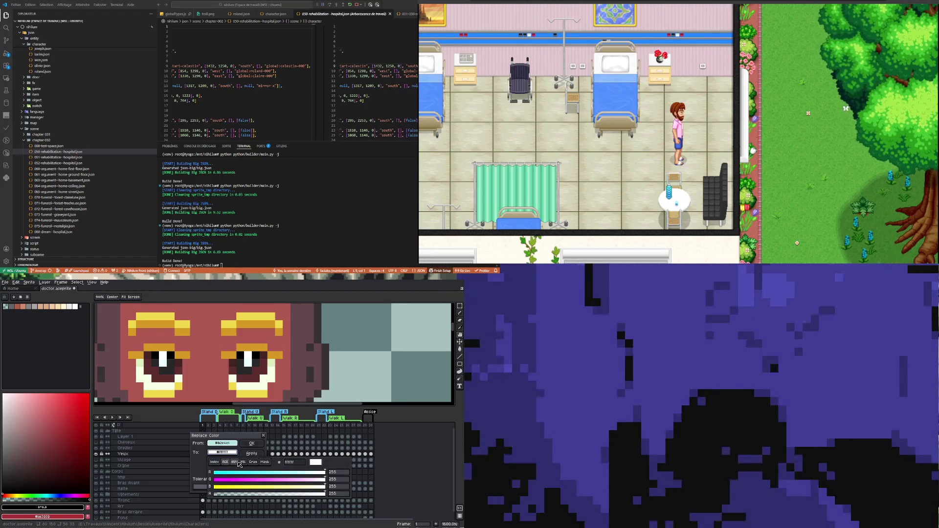
left_click(235, 462)
left_click(244, 465)
left_click(253, 462)
left_click(265, 462)
left_click(226, 463)
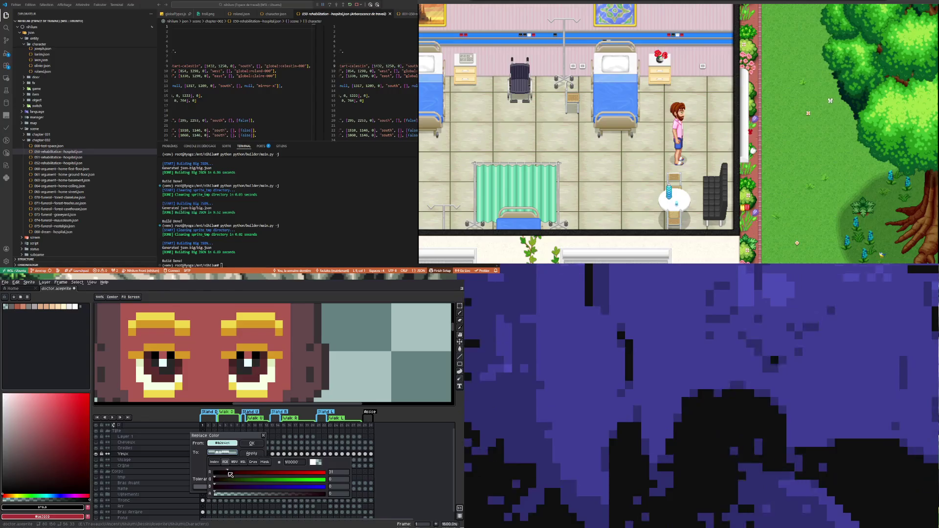
left_click_drag(230, 474, 222, 474)
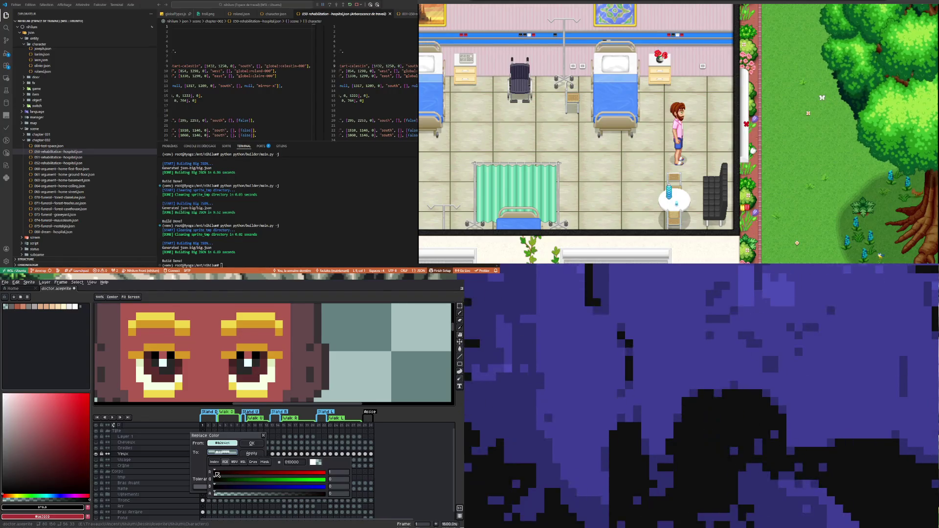
key("Escape")
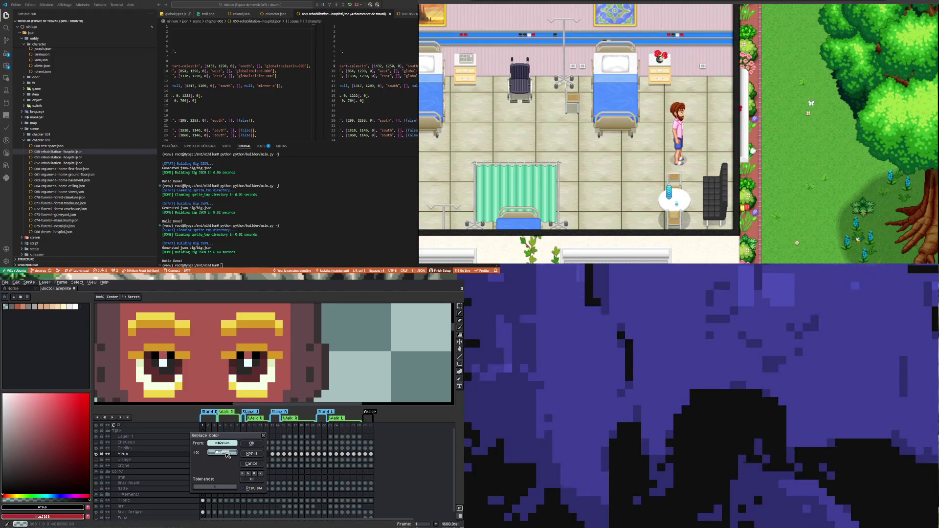
- Make the target fully opaque and tune it to a muted dark red-brown, then apply
left_click(228, 455)
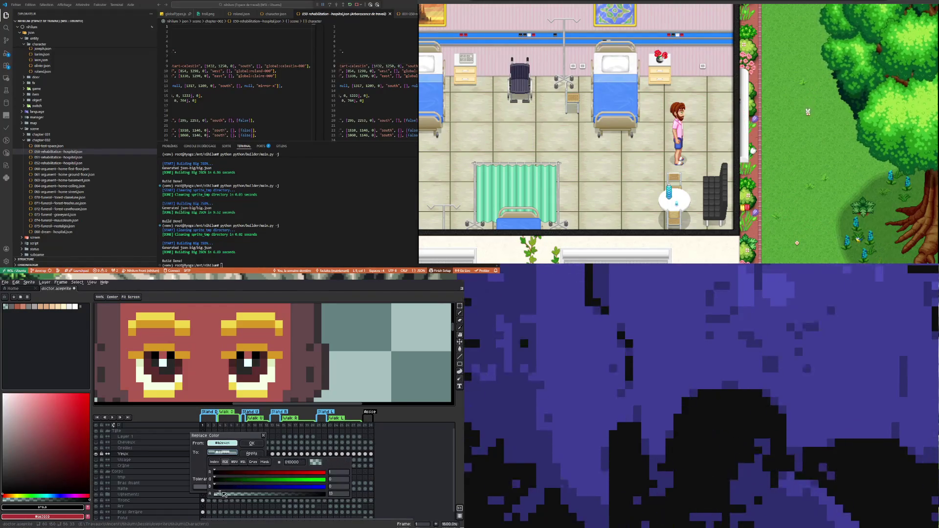
left_click_drag(220, 494, 402, 509)
left_click_drag(215, 494, 401, 502)
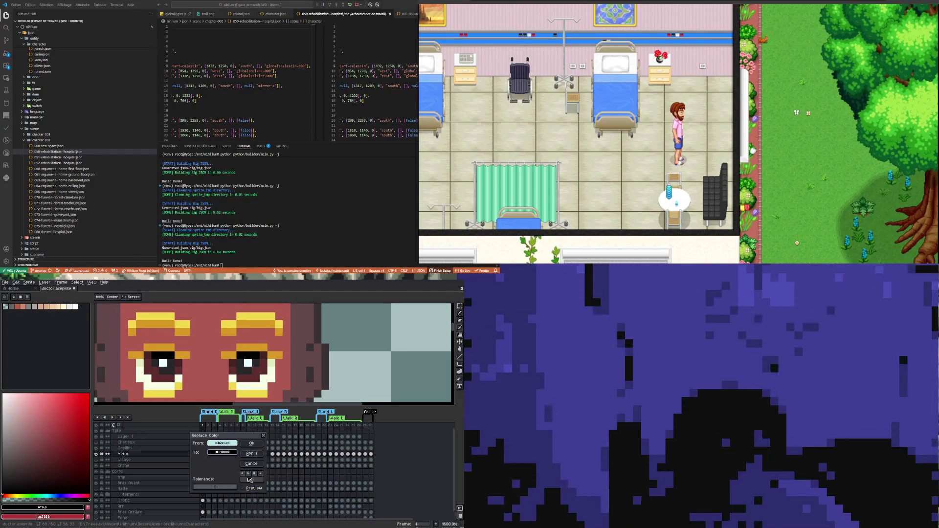
left_click_drag(241, 475, 258, 472)
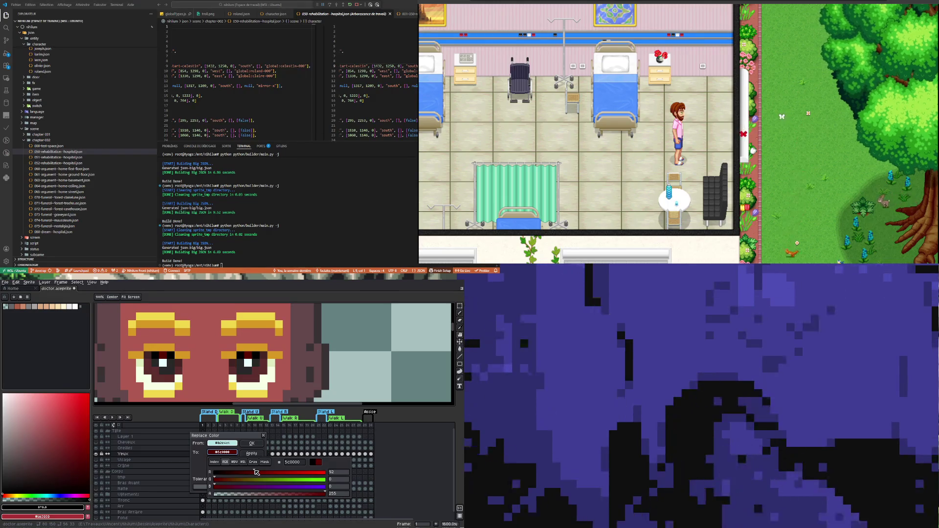
mouse_move(256, 472)
left_mouse_down()
mouse_move(292, 473)
mouse_move(252, 472)
mouse_move(262, 473)
left_mouse_up()
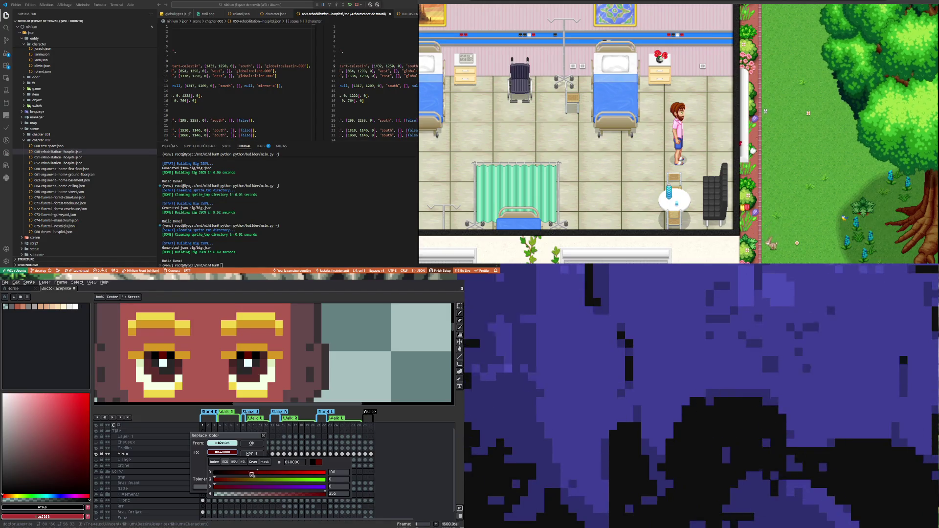
left_click_drag(227, 480, 237, 483)
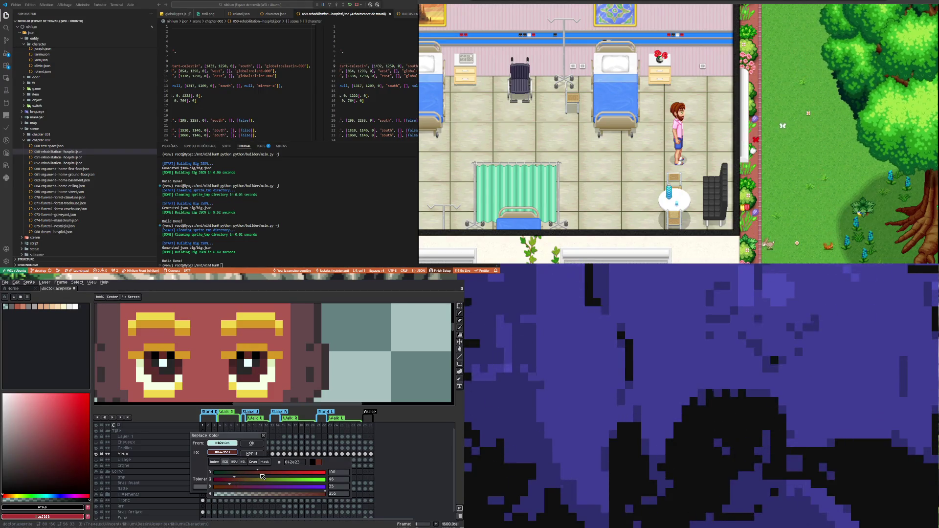
left_click_drag(281, 474, 285, 474)
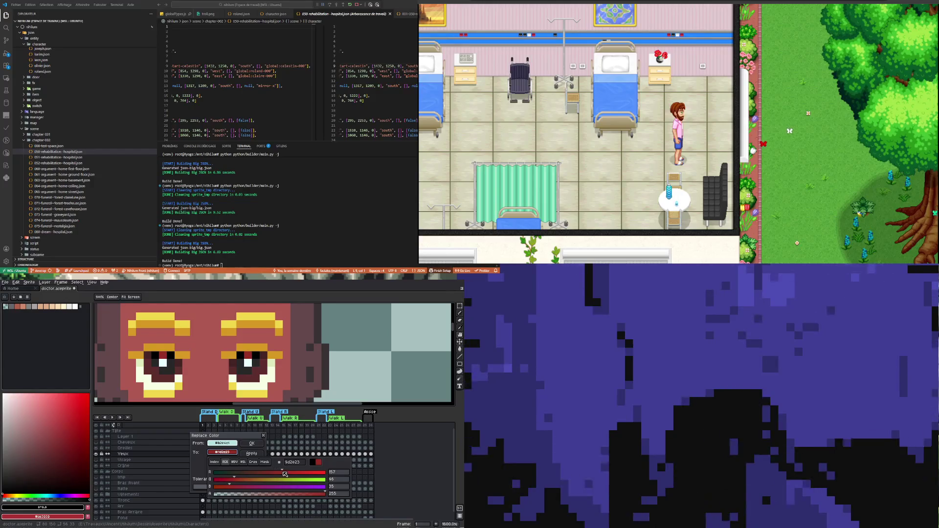
left_click(236, 463)
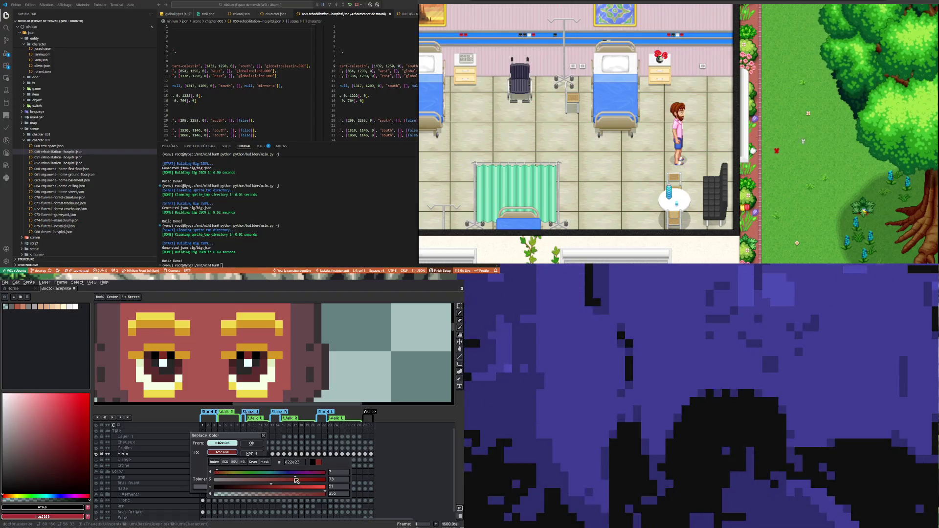
left_click_drag(296, 481, 239, 477)
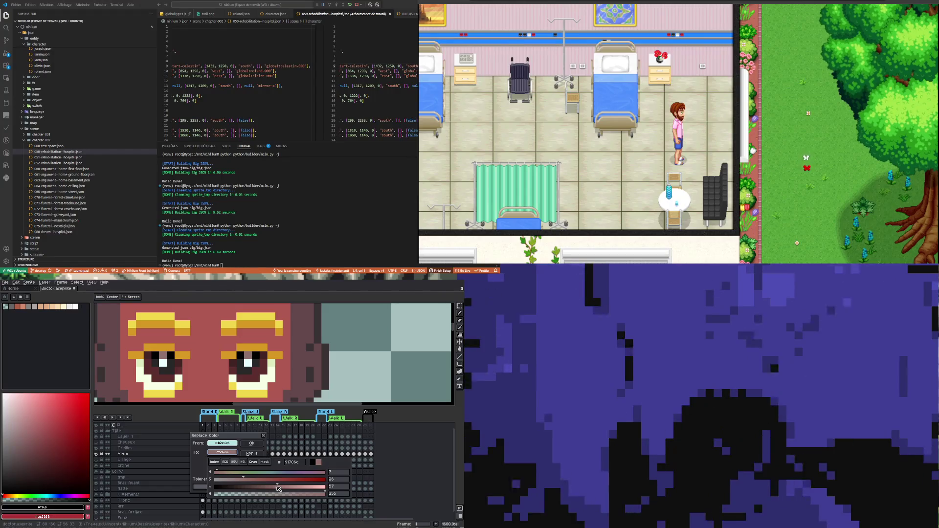
left_click(257, 456)
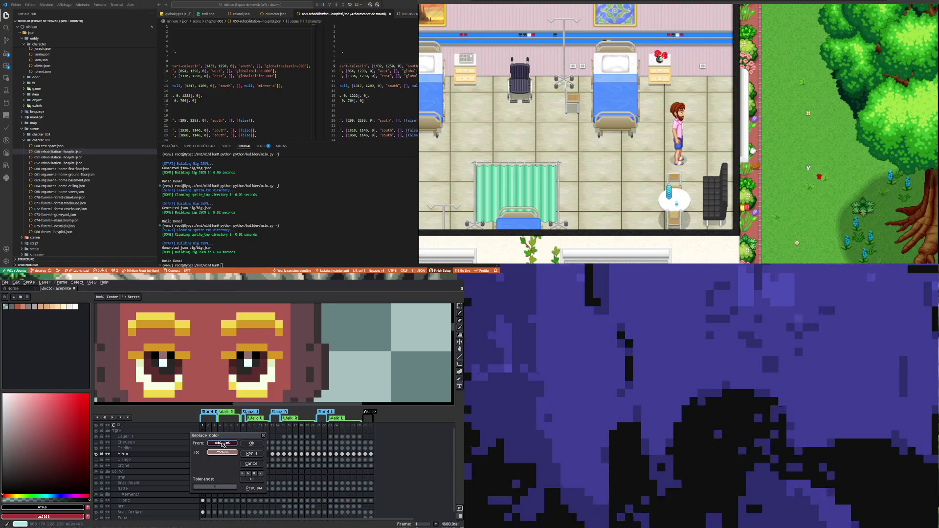
- Sample the eye's white highlight and set pale pink e0bebe as its replacement with HSL sliders
left_click(166, 359)
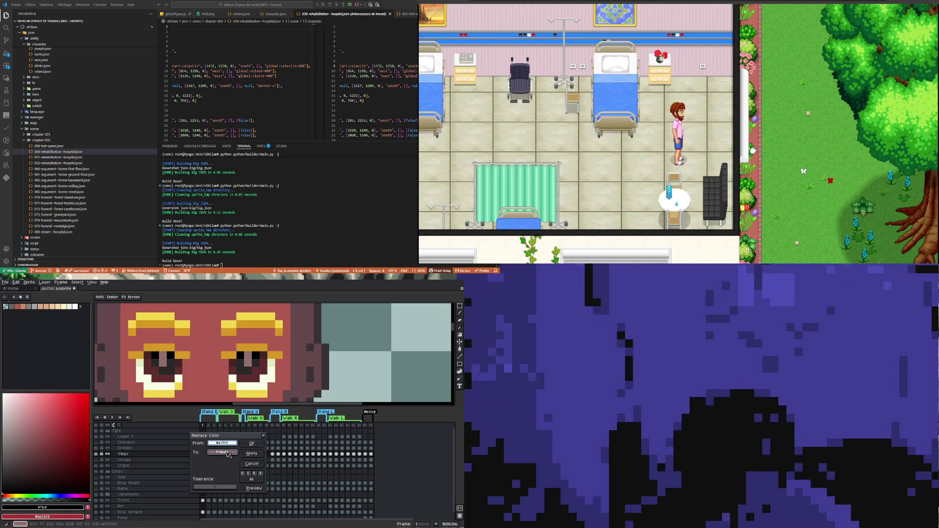
left_click(228, 454)
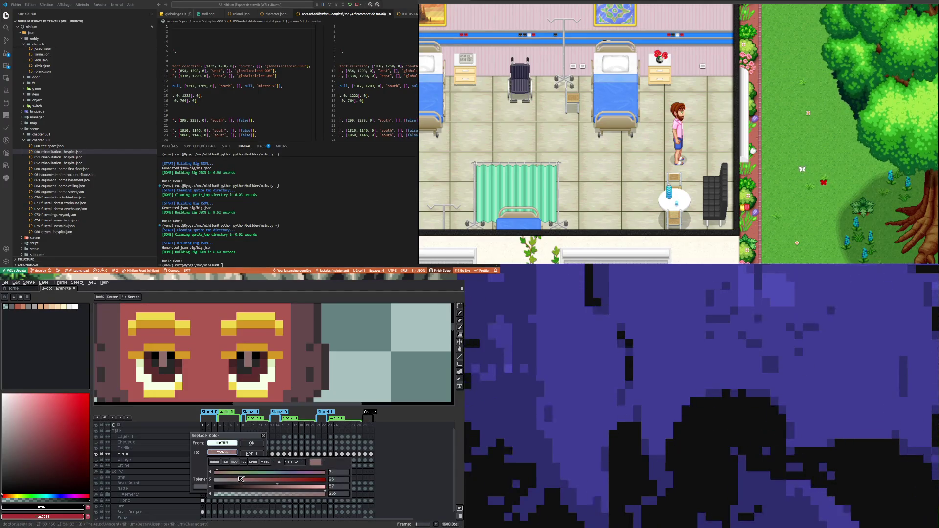
left_click(225, 463)
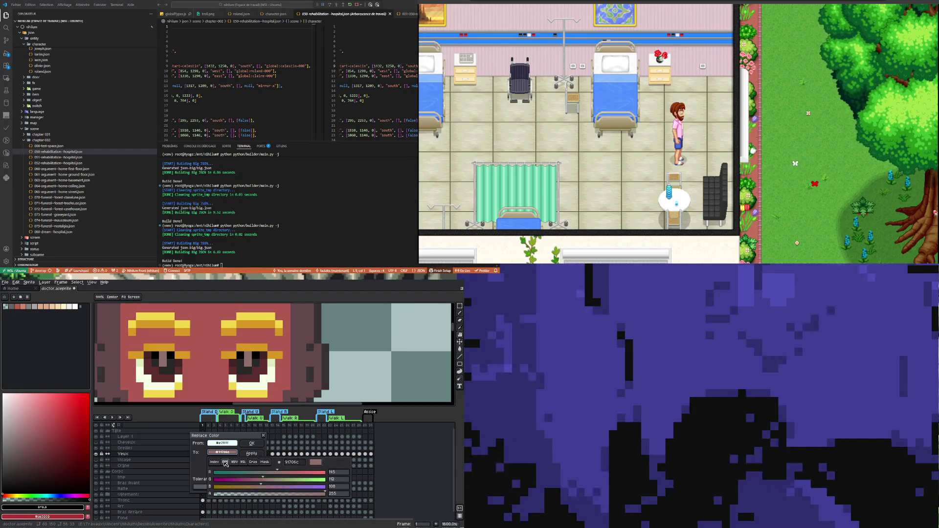
left_click(253, 462)
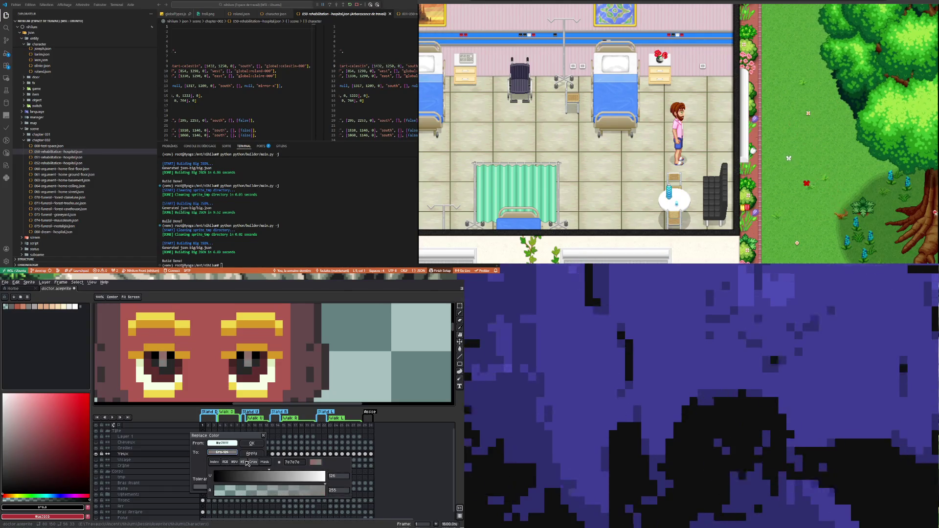
left_click(244, 463)
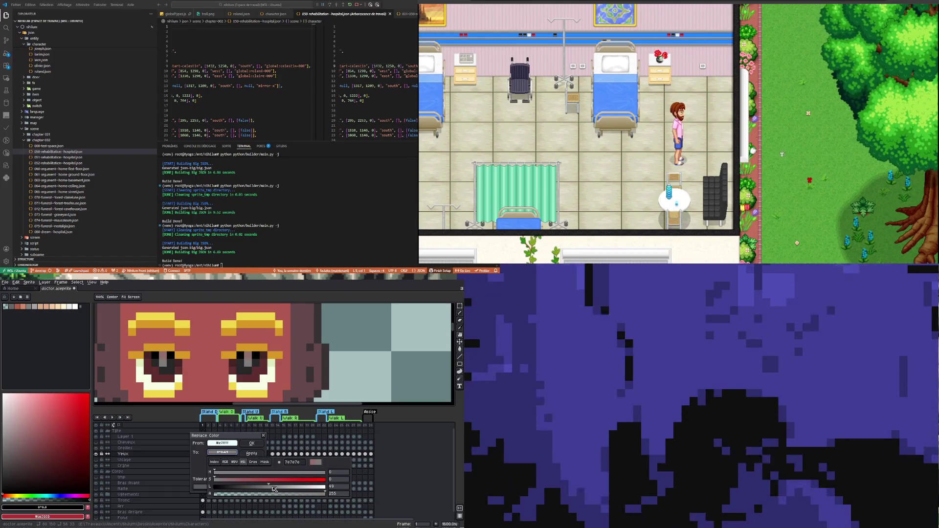
left_click_drag(274, 487, 300, 487)
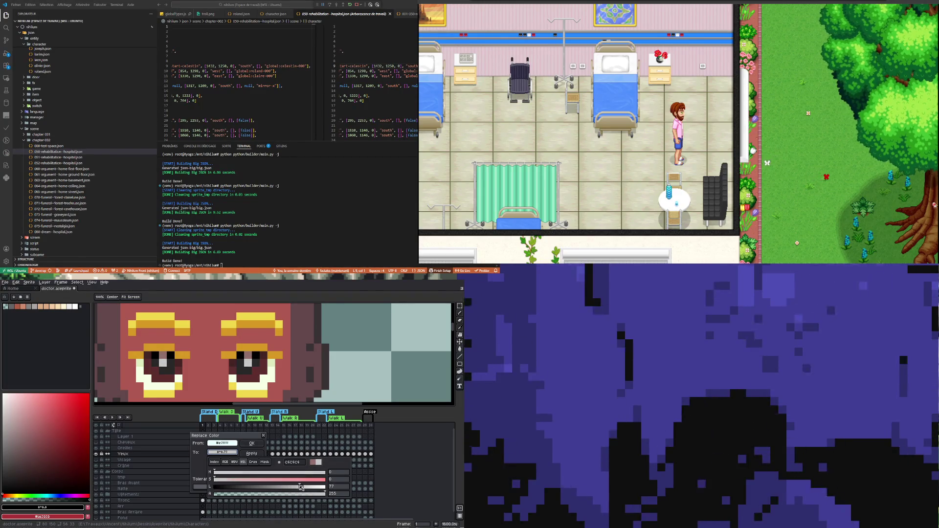
left_click(254, 480)
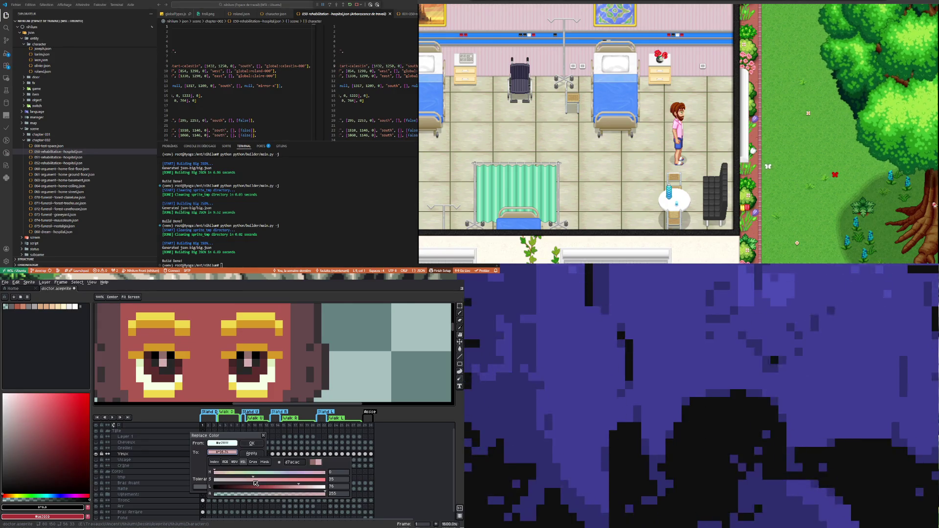
left_click_drag(304, 488, 306, 488)
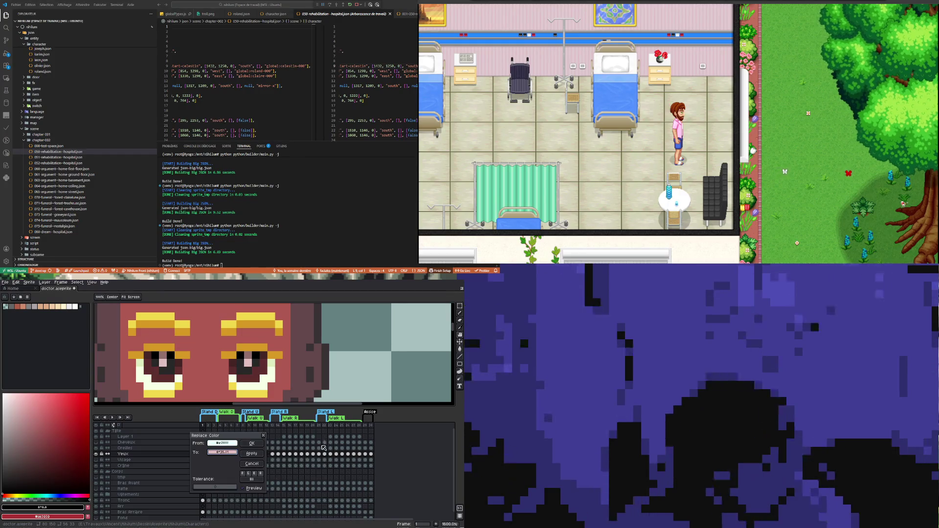
left_click(258, 458)
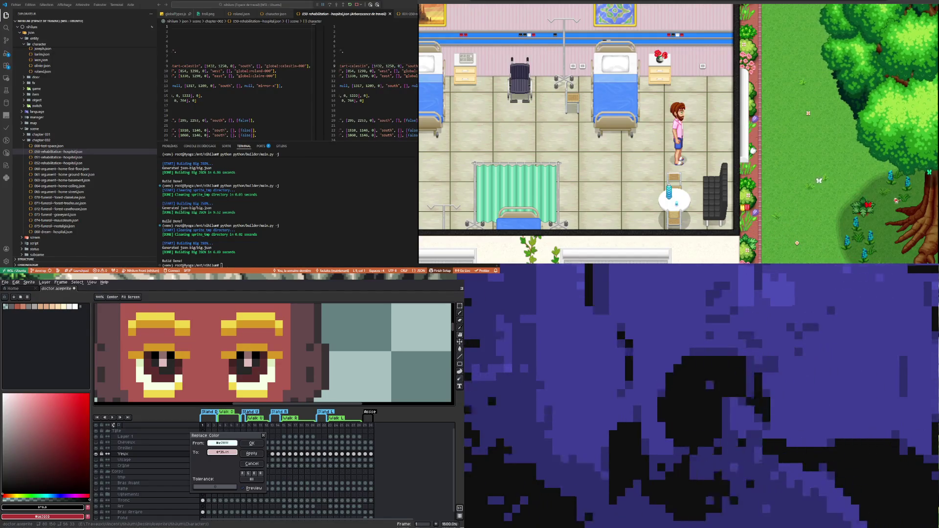
- Check the whole sprite and the face, then confirm the pink highlight replacement with OK
scroll(219, 382, "down", 8)
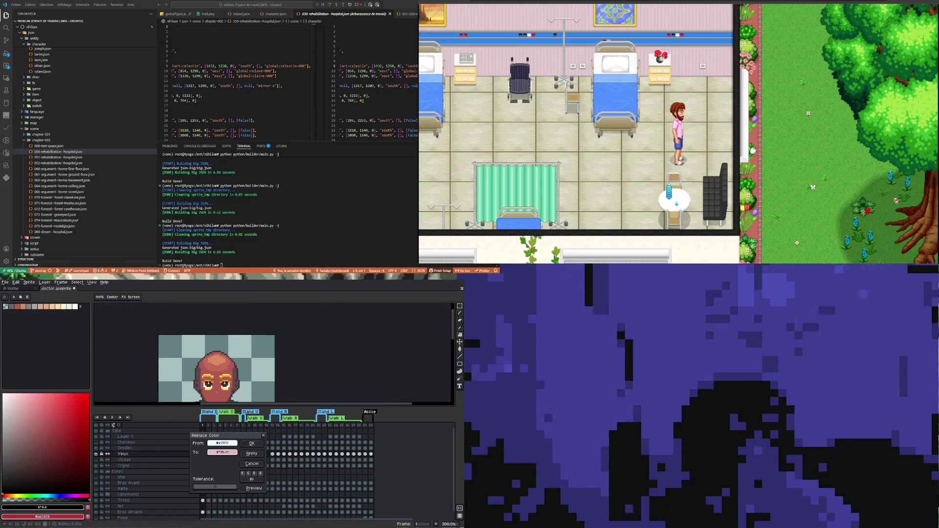
scroll(216, 360, "up", 4)
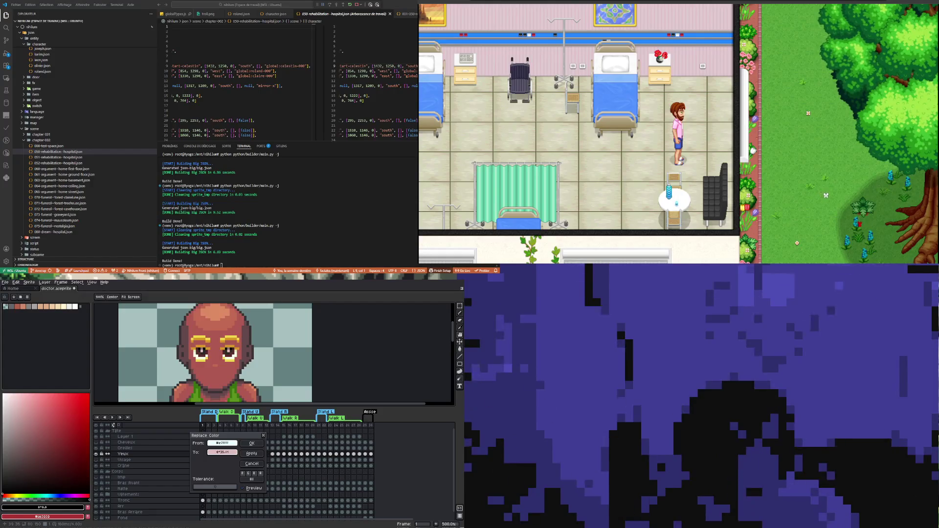
scroll(215, 357, "up", 2)
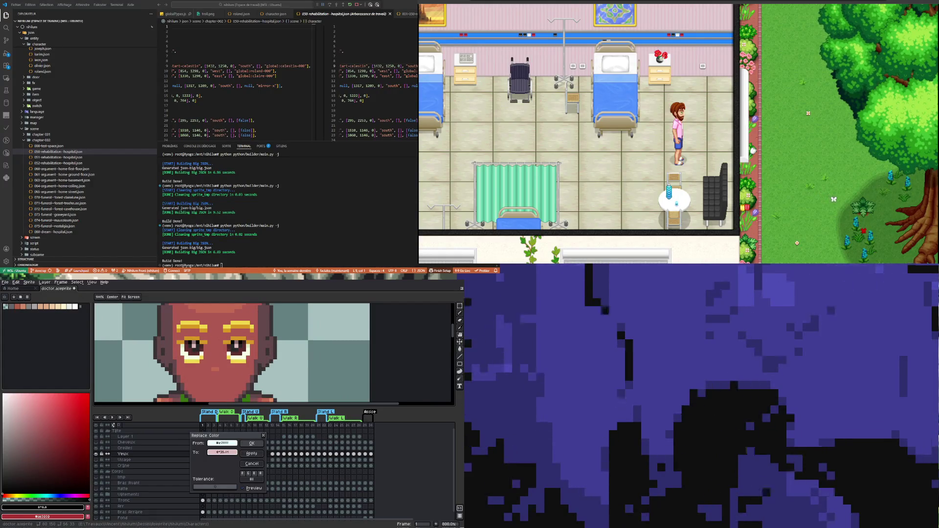
scroll(231, 353, "up", 2)
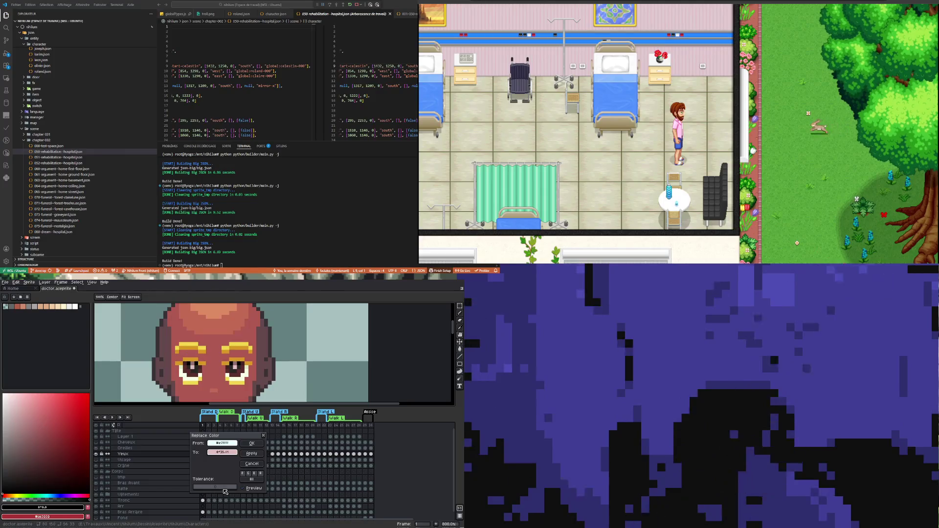
left_click(253, 444)
scroll(192, 325, "down", 2)
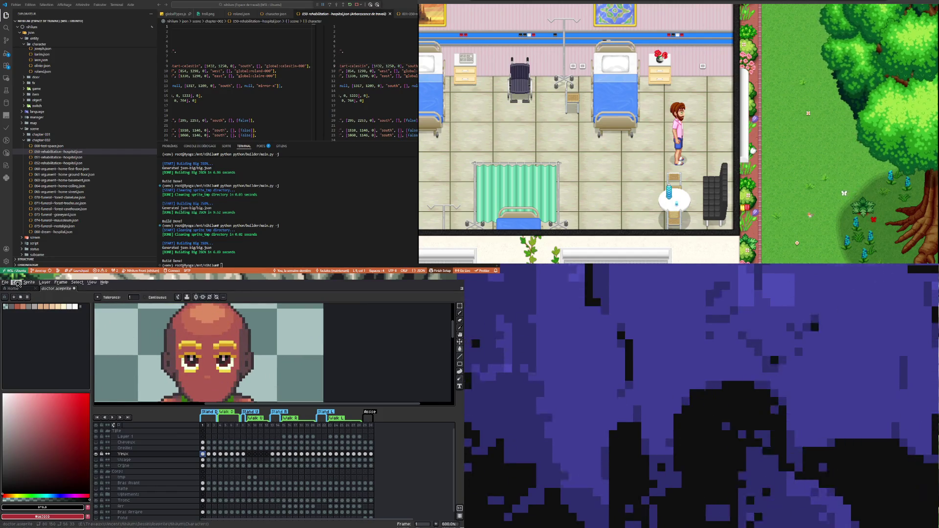
- In Replace Color, use the orange eyebrow highlight as source and a very dark red-brown target set in HSV
left_click(17, 283)
left_click(29, 395)
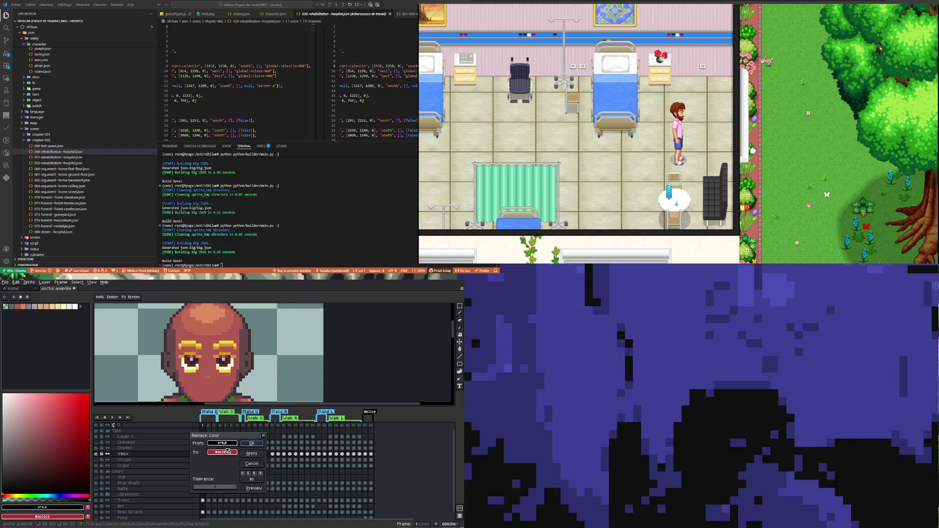
left_click(192, 350)
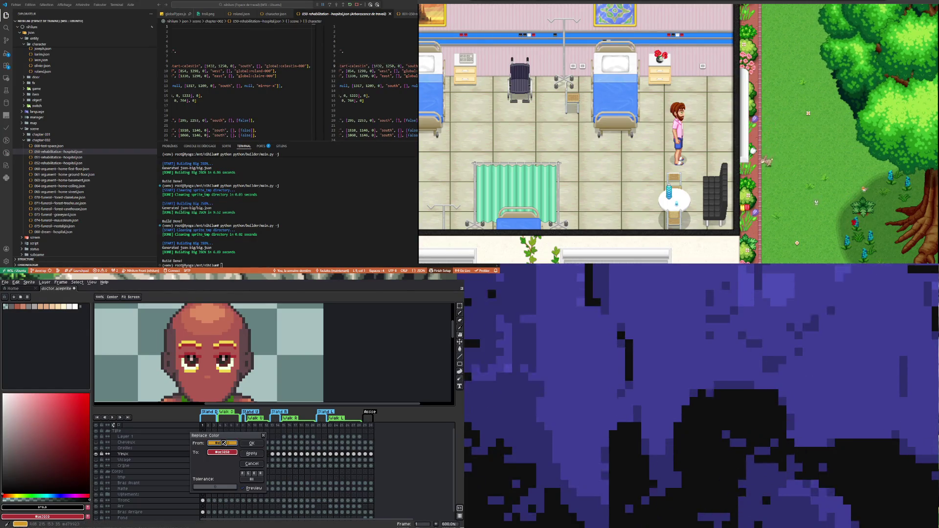
left_click(223, 453)
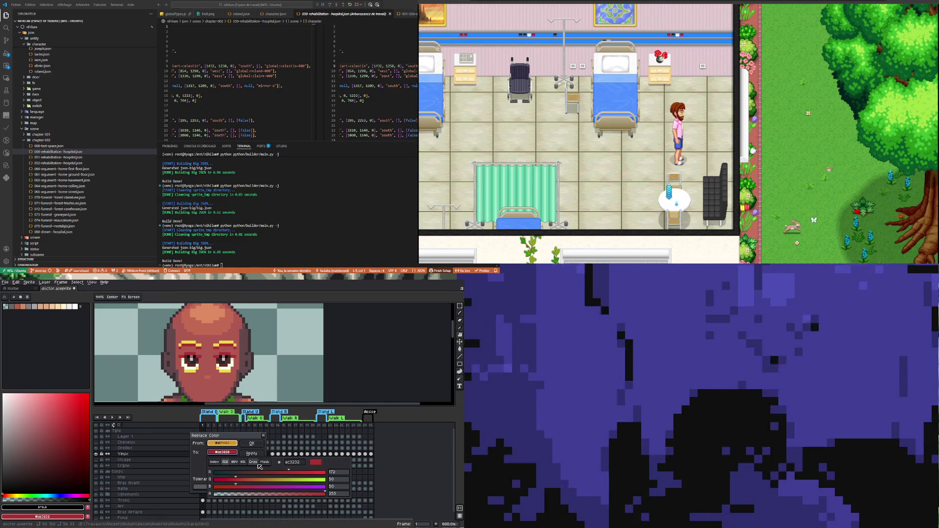
left_click(253, 462)
left_click(226, 462)
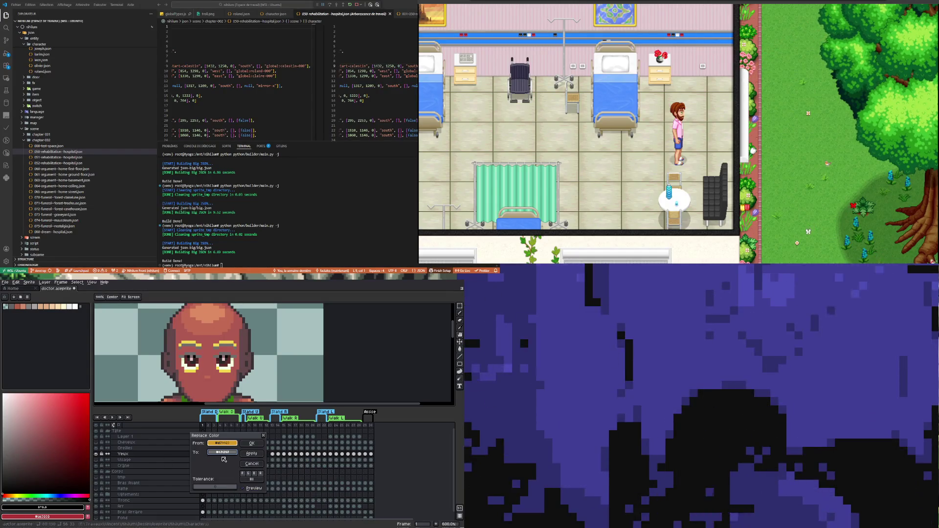
left_click(225, 453)
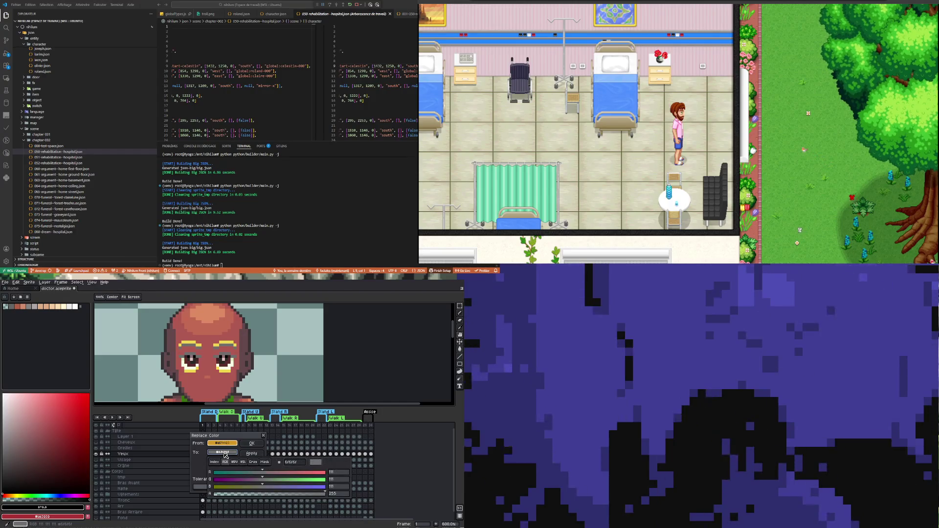
left_click(233, 462)
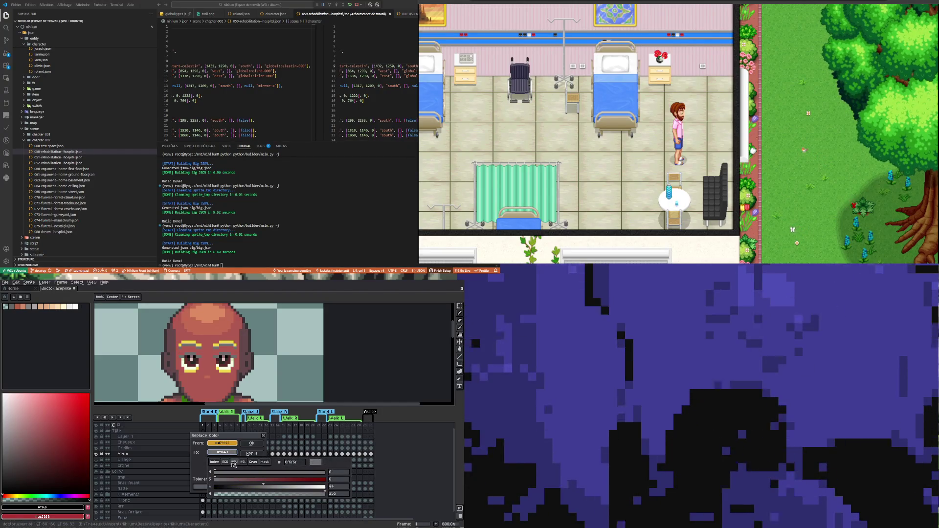
mouse_move(238, 487)
left_mouse_down()
mouse_move(224, 490)
mouse_move(237, 490)
left_mouse_up()
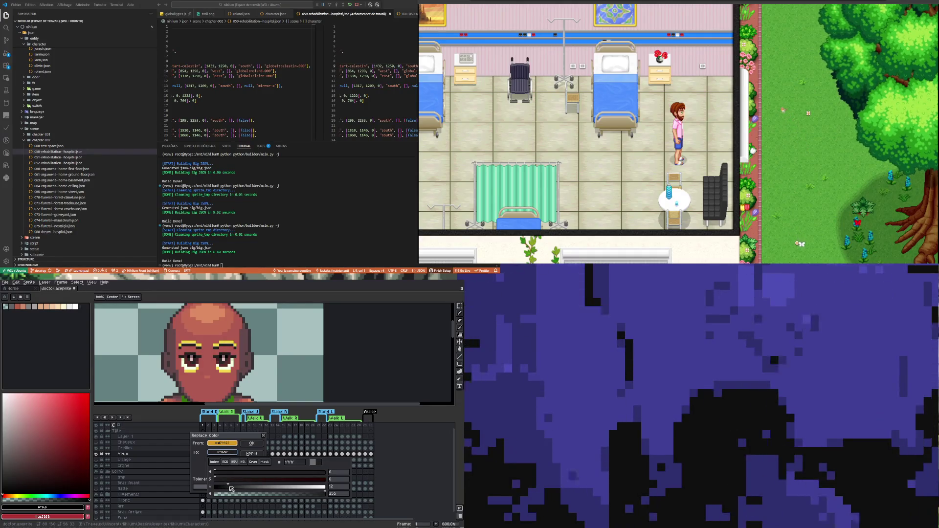
mouse_move(256, 482)
left_mouse_down()
mouse_move(310, 483)
mouse_move(291, 483)
left_mouse_up()
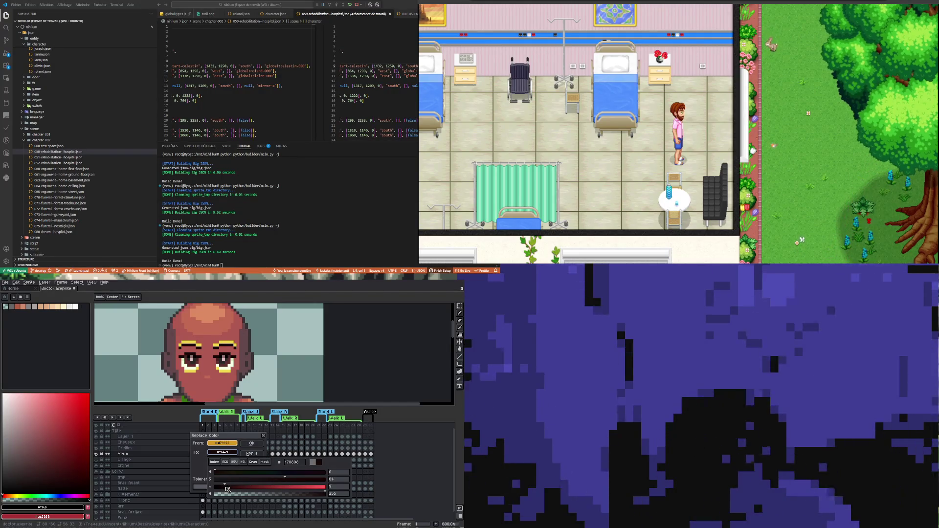
left_click_drag(231, 489, 238, 491)
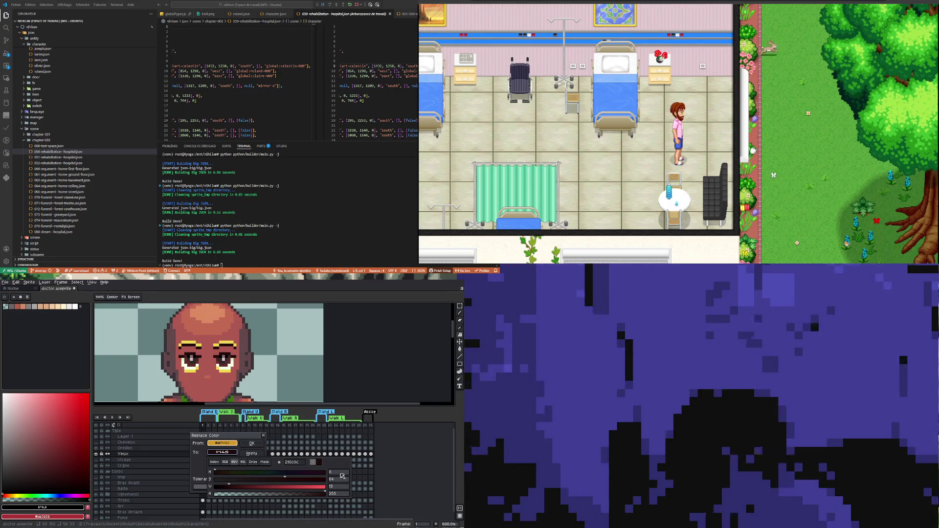
left_click(252, 444)
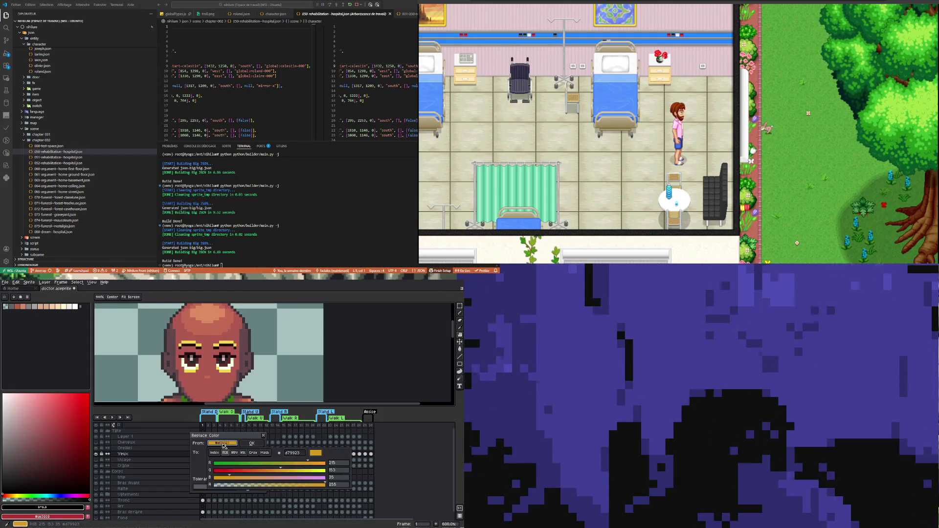
- Replace the dark eye colour with a slightly lighter dark red-brown
left_click(195, 365)
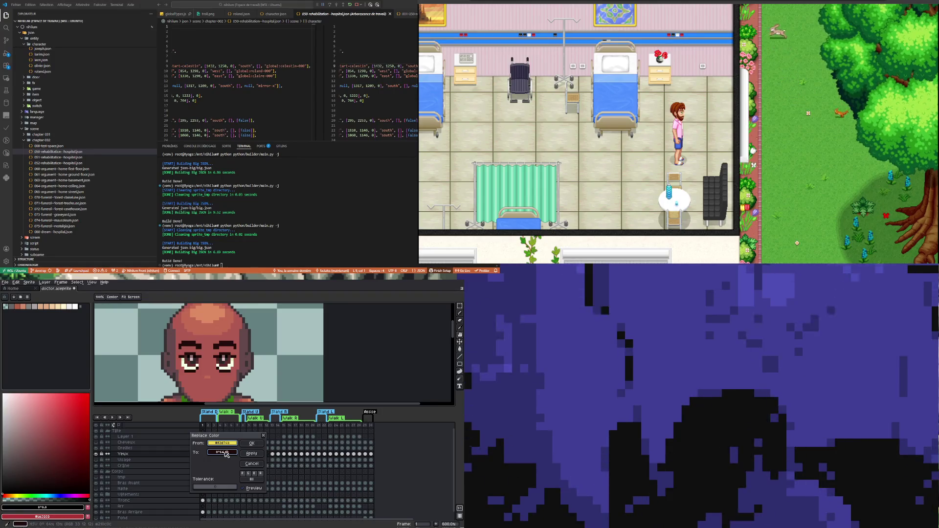
left_click(226, 453)
left_click_drag(236, 489, 247, 490)
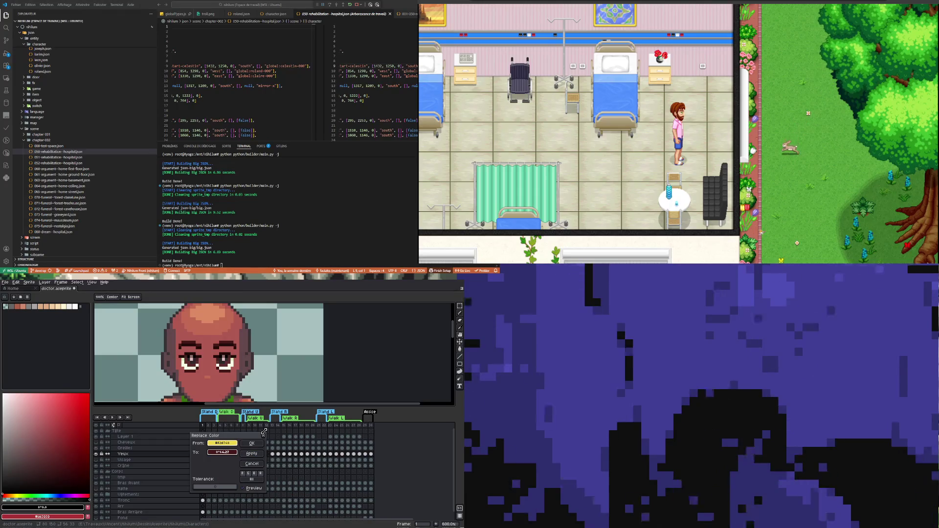
left_click(260, 445)
scroll(167, 360, "down", 3)
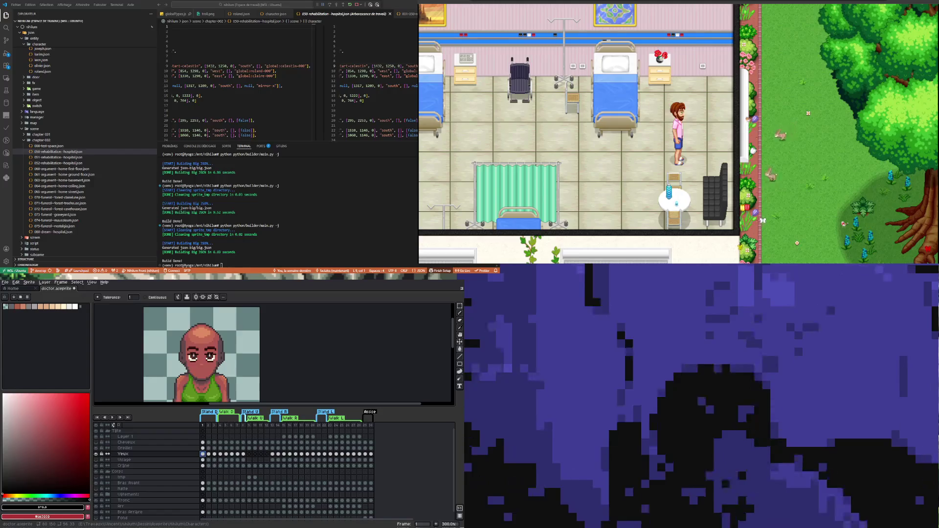
scroll(258, 389, "down", 2)
scroll(257, 389, "up", 1)
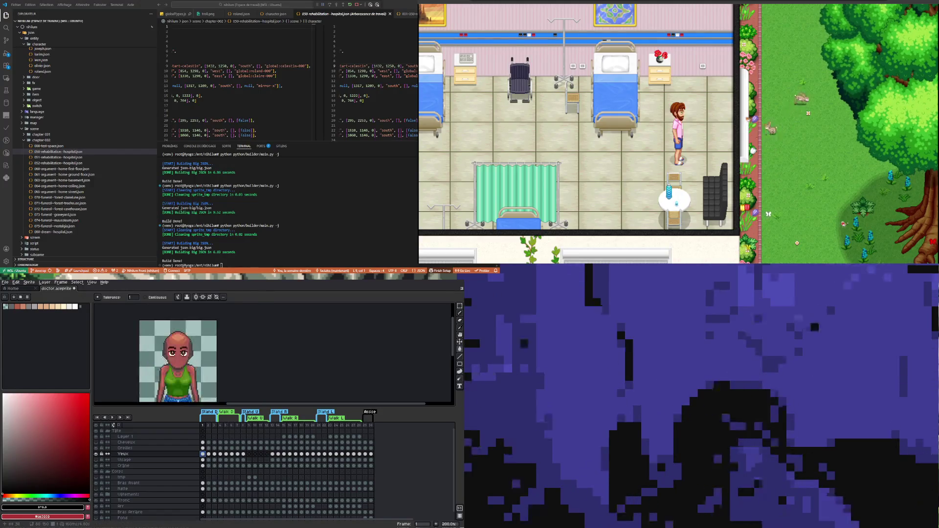
scroll(186, 347, "up", 2)
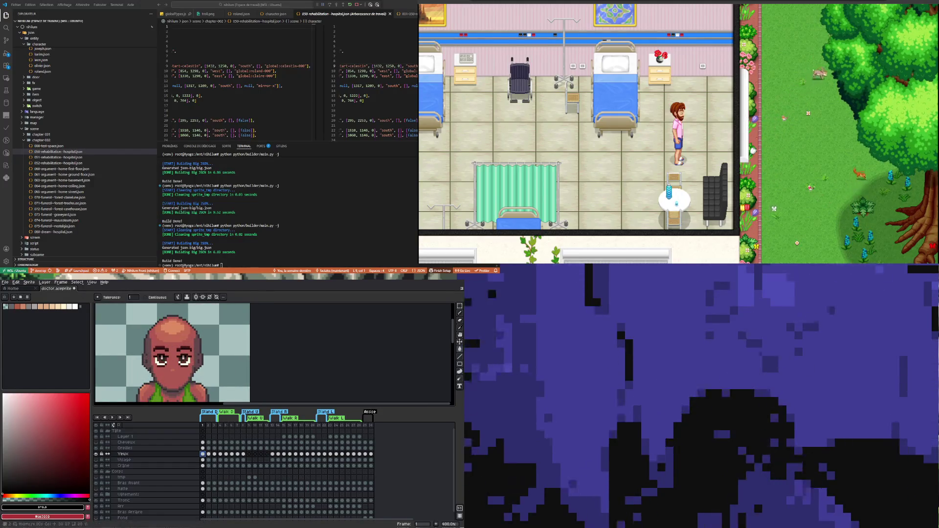
- Check the recoloured eyes on frames 1, 2 and 3 of the Yeux layer
left_click(213, 454)
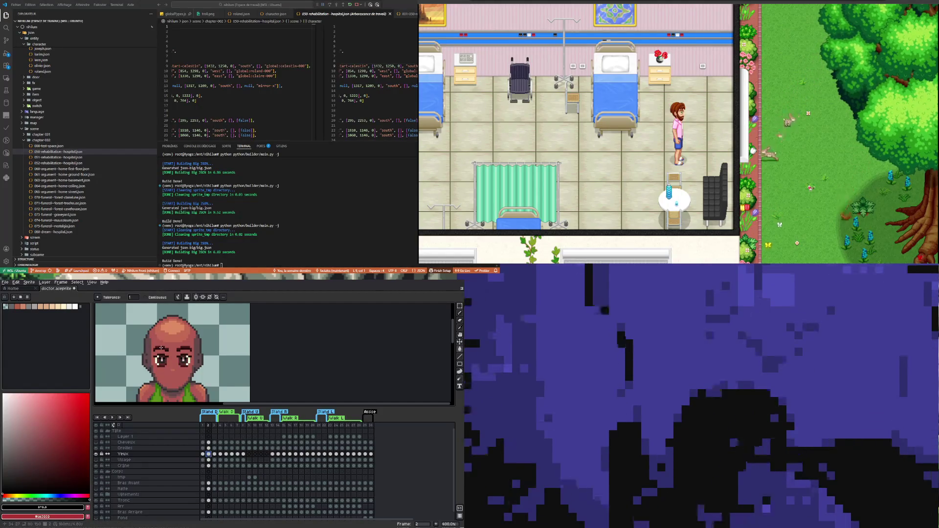
scroll(172, 353, "down", 2)
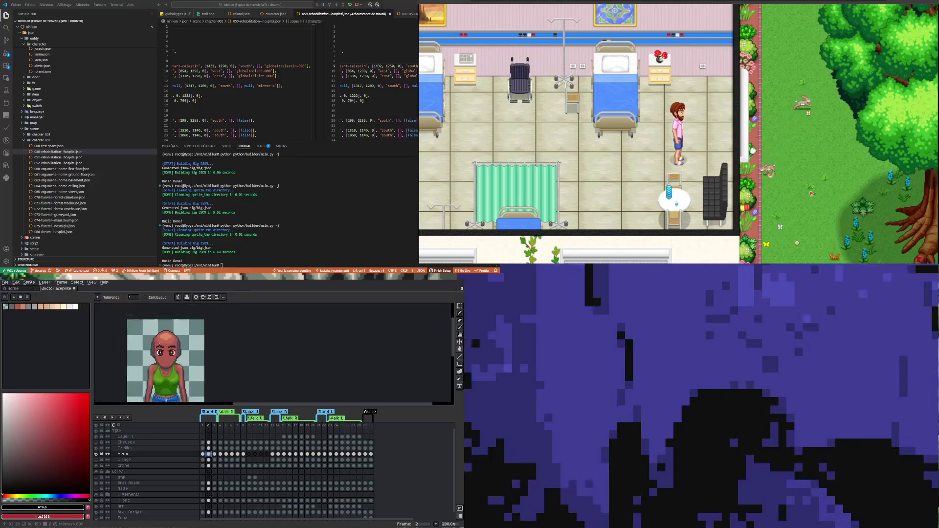
left_click(214, 454)
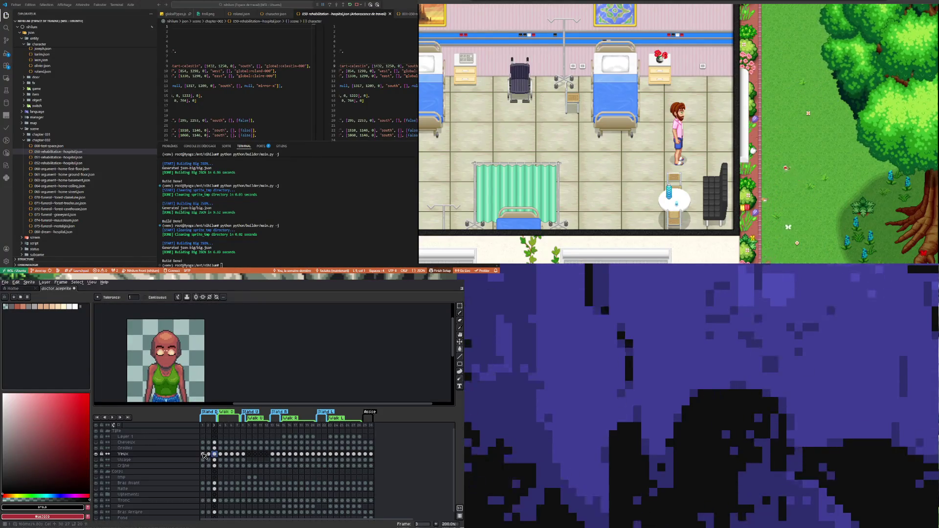
left_click(202, 454)
scroll(170, 353, "up", 3)
scroll(169, 353, "down", 3)
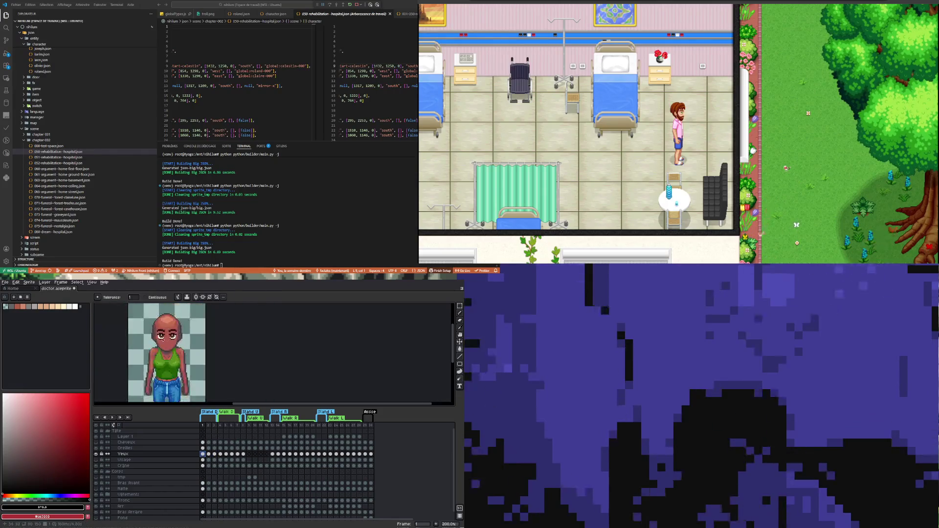
scroll(171, 345, "up", 3)
scroll(172, 340, "up", 1)
scroll(172, 338, "down", 1)
scroll(174, 338, "up", 1)
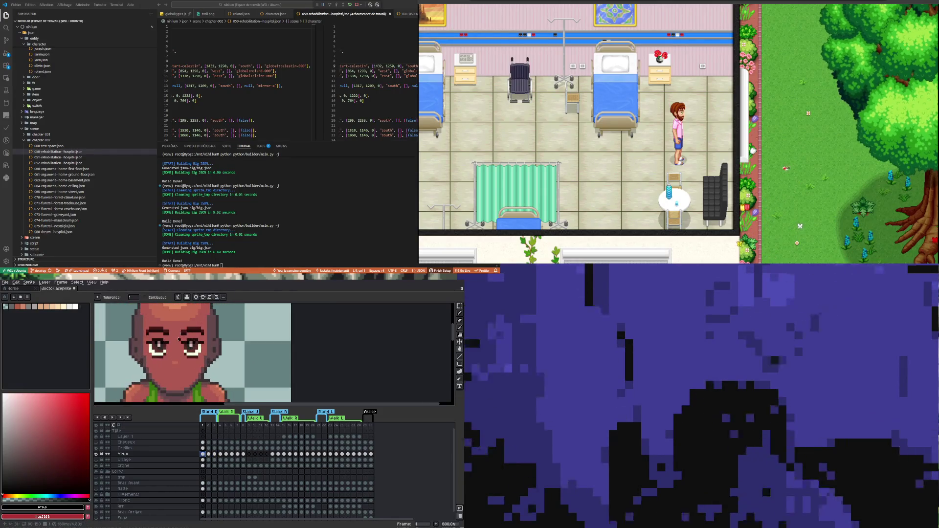
scroll(150, 366, "down", 3)
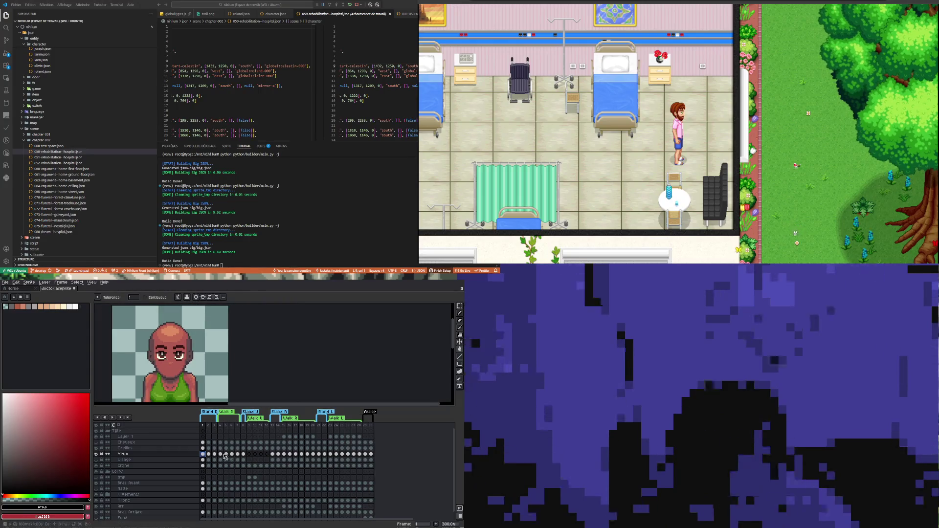
left_click(209, 454)
scroll(189, 357, "up", 2)
scroll(189, 357, "up", 1)
scroll(177, 358, "down", 1)
scroll(166, 360, "down", 2)
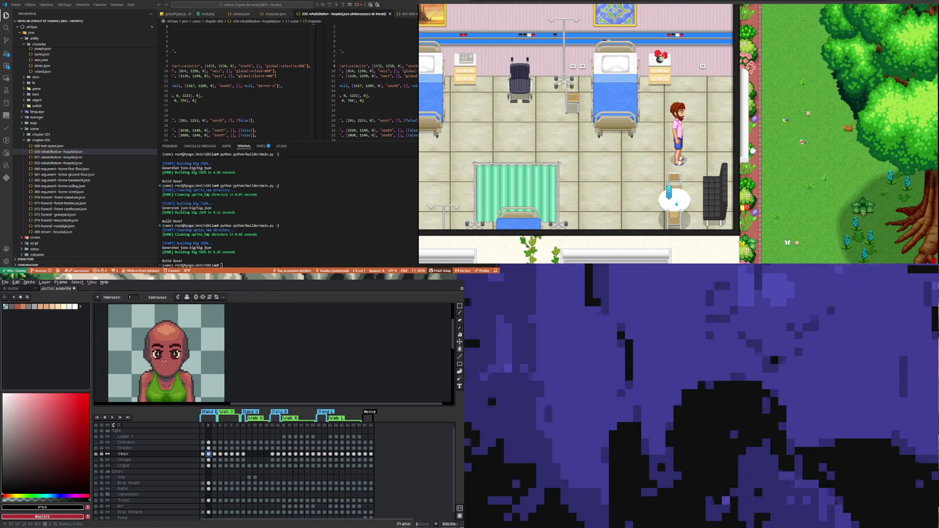
scroll(162, 359, "up", 2)
left_click(16, 282)
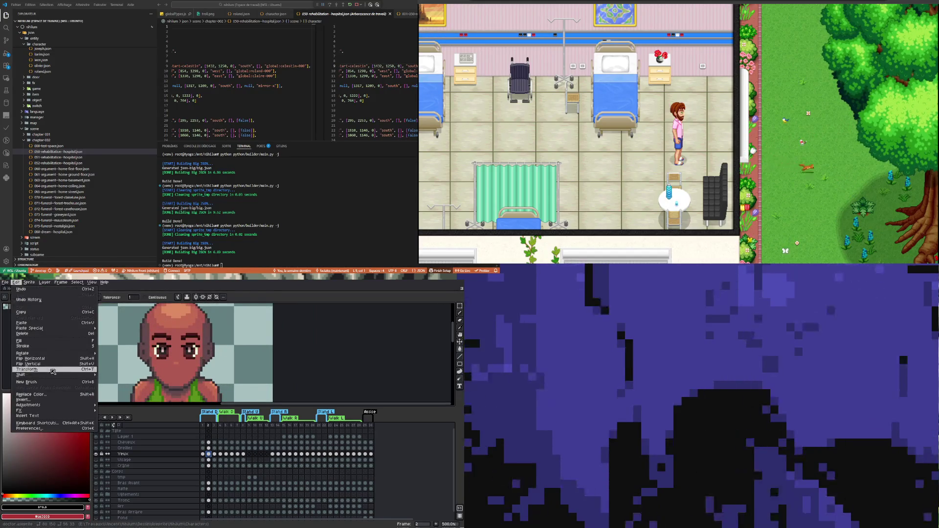
- Replace the light peach eye colour with a pale cream
left_click(31, 394)
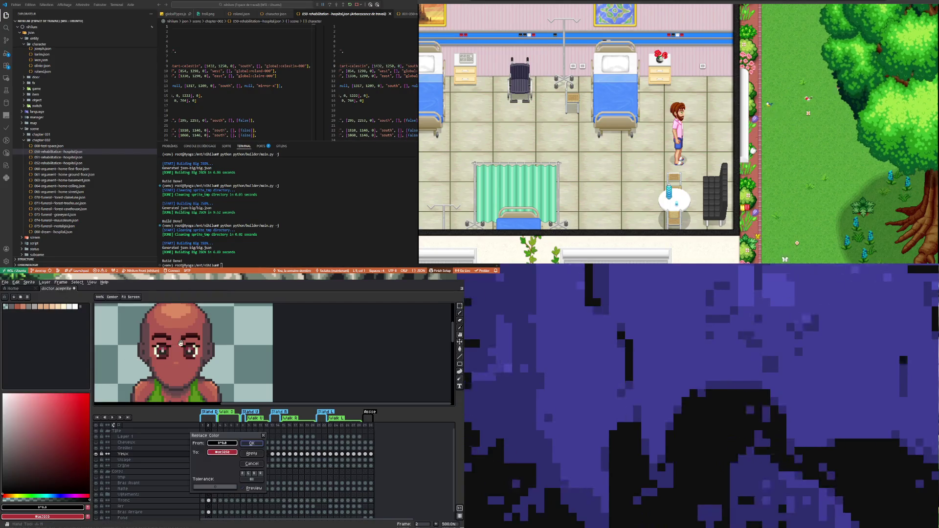
left_click(158, 344)
left_click(158, 349)
left_click(223, 452)
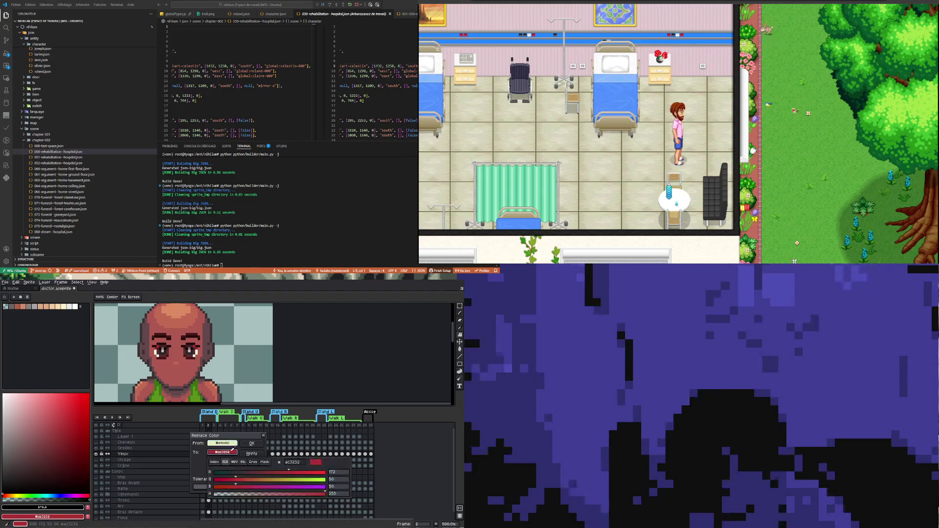
left_click(160, 352)
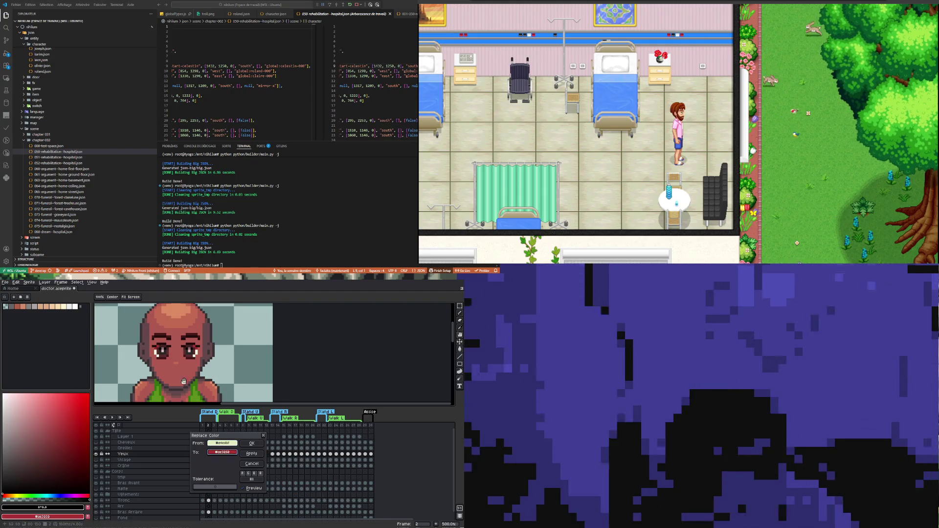
left_click(161, 341)
left_click(160, 348)
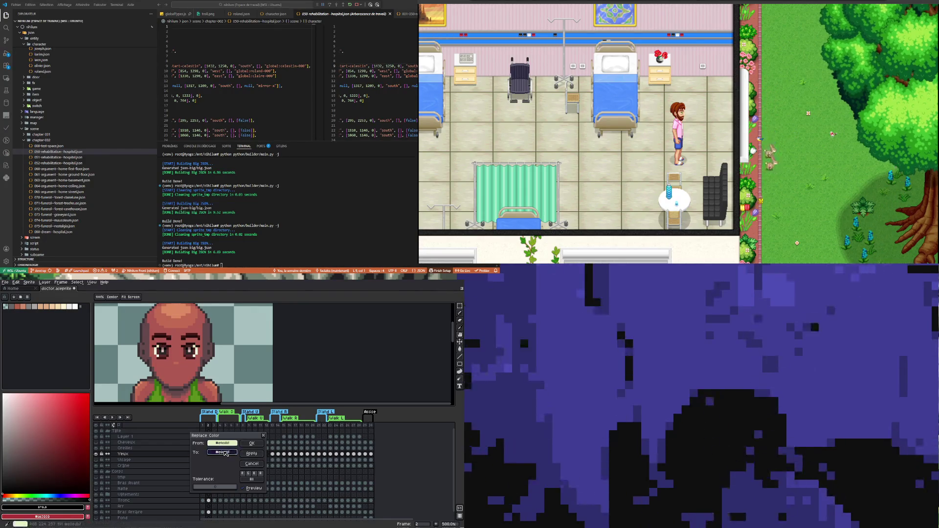
left_click(225, 453)
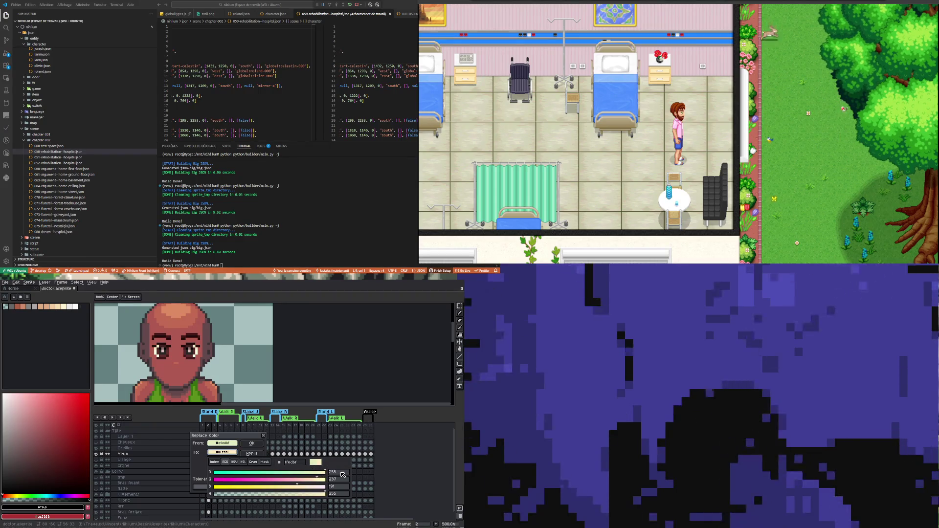
left_click(363, 476)
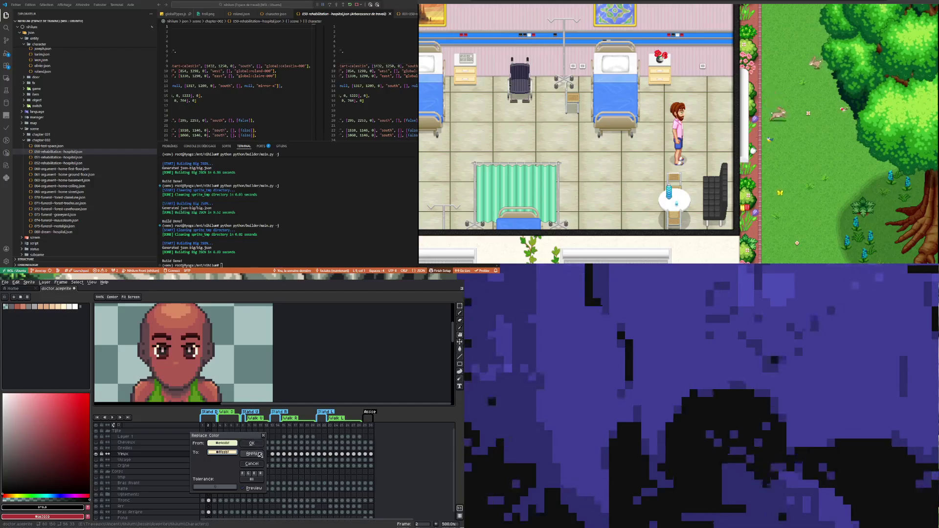
left_click(260, 454)
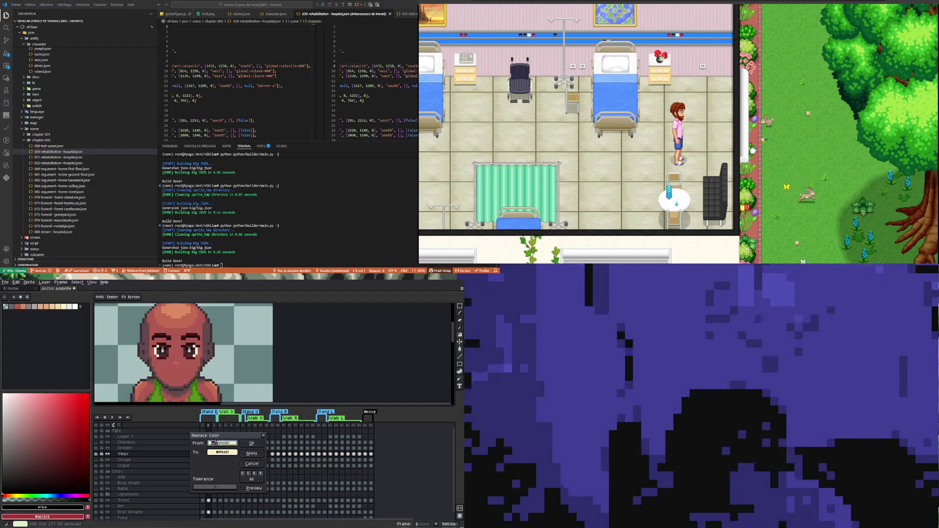
- Replace a paler eye colour with a newly picked colour and close the Replace Color dialog
left_click_drag(214, 443, 204, 419)
left_click_drag(222, 452, 191, 417)
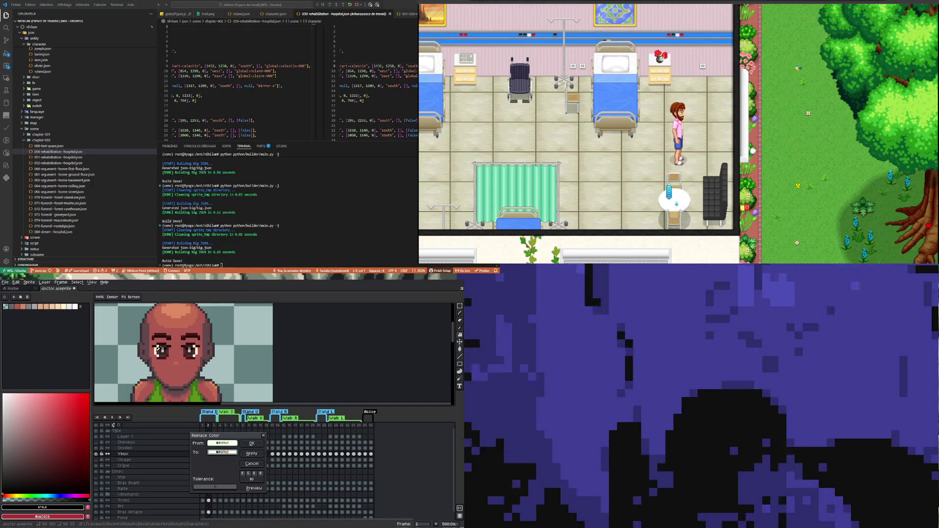
left_click(221, 452)
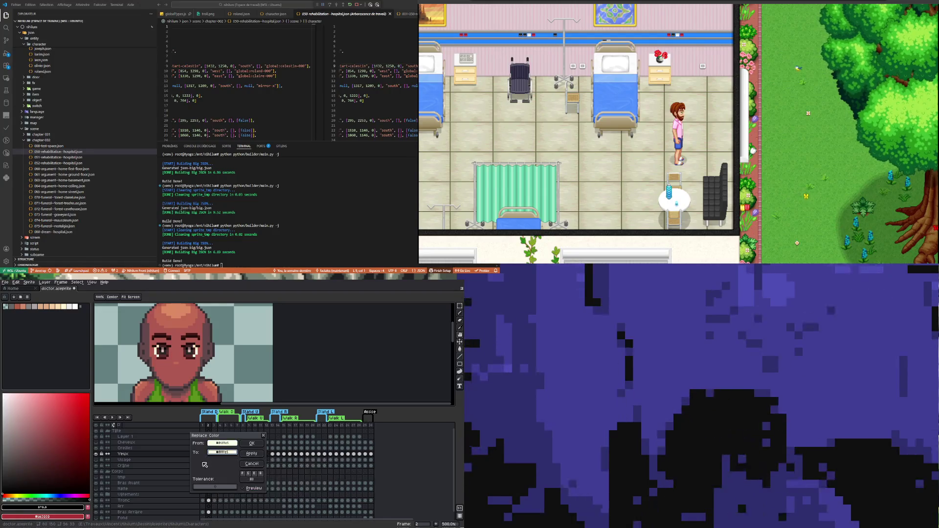
left_click(252, 454)
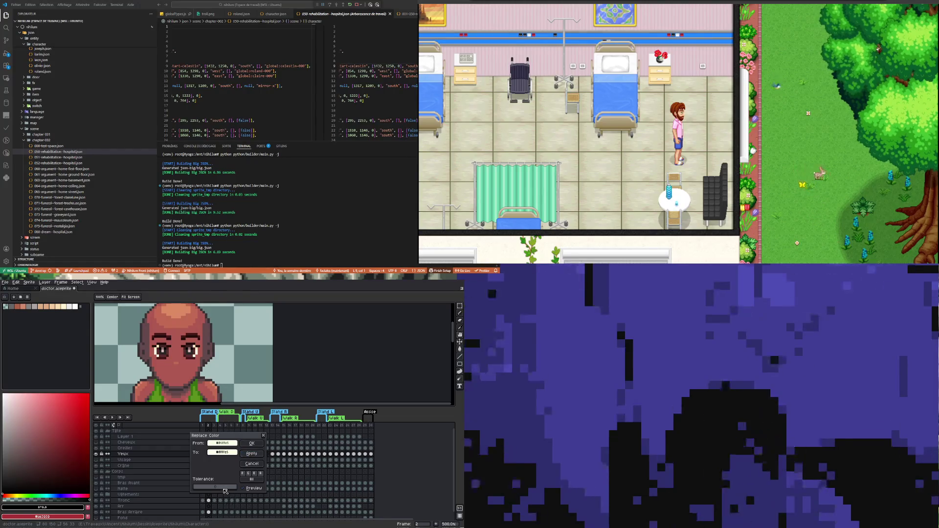
left_click(252, 443)
scroll(188, 356, "up", 4)
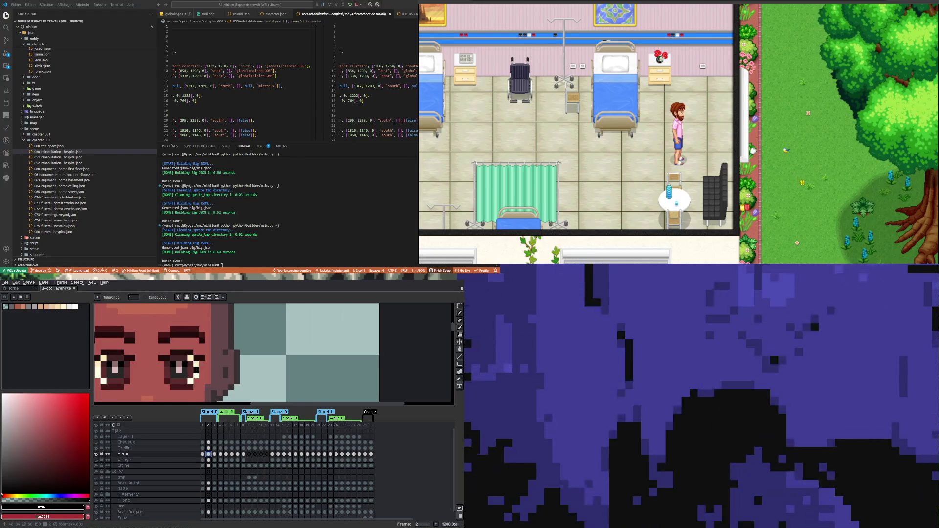
scroll(197, 372, "down", 4)
left_click(214, 454)
key("Left")
key("Left")
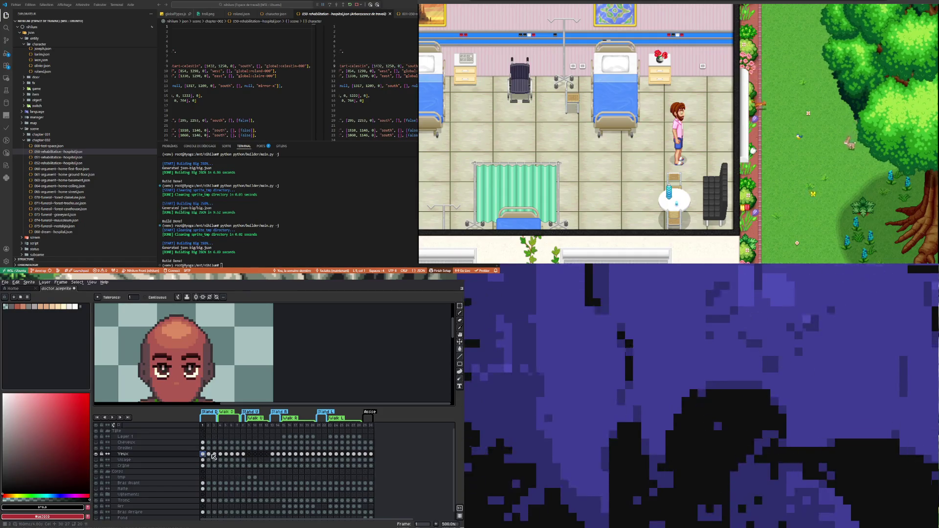
key("Right")
key("Right")
key("minus")
key("minus")
key("minus")
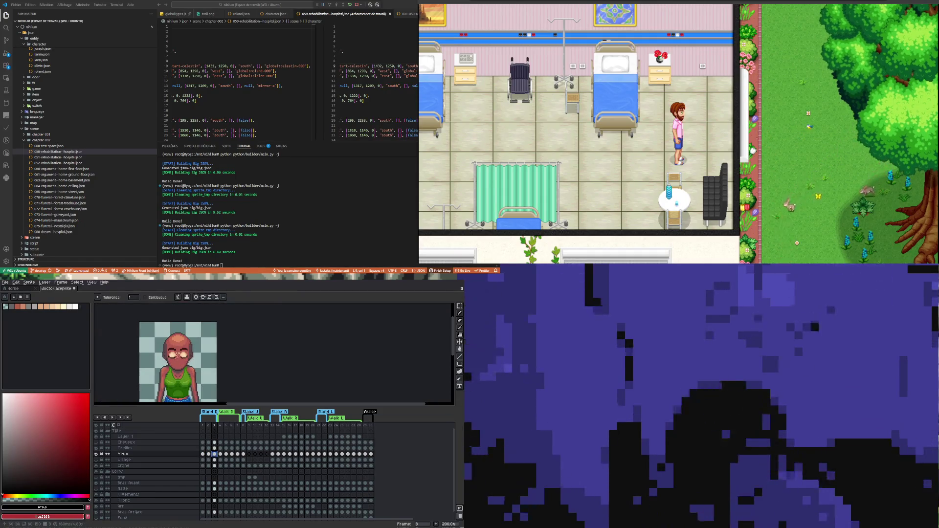
scroll(168, 363, "up", 4)
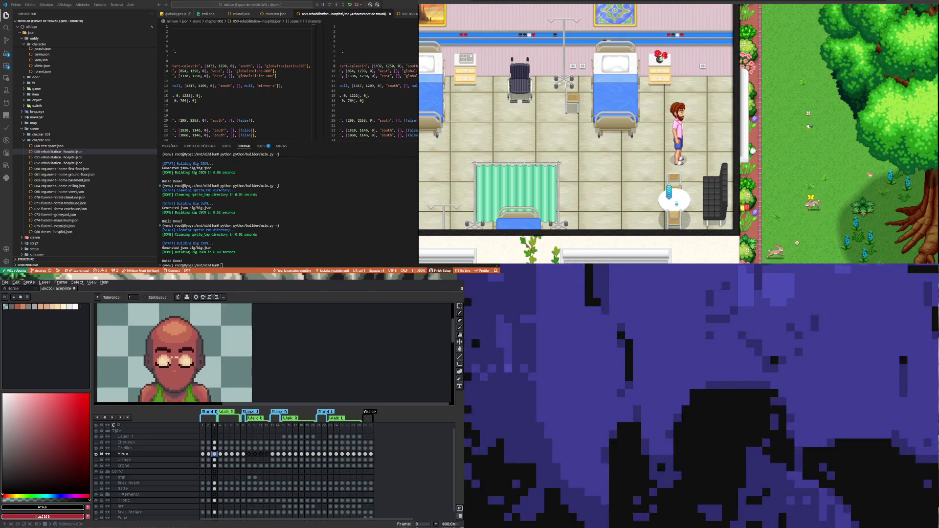
scroll(182, 366, "up", 1)
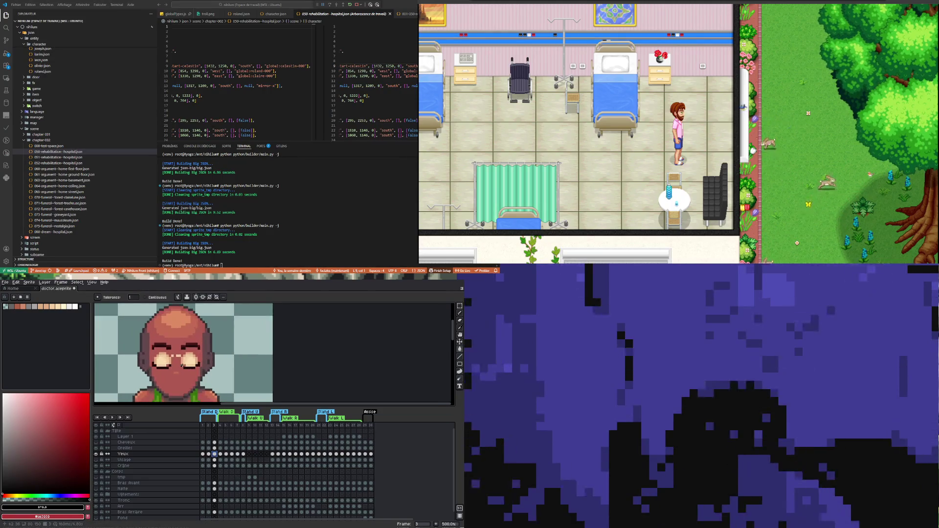
scroll(180, 366, "up", 1)
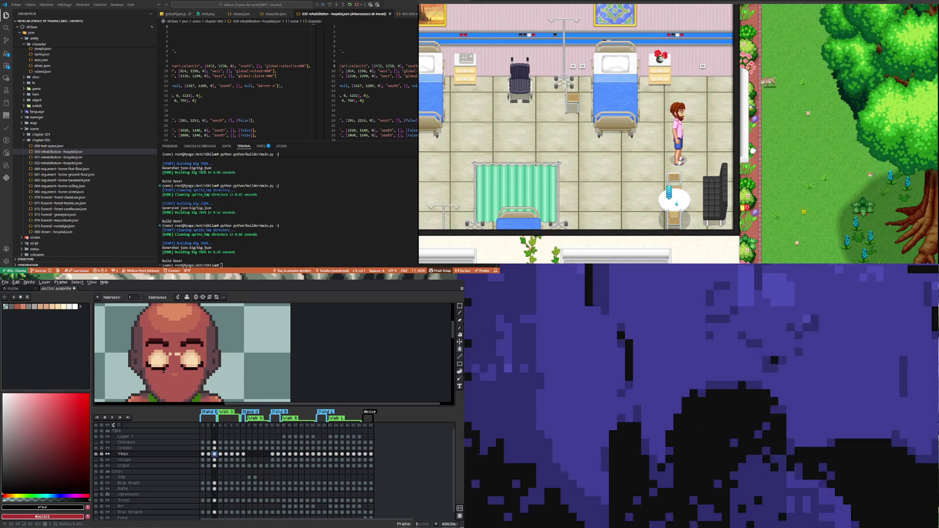
left_click(208, 454)
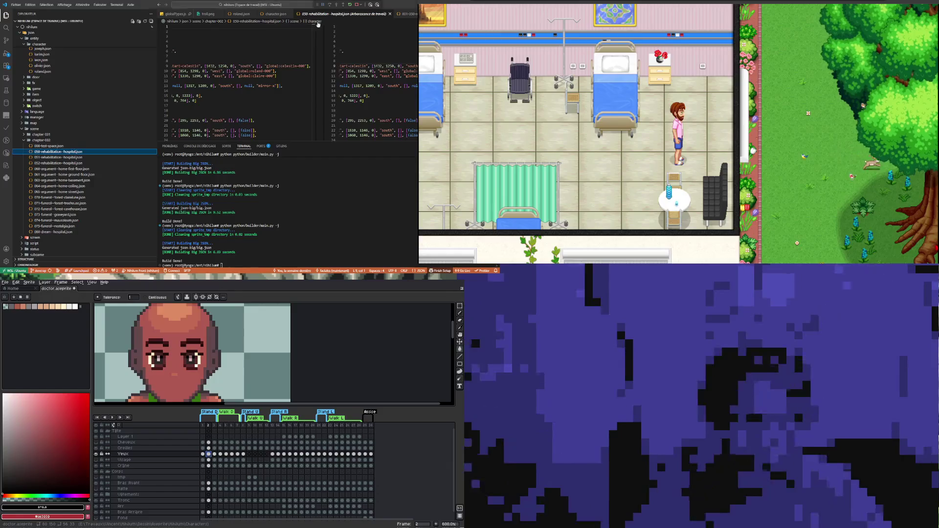
- Open _awards.todo and append a 'xerrese:' heading with the entry '- Easter eggs'
scroll(74, 221, "down", 10)
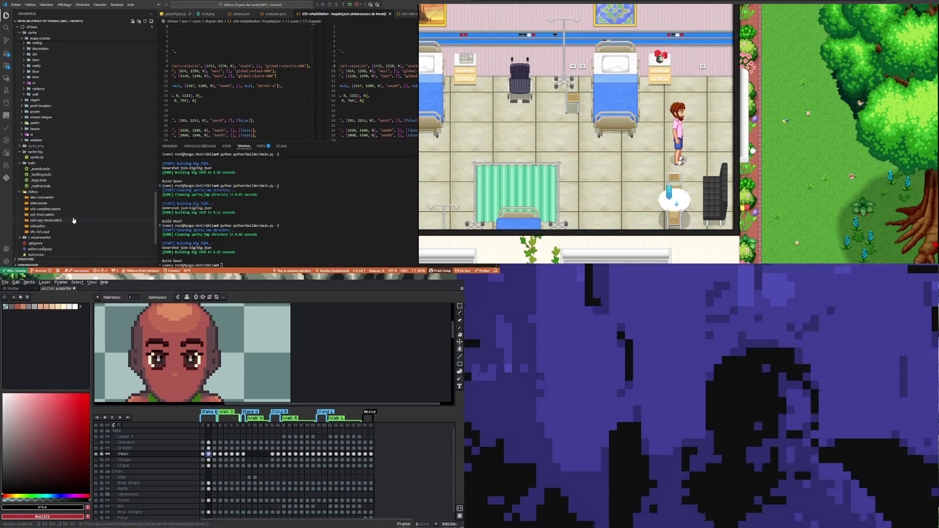
scroll(74, 221, "down", 3)
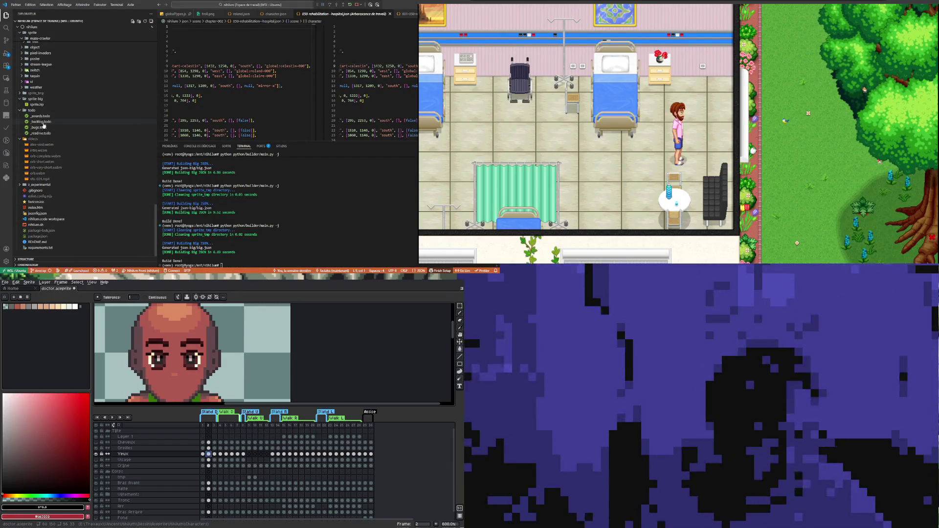
left_click(42, 117)
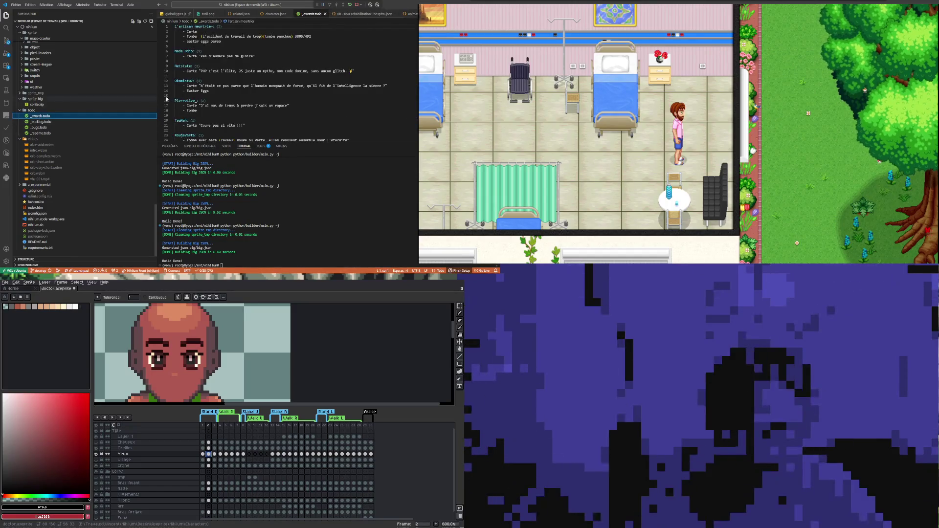
scroll(208, 110, "down", 10)
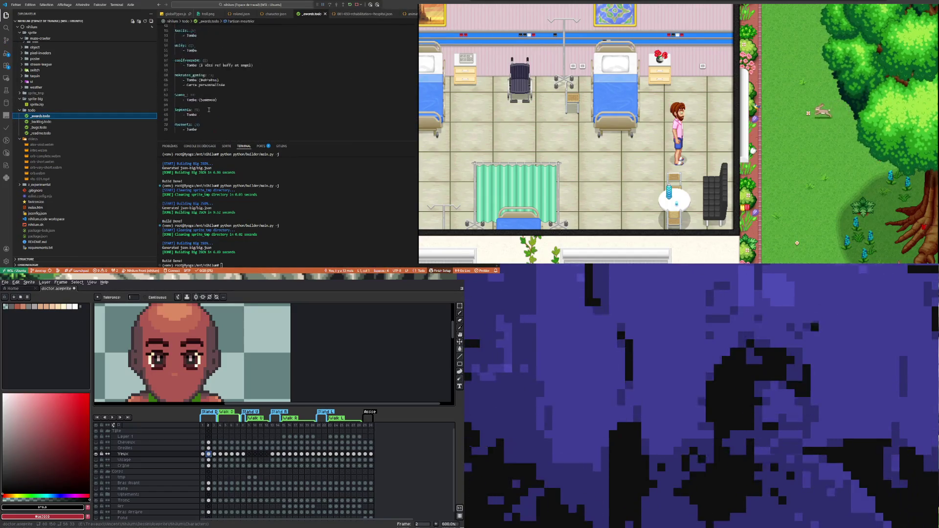
left_click(223, 100)
key("Return")
key("Return")
type("x")
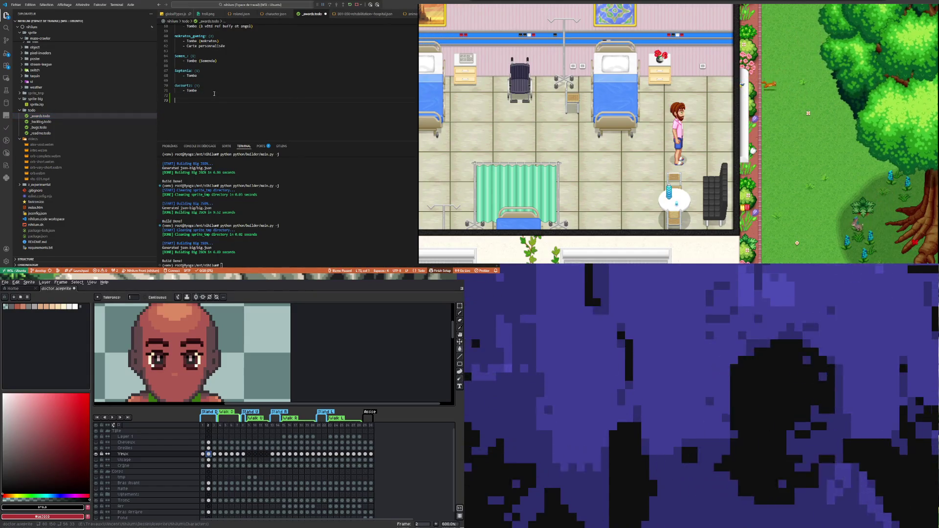
type("er")
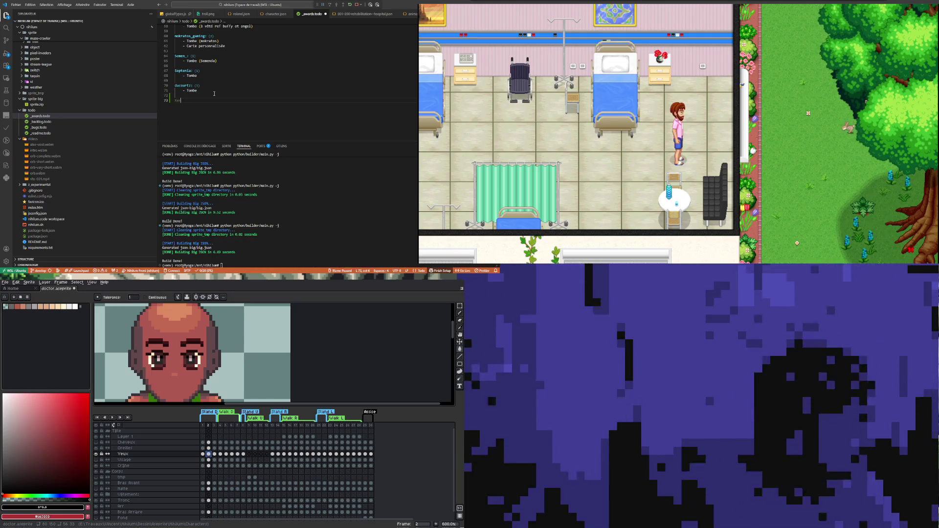
type("res")
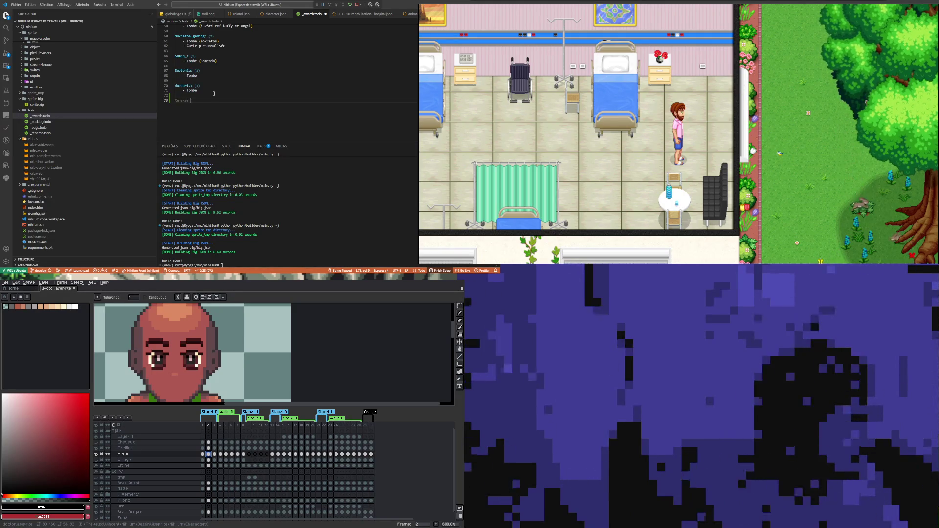
type("e:")
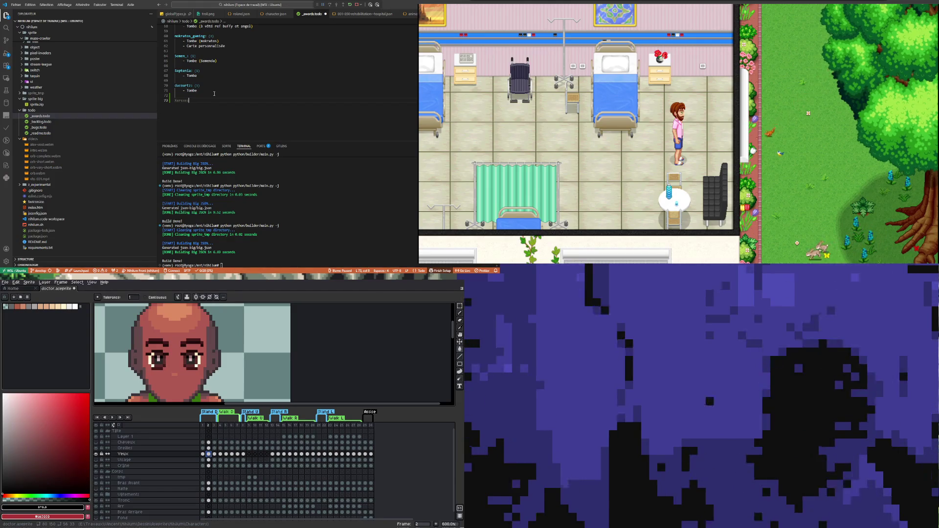
key("Return")
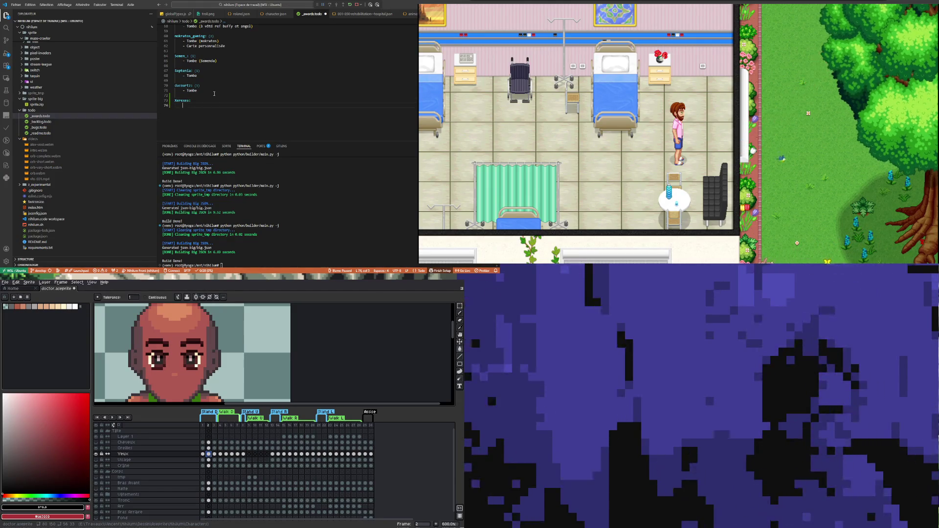
type("- E")
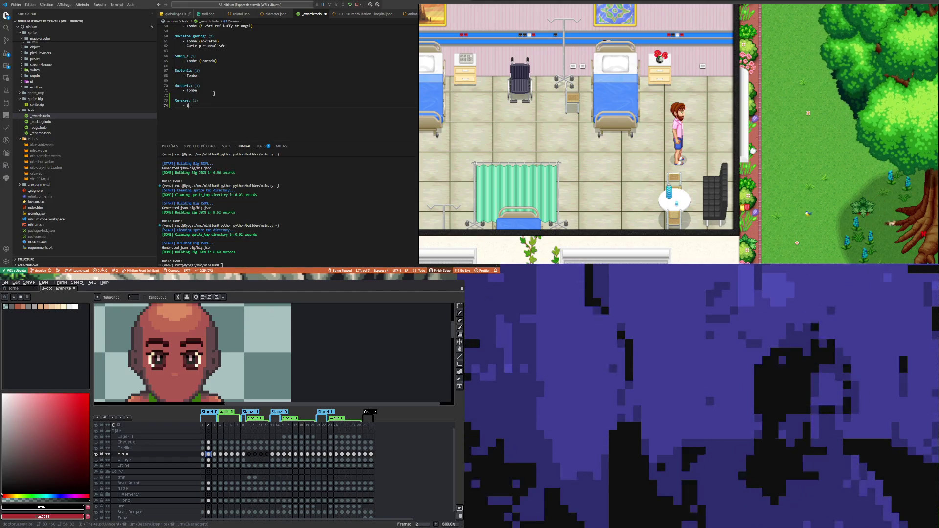
type("aster eggs")
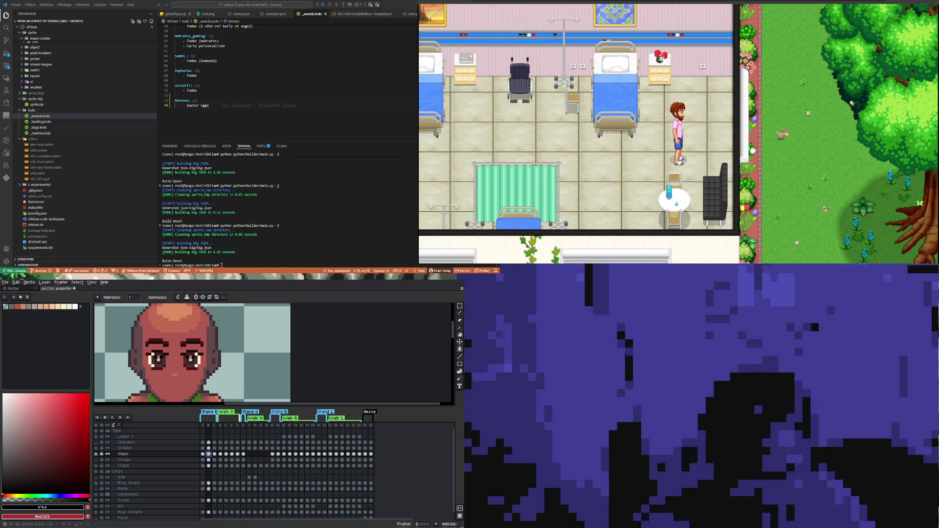
- Step through frames 2 and 3 on the Yeux row to view the closed-eye frame close up
scroll(153, 344, "down", 4)
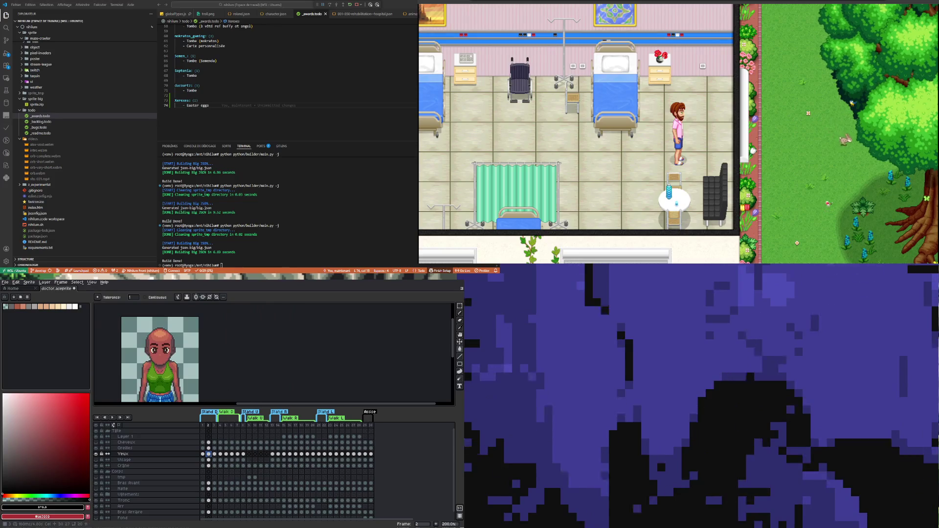
key("Right")
scroll(124, 321, "up", 3)
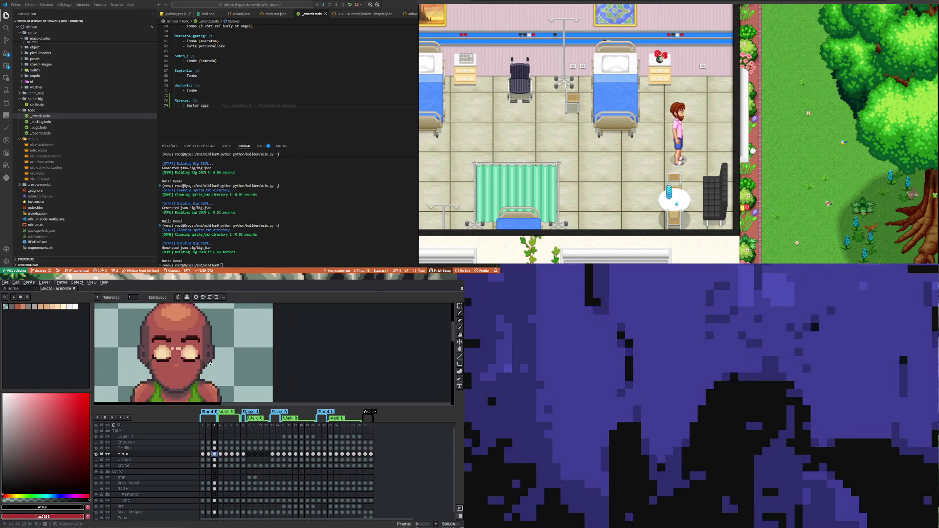
scroll(124, 321, "down", 1)
scroll(147, 343, "up", 1)
scroll(186, 367, "up", 1)
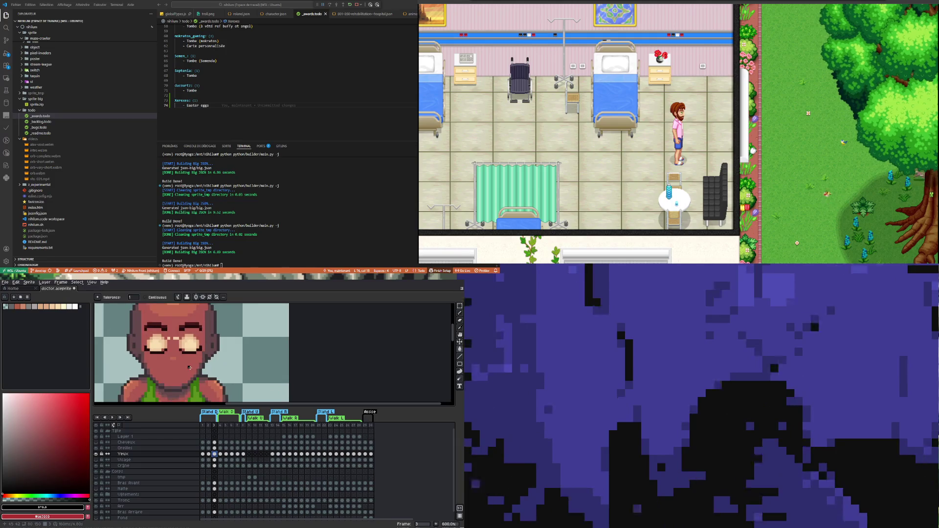
scroll(186, 366, "down", 1)
scroll(186, 391, "up", 1)
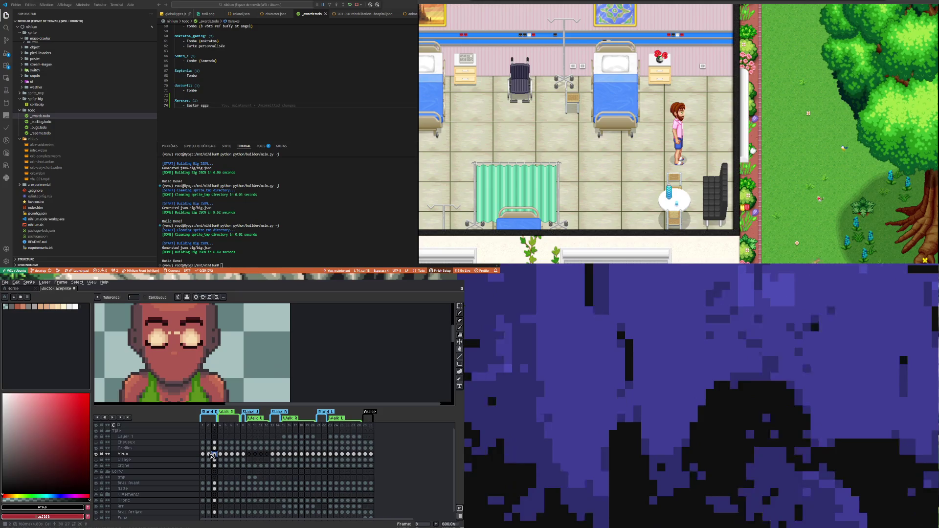
left_click(209, 455)
left_click(215, 454)
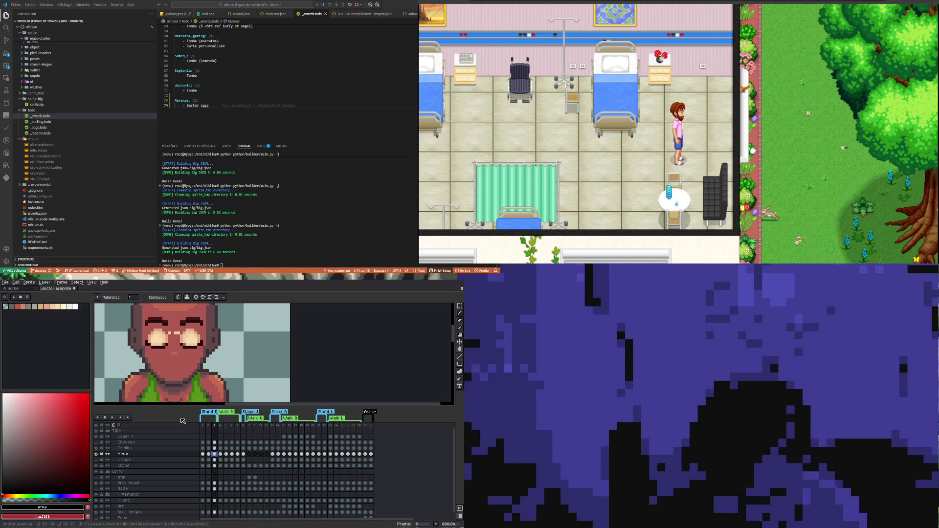
scroll(156, 374, "up", 1)
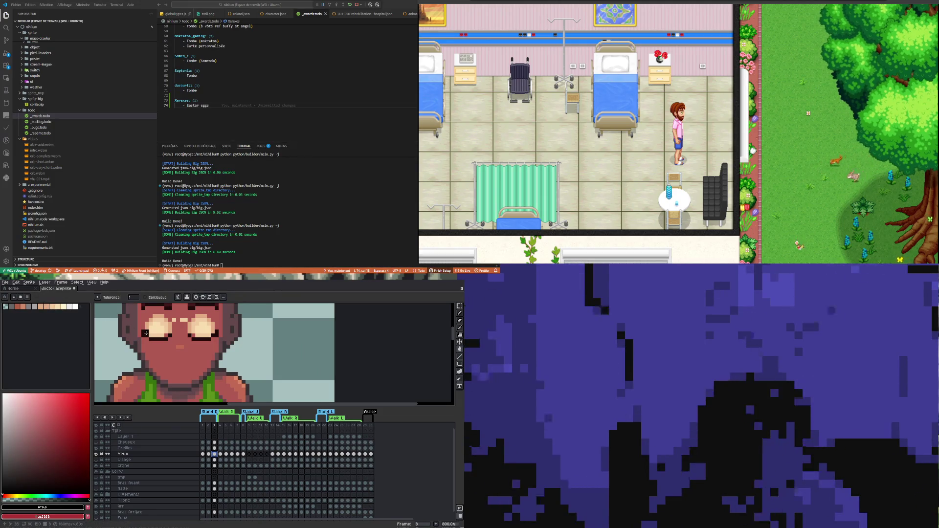
- In Replace Color, sample the face's reddish skin as source and the shoulder skin as target
left_click(16, 283)
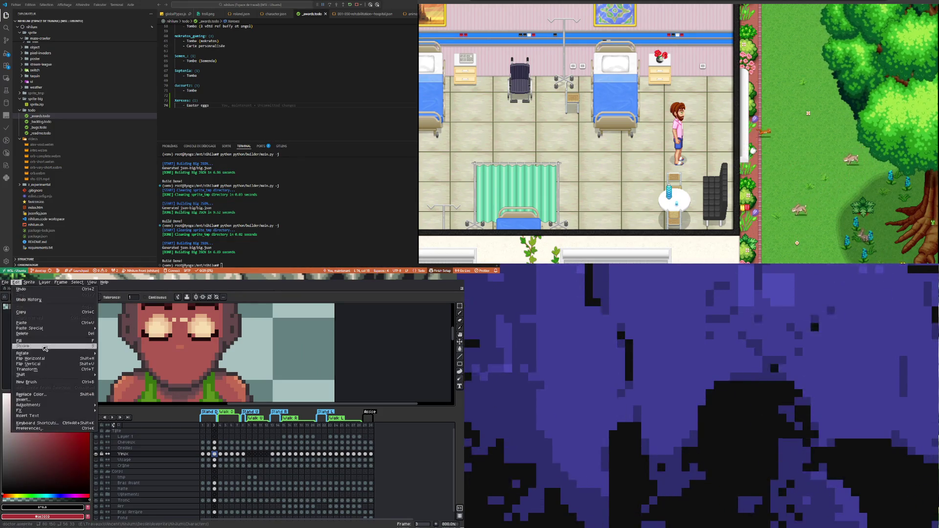
left_click(46, 395)
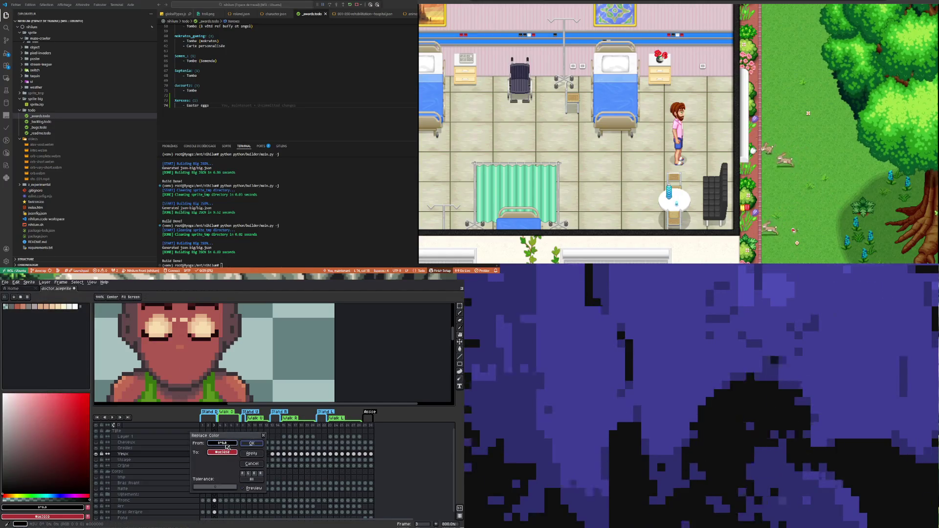
left_click_drag(226, 440, 158, 334)
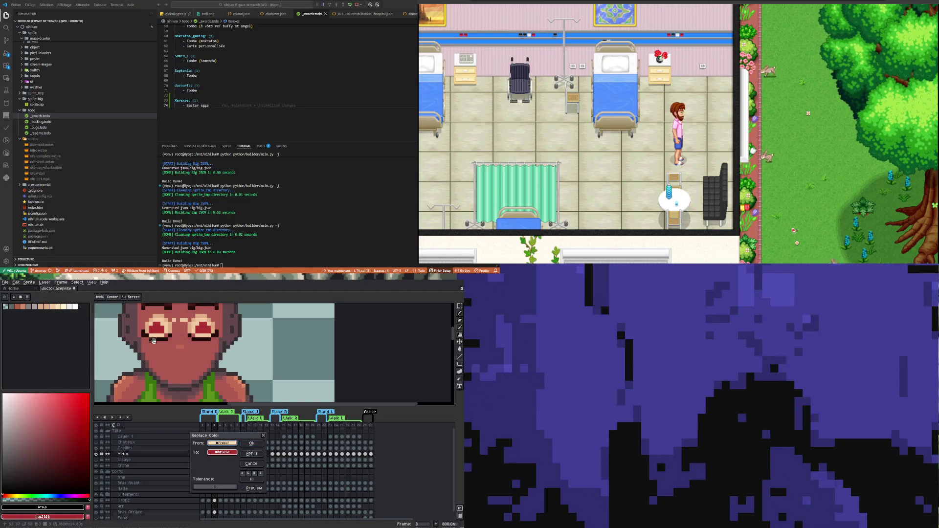
left_click_drag(210, 453, 161, 328)
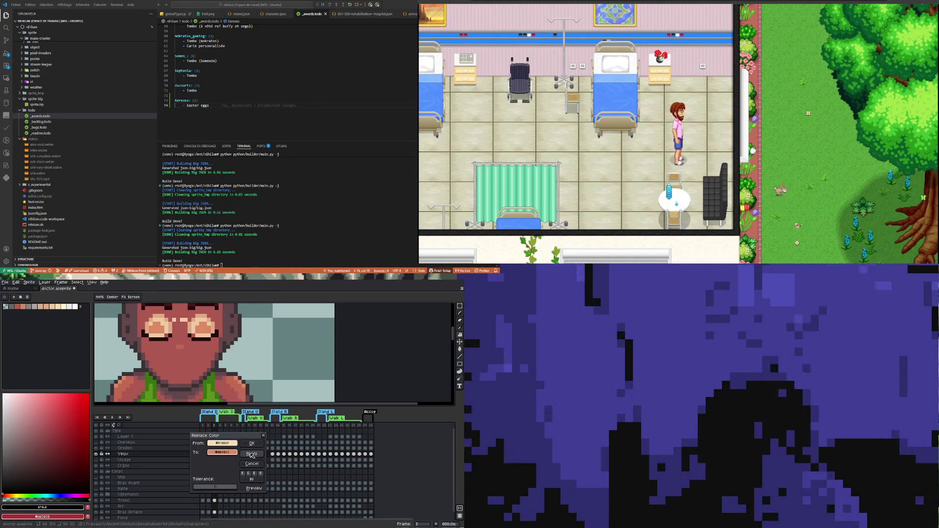
left_click_drag(225, 443, 184, 425)
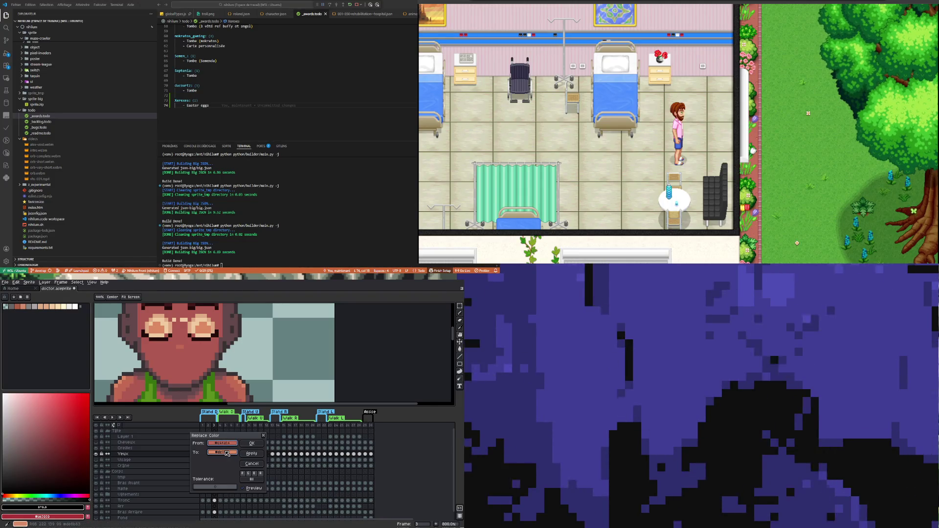
left_click_drag(223, 445, 167, 322)
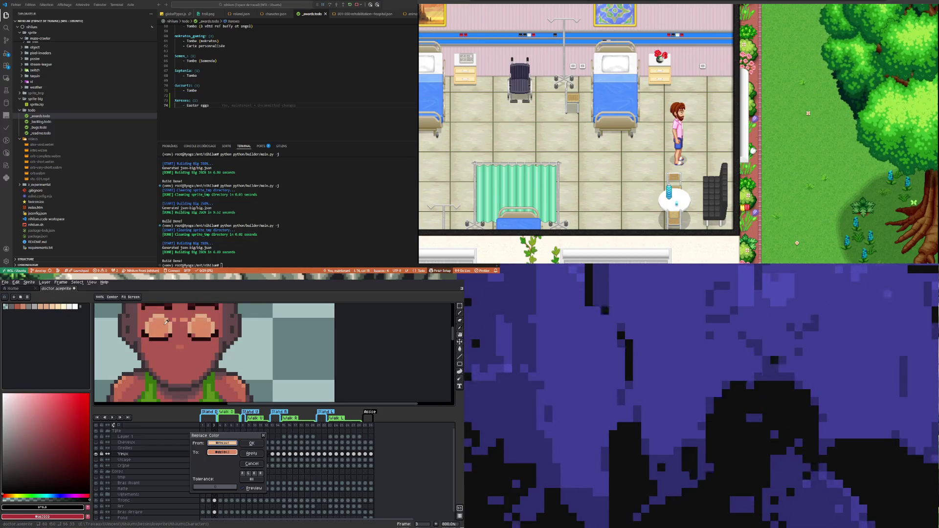
left_click_drag(224, 453, 147, 387)
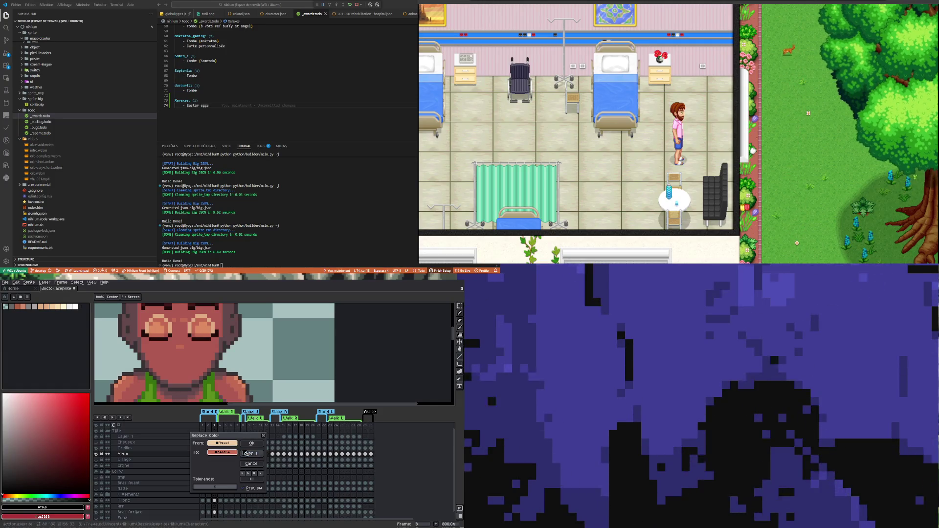
left_click_drag(223, 443, 189, 361)
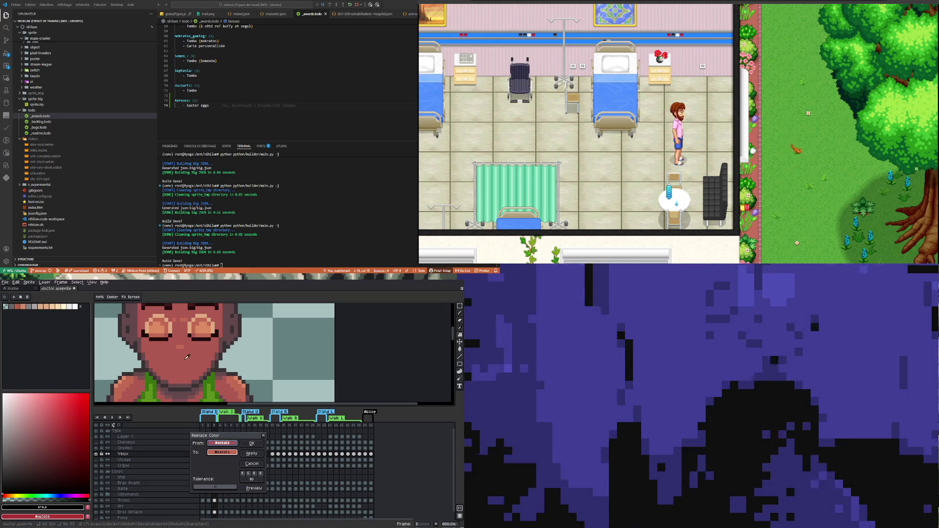
left_click_drag(223, 452, 132, 389)
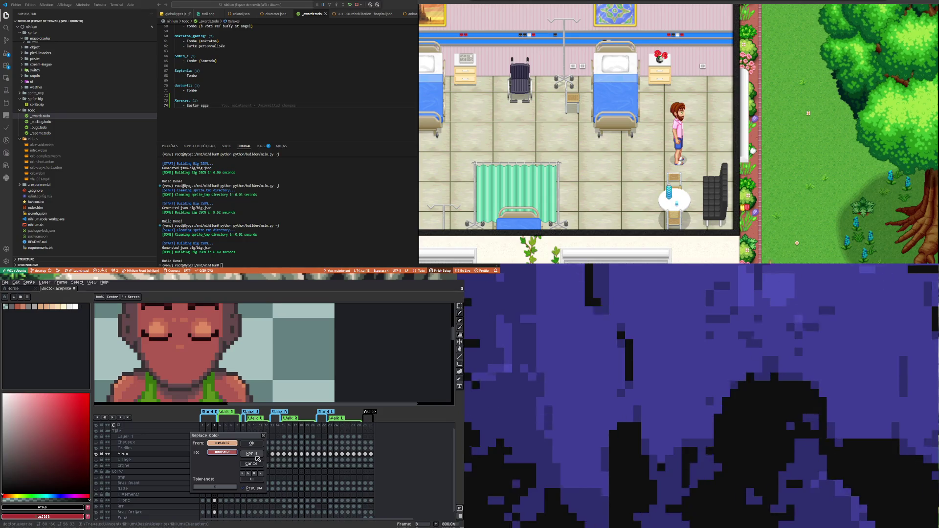
- Set the skin replacement to #b05a52 and confirm it, then hide the Yeux layer to compare
left_click(224, 452)
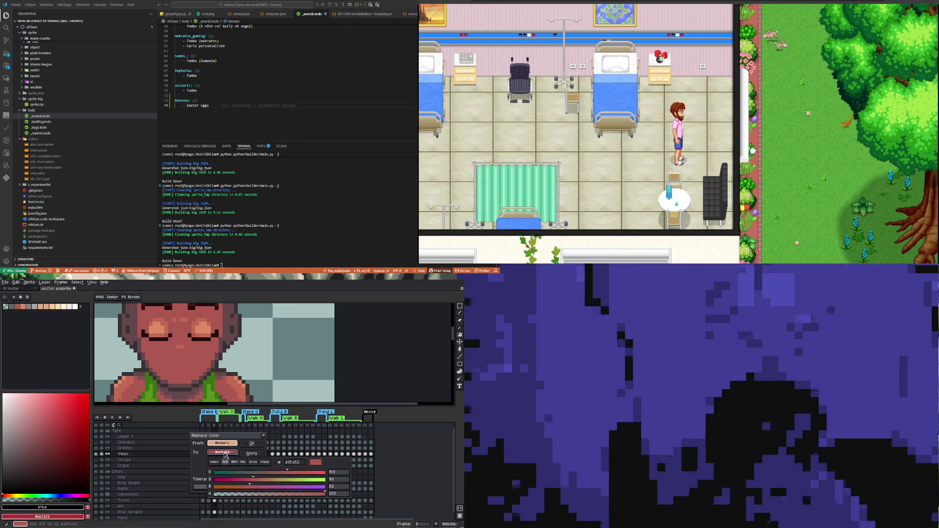
left_click(223, 453)
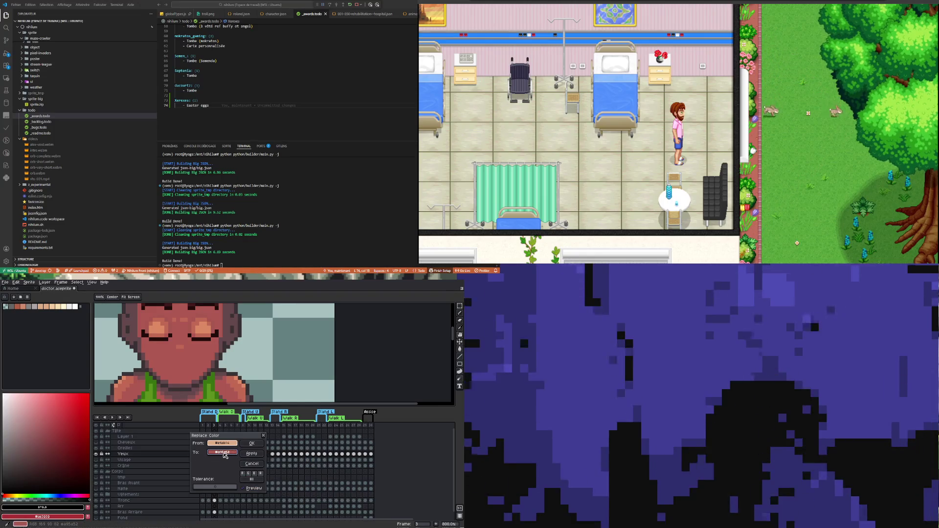
left_click(141, 384)
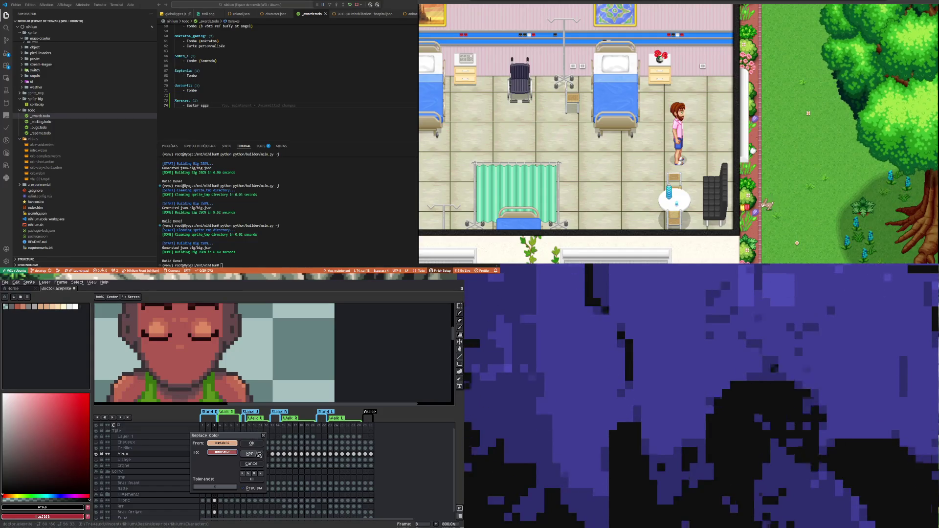
scroll(185, 348, "down", 3)
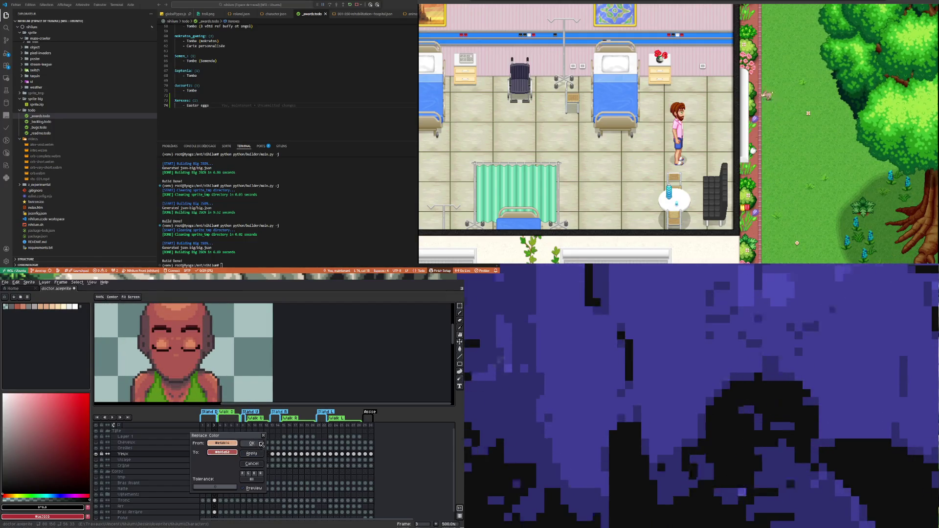
left_click(261, 444)
left_click(96, 454)
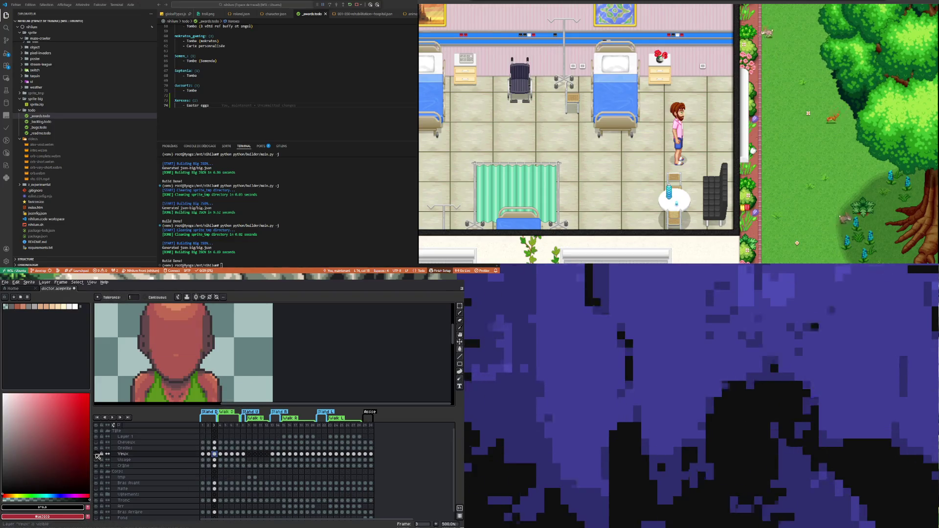
- Show the Yeux layer again and compare open-eyed frame 2 with closed-eyed frame 3
left_click(96, 454)
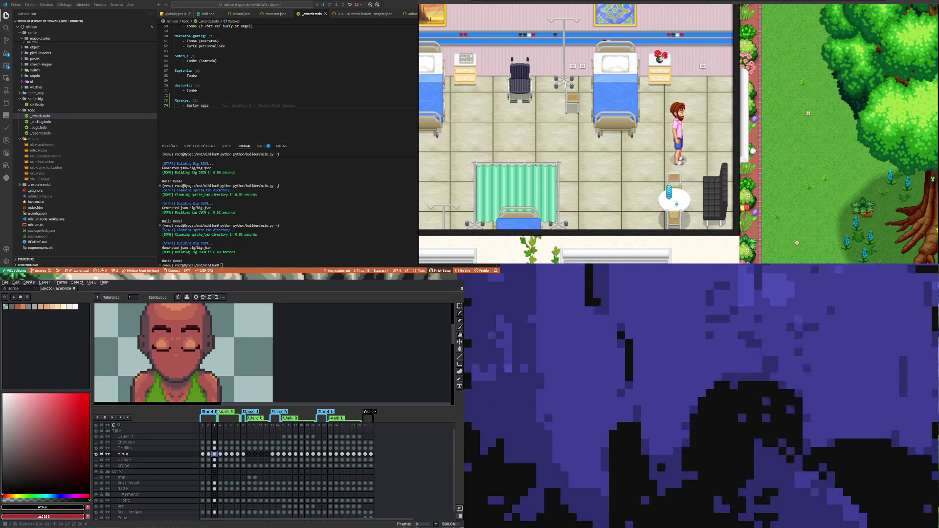
left_click(208, 454)
left_click(216, 455)
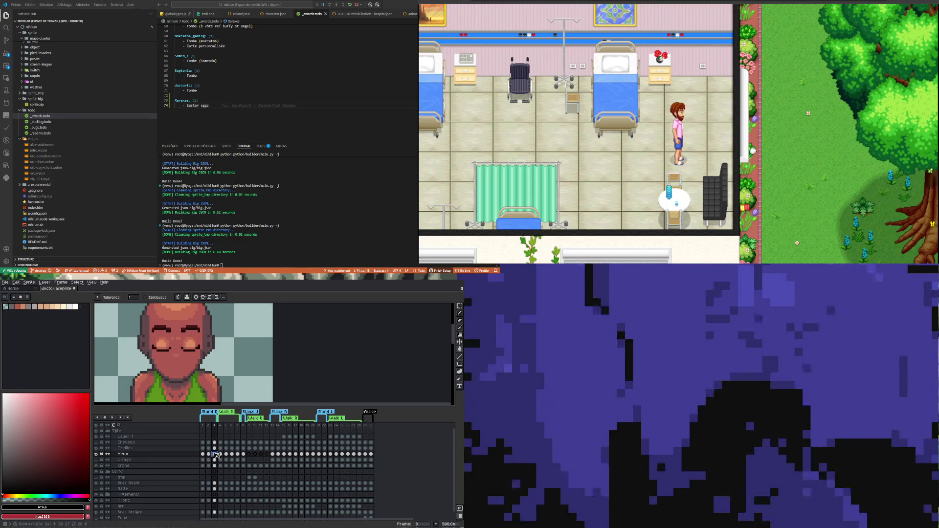
left_click(223, 456)
left_click(215, 458)
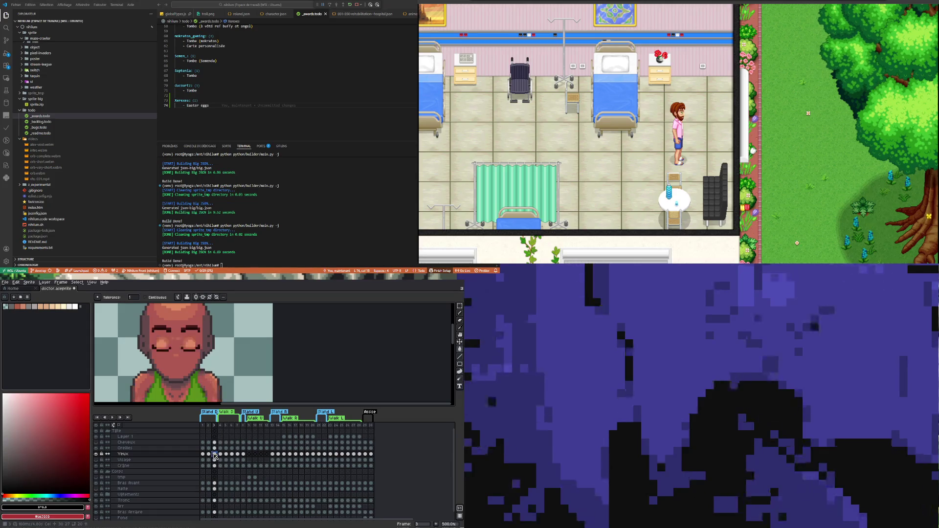
scroll(152, 373, "down", 1)
scroll(190, 363, "up", 5)
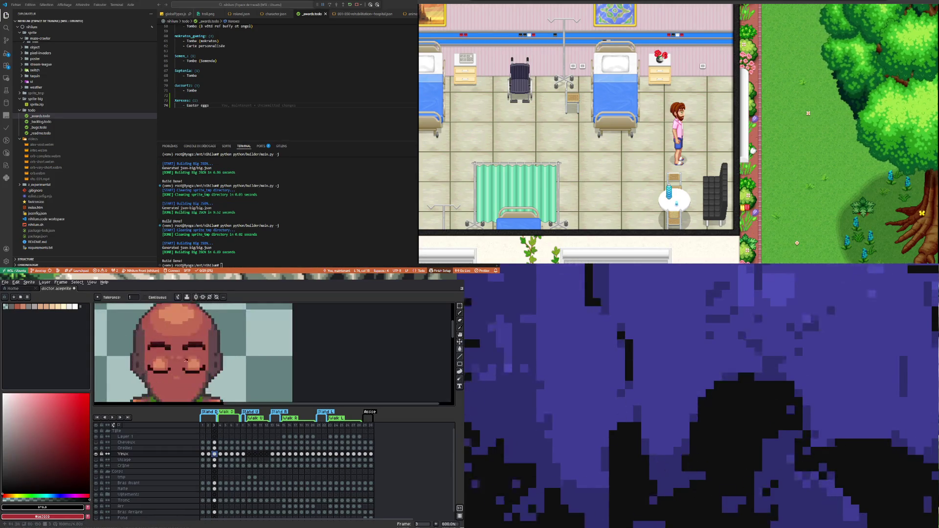
scroll(162, 358, "down", 3)
scroll(173, 361, "up", 2)
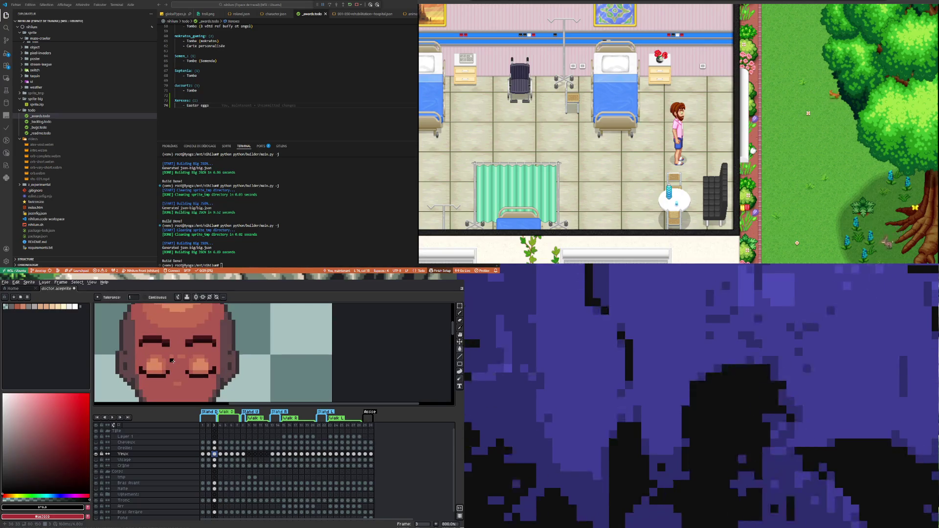
- Sample the #b05a52 face skin, switch to the Pencil, then take the lighter cheek tone
left_click(182, 361, "alt")
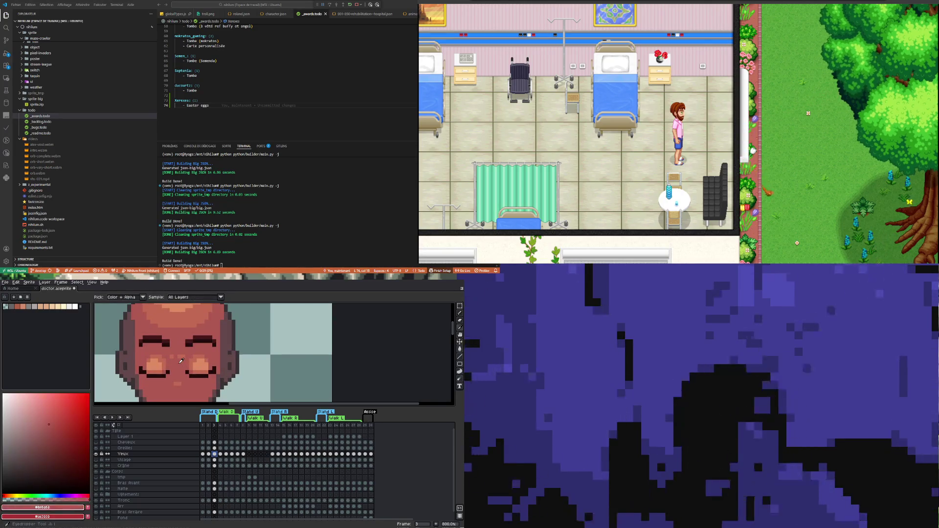
key("b")
scroll(171, 361, "down", 2)
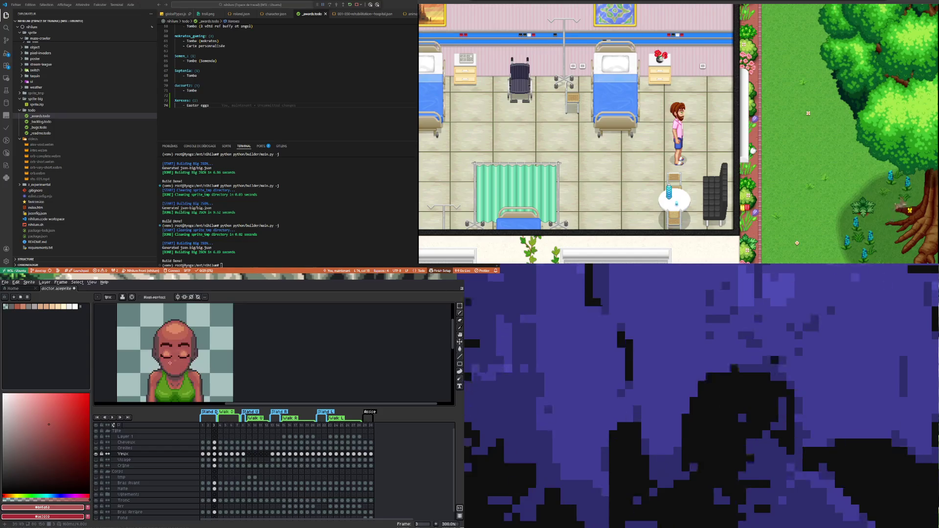
scroll(194, 346, "up", 3)
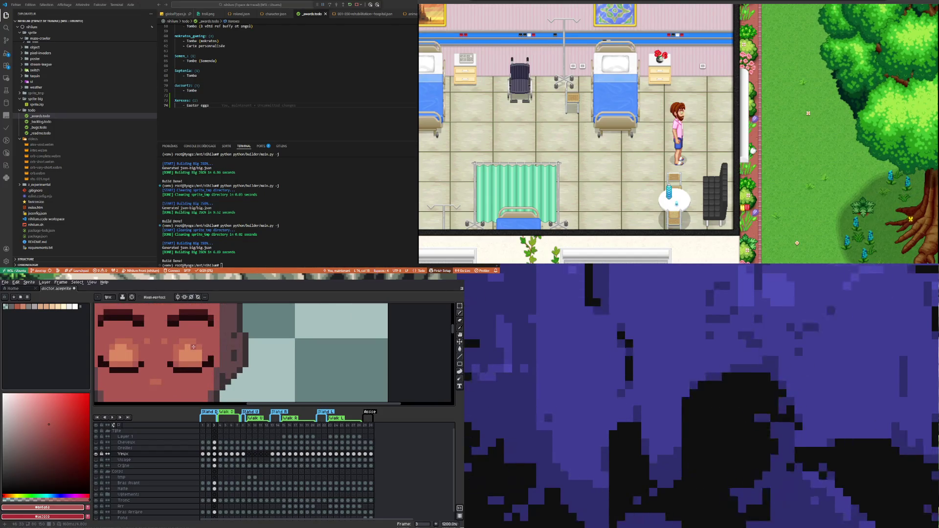
left_click(183, 345, "alt")
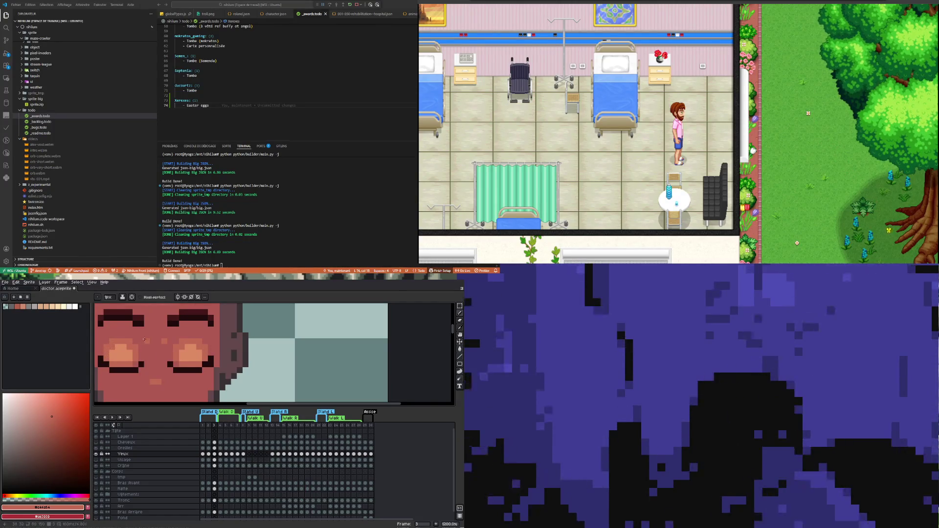
- Zoom around the face to inspect it, then view open-eyed frame 2
scroll(144, 339, "down", 5)
scroll(165, 334, "up", 6)
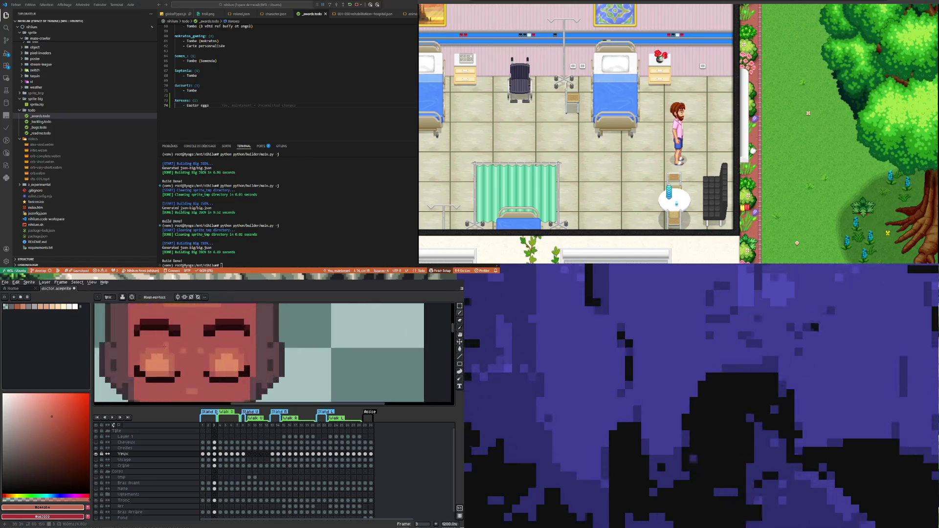
scroll(157, 345, "down", 5)
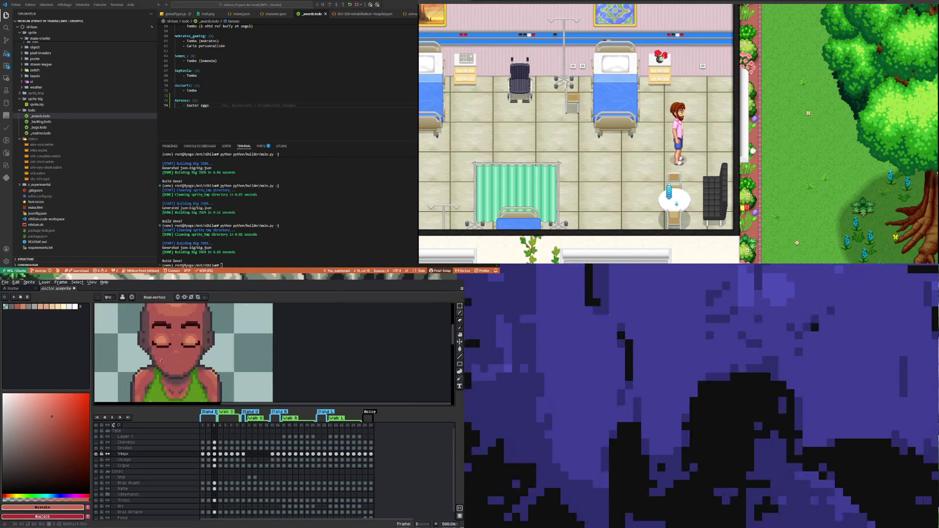
scroll(143, 374, "up", 4)
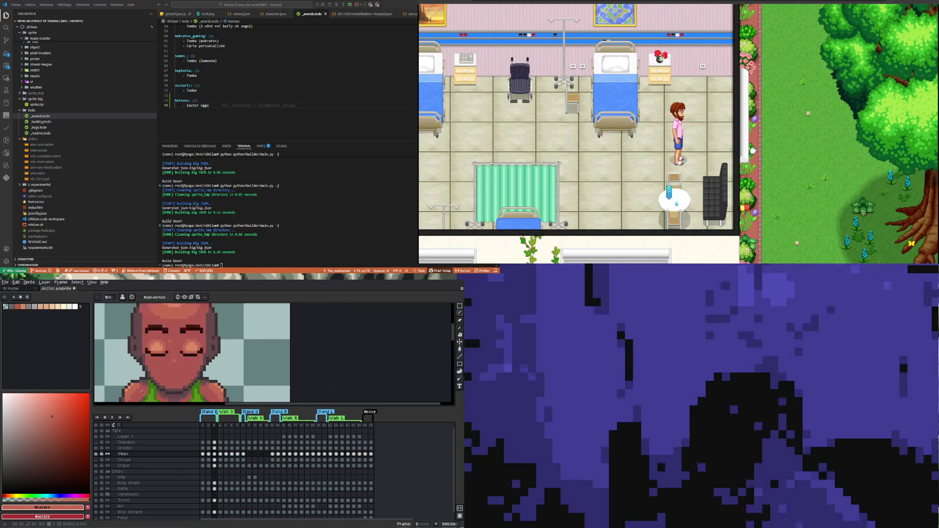
scroll(144, 395, "down", 2)
scroll(151, 354, "up", 2)
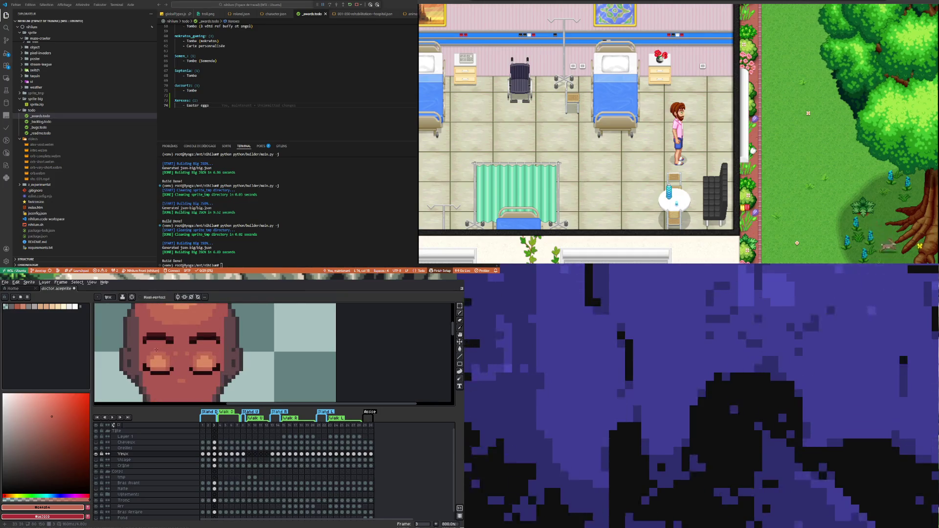
scroll(156, 339, "down", 6)
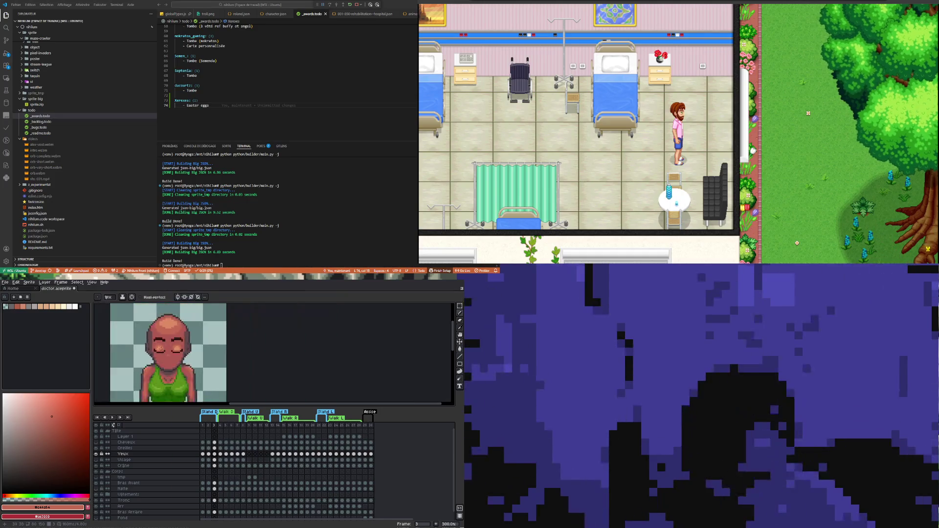
scroll(173, 364, "up", 5)
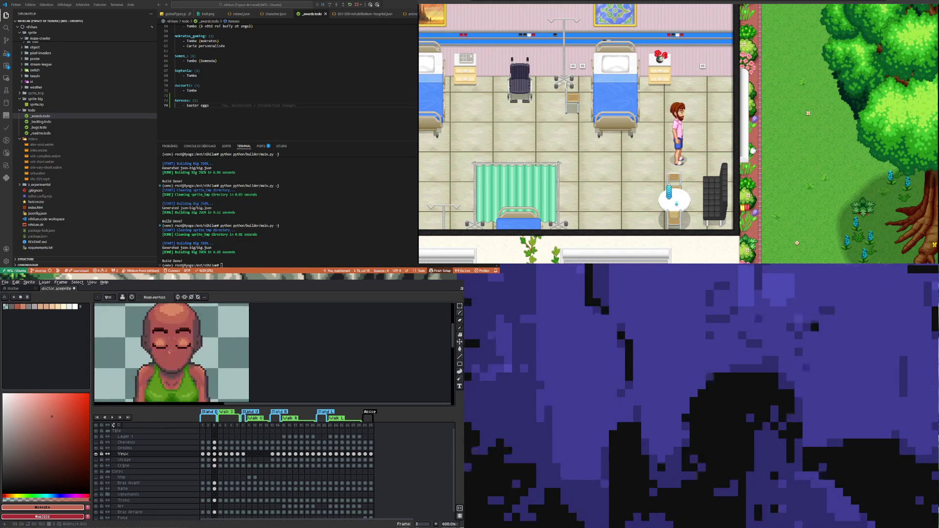
scroll(184, 352, "up", 1)
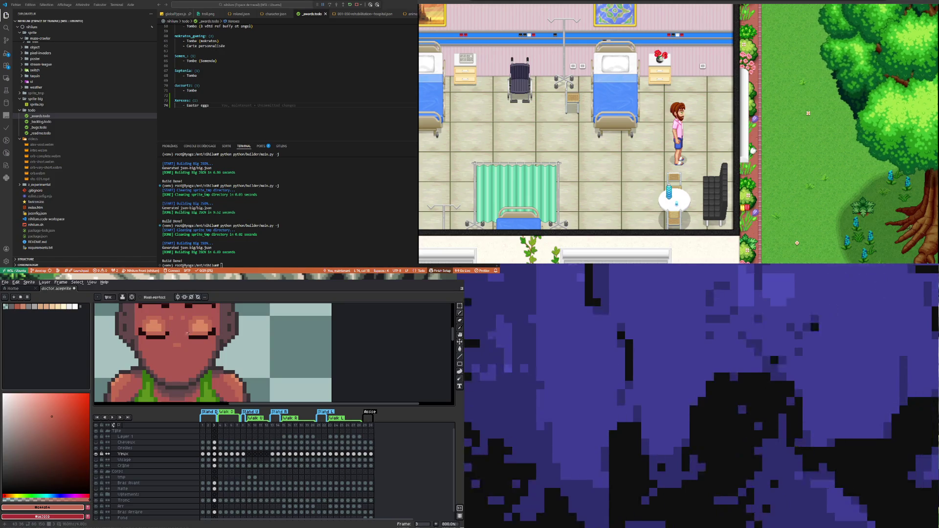
scroll(186, 333, "down", 5)
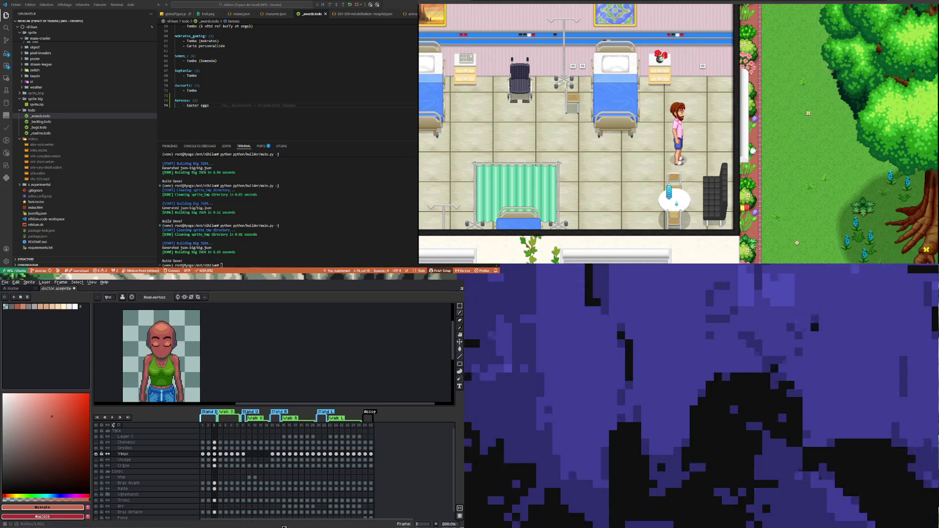
left_click(209, 454)
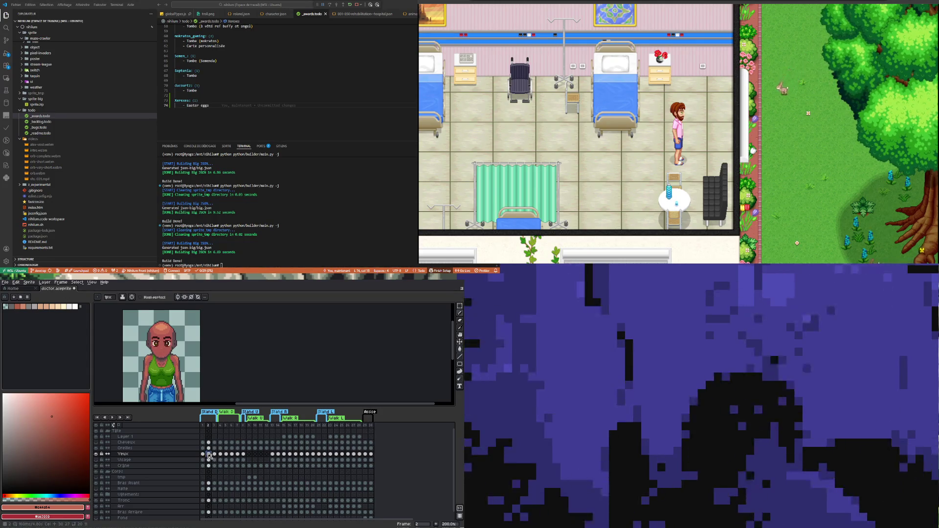
- Inspect frames 3, 13 and 14, sampling the #de8b63 highlight and #b05a52 skin colours
left_click(214, 455)
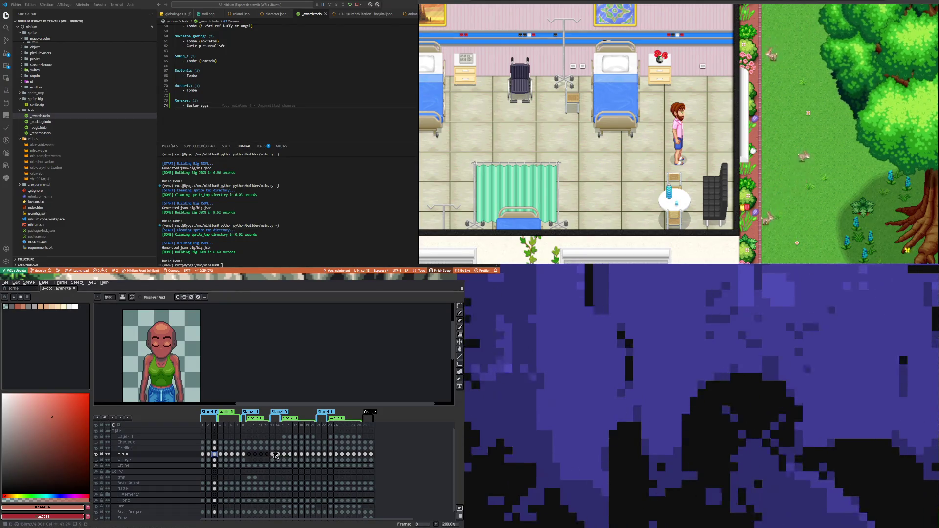
left_click(274, 454)
left_click(278, 455)
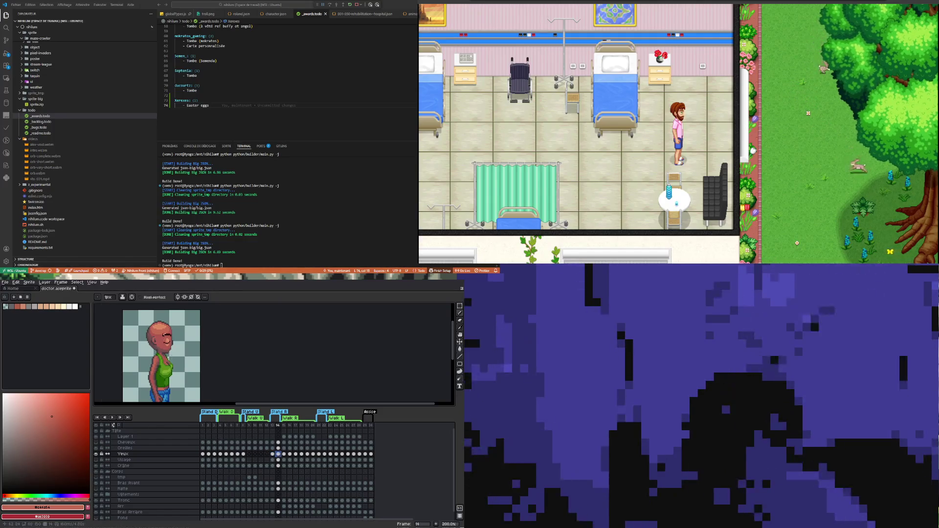
scroll(161, 335, "up", 7)
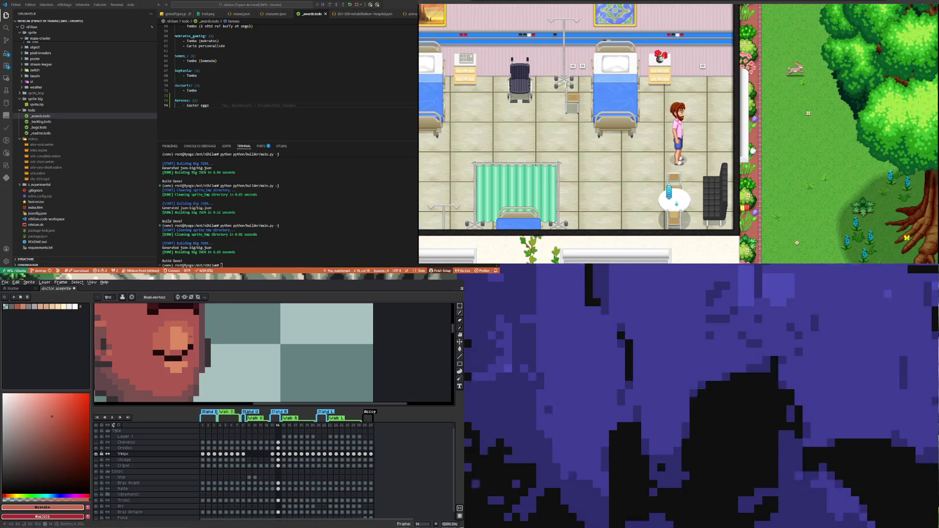
left_click(185, 343, "alt")
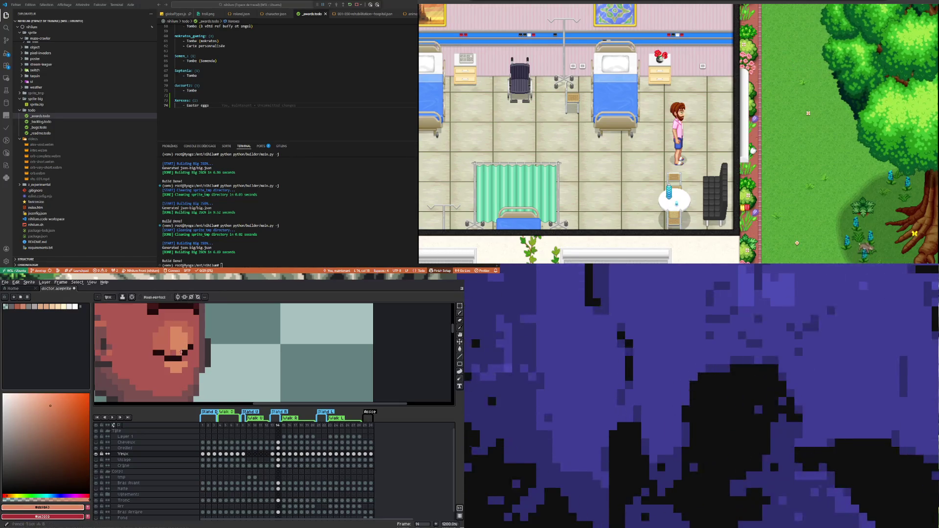
scroll(174, 336, "down", 3)
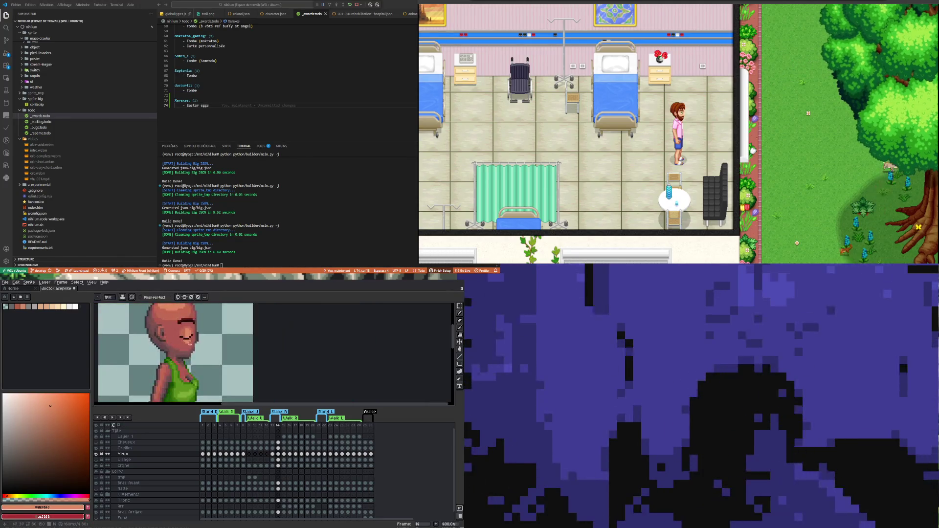
scroll(190, 344, "up", 2)
scroll(189, 344, "down", 8)
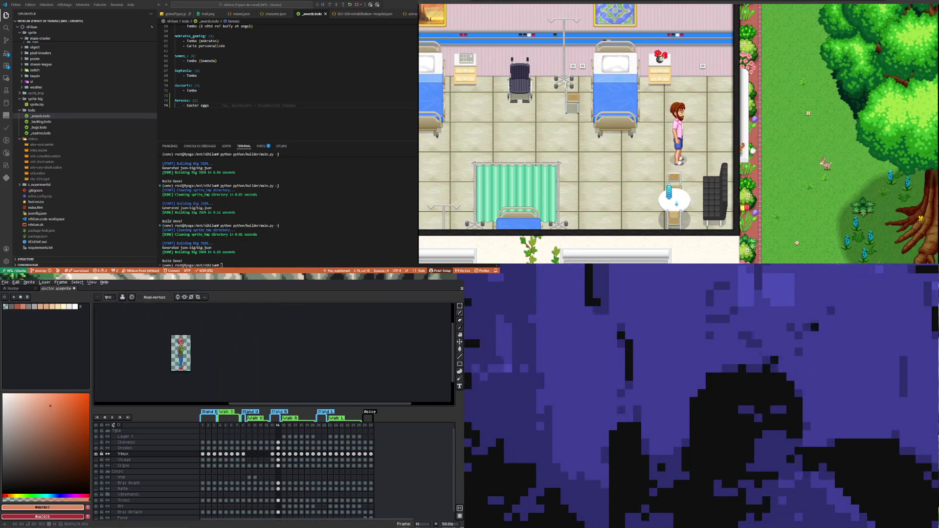
scroll(181, 353, "up", 2)
scroll(177, 358, "up", 3)
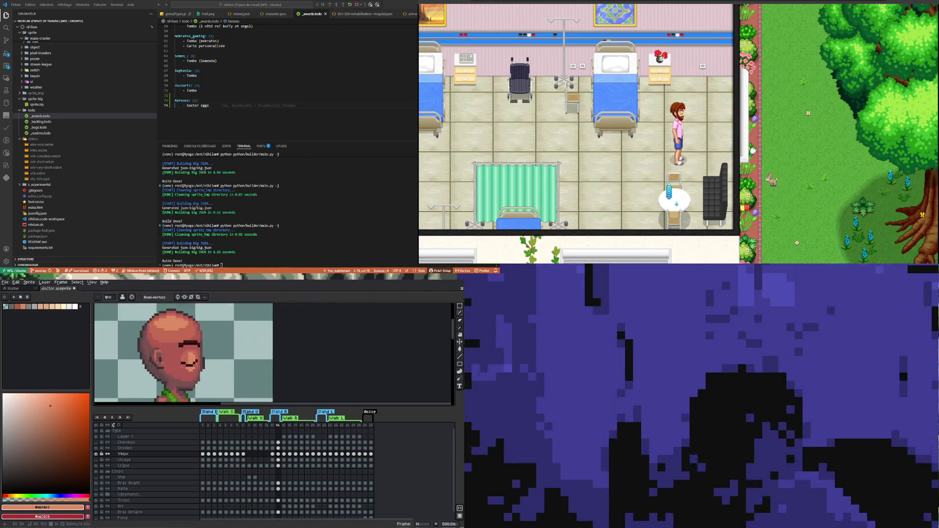
scroll(187, 368, "up", 4)
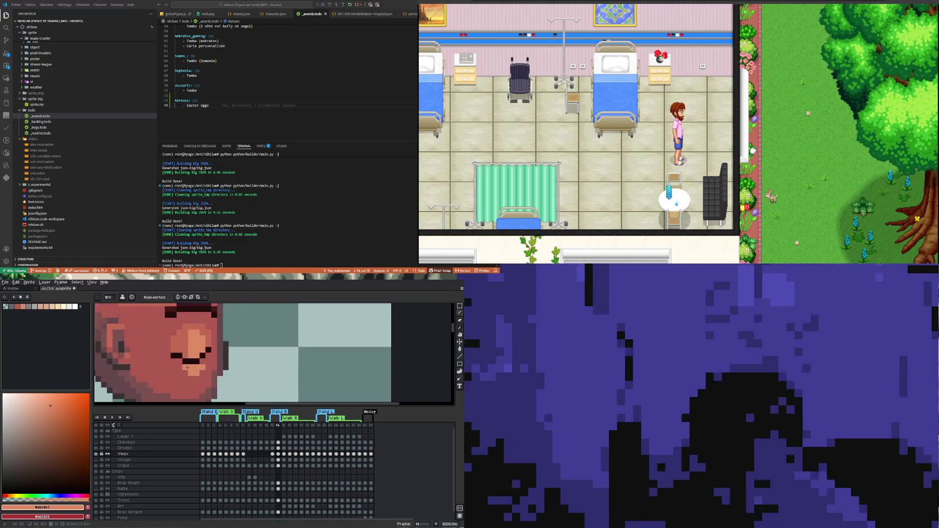
left_click(181, 375, "alt")
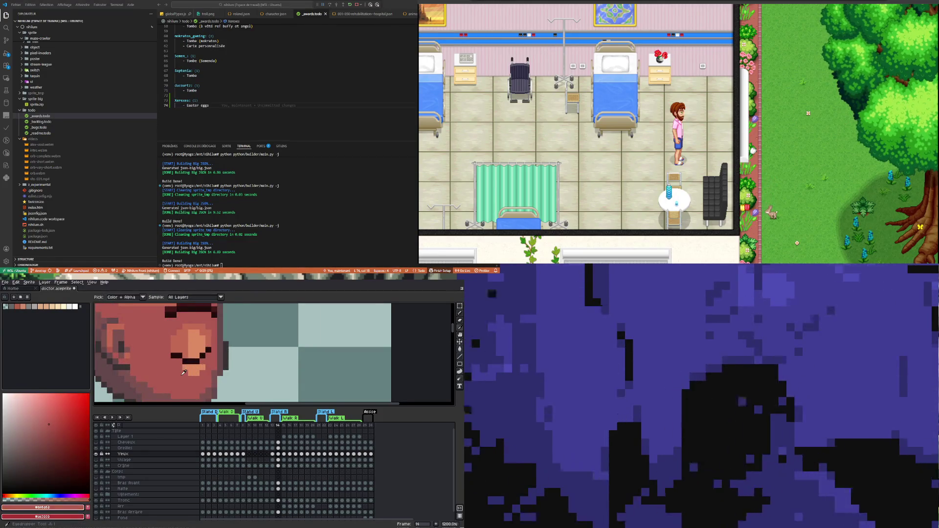
scroll(184, 366, "down", 3)
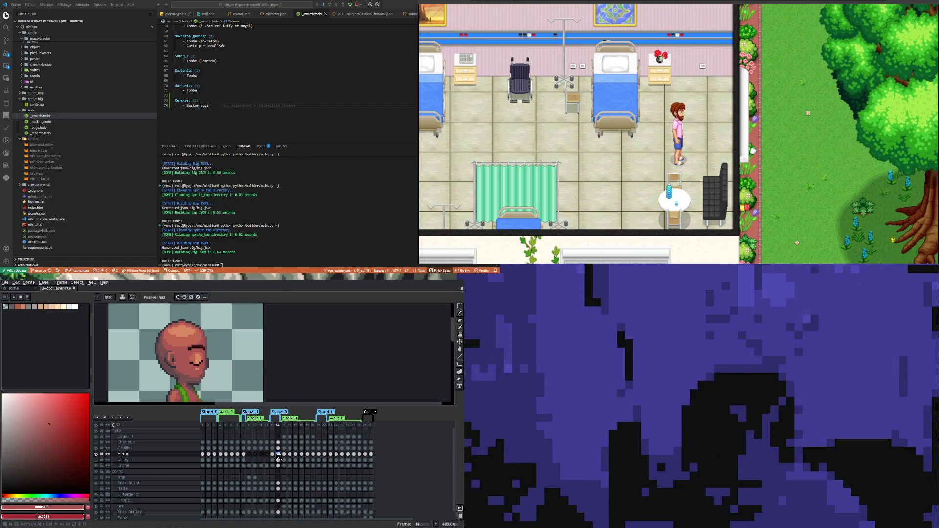
- Place the Yeux eyes cel at frame 22, mirror it horizontally, and return to frame 3
left_click(325, 455)
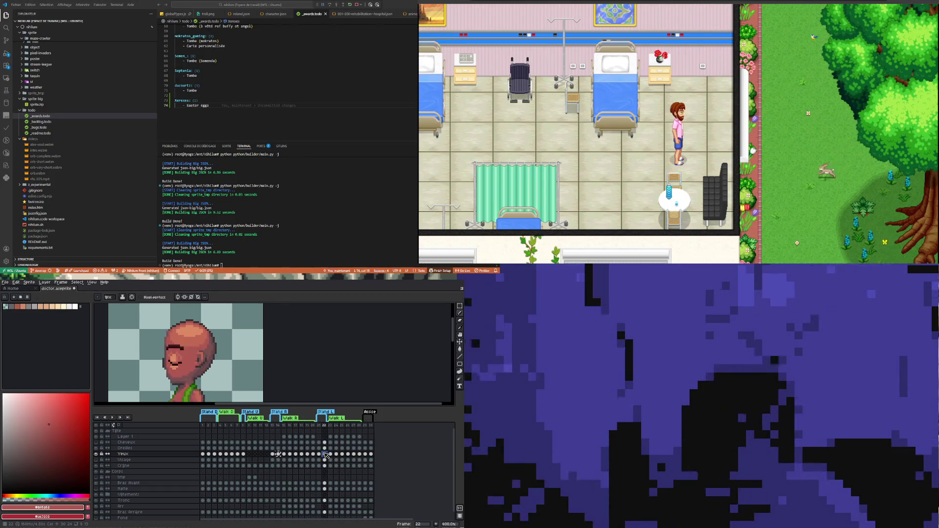
left_click_drag(327, 455, 327, 456)
key("shift+h")
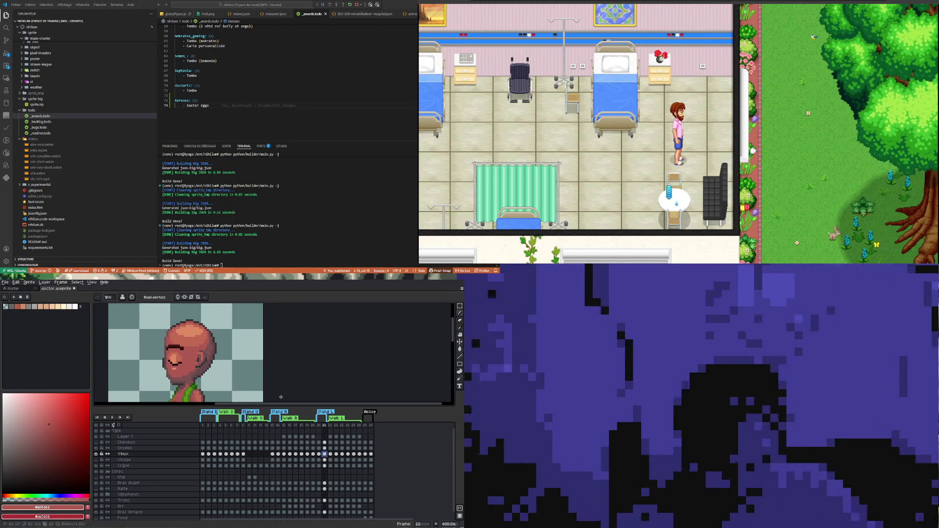
left_click(214, 454)
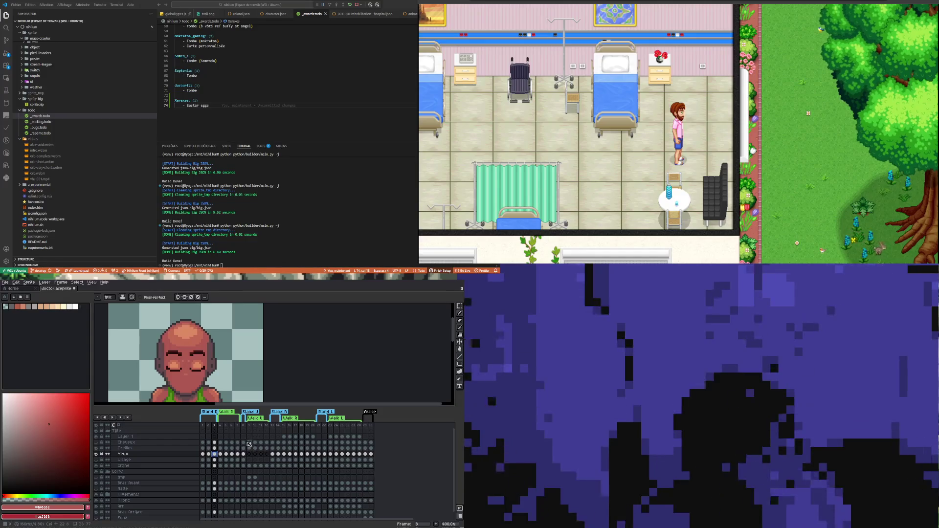
scroll(236, 379, "down", 4)
scroll(176, 341, "up", 2)
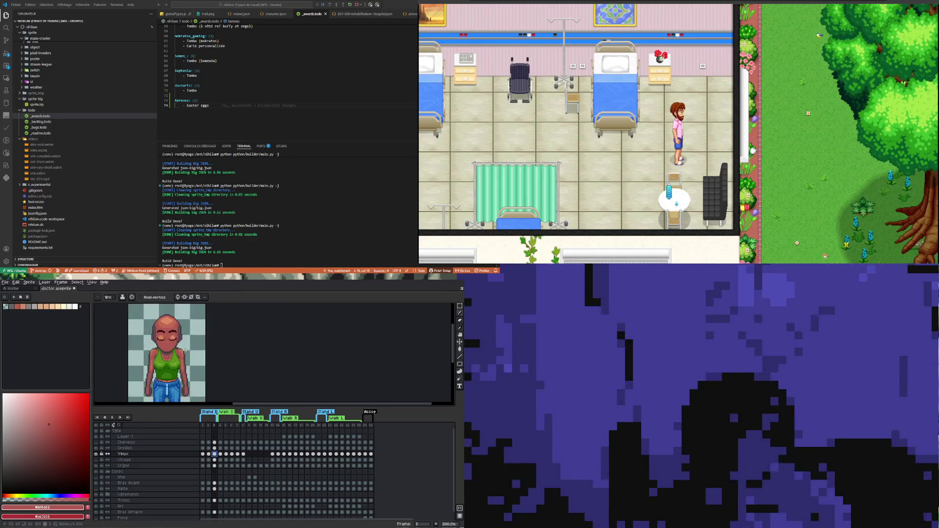
left_click(7, 283)
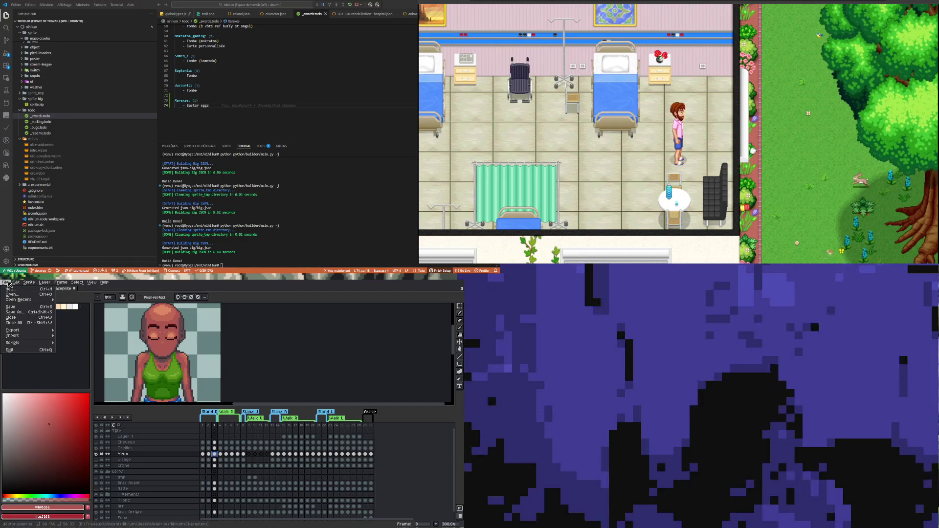
- Save doctor.aseprite, then step through frames 1–3 to check the open and closed eyes
left_click(14, 307)
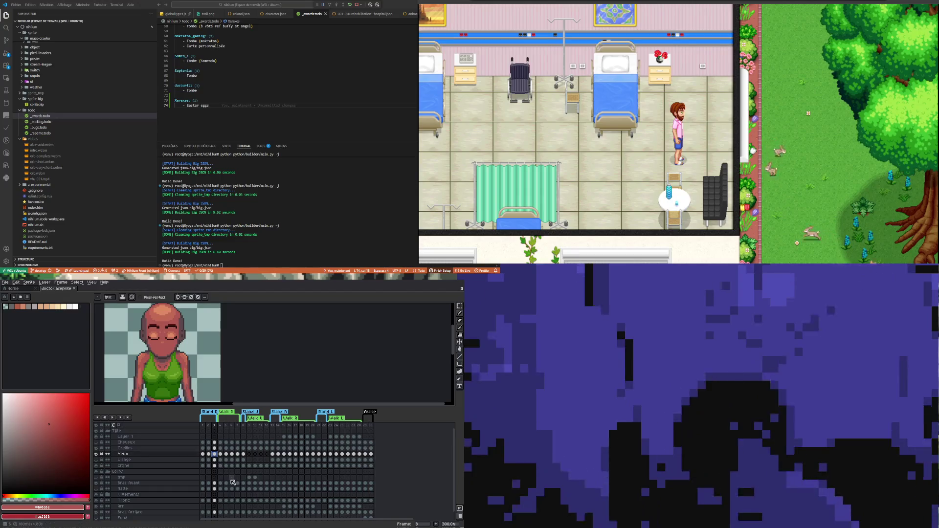
left_click(203, 454)
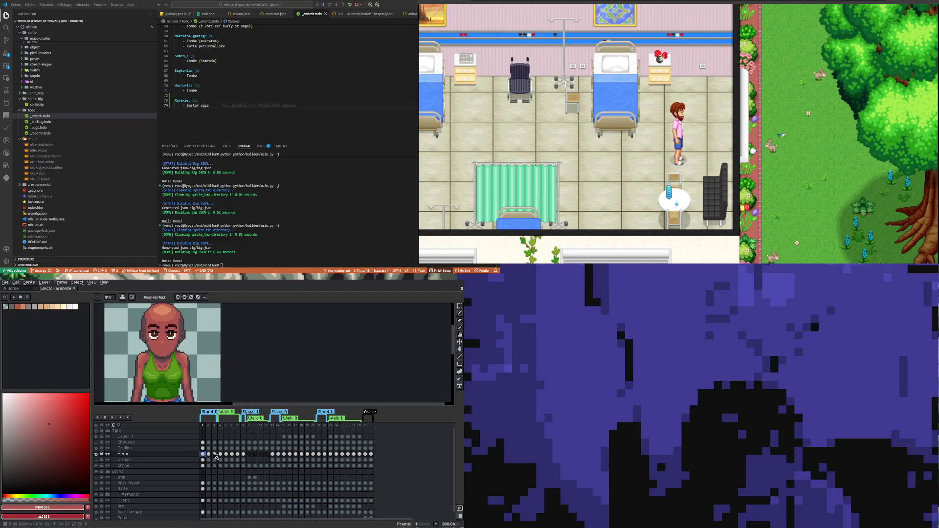
left_click(209, 454)
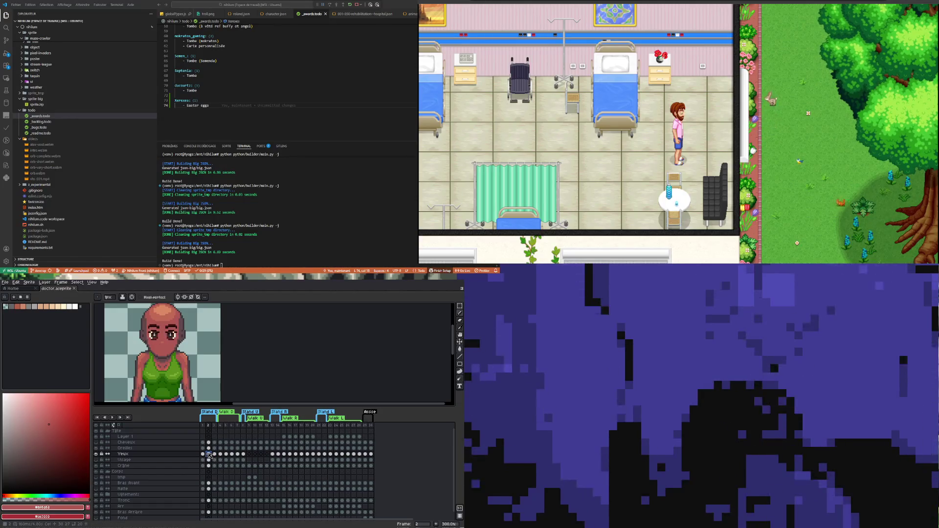
key("Left")
left_click(209, 454)
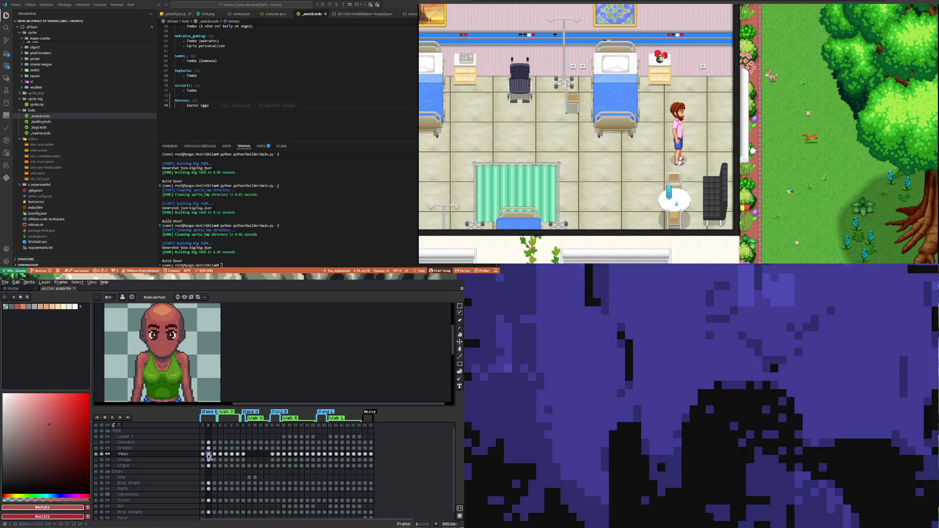
left_click(215, 454)
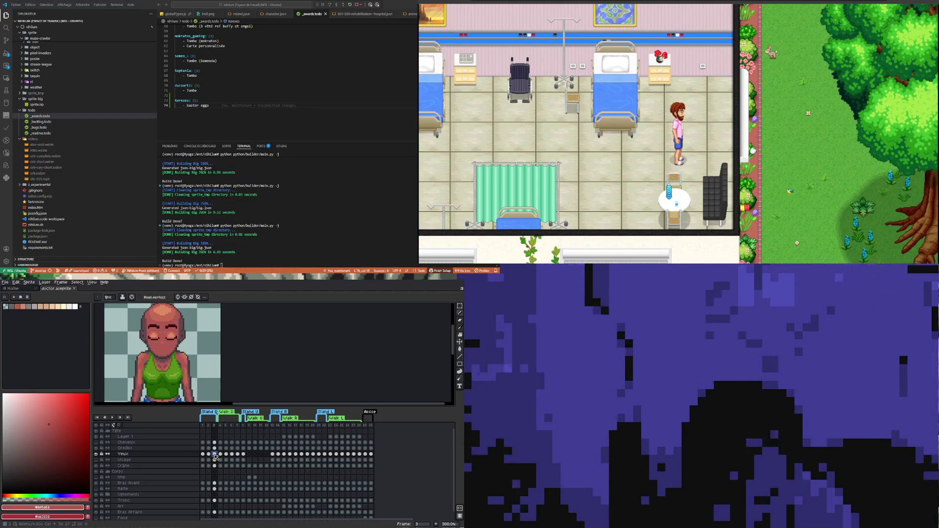
left_click(209, 453)
- Step through frames 1 and 2 and briefly toggle the Cheveux hair layer on and off
left_click(203, 454)
left_click(209, 454)
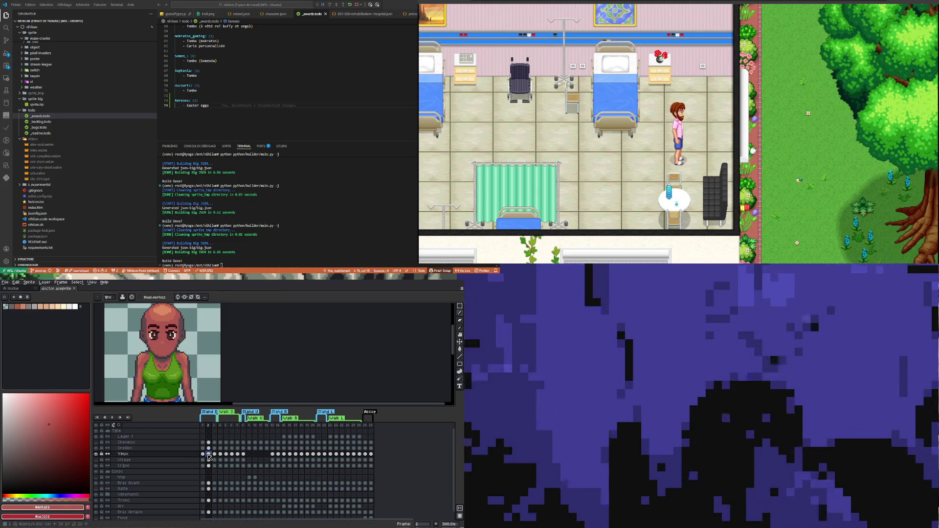
scroll(147, 362, "down", 2)
scroll(146, 361, "up", 2)
scroll(147, 362, "down", 2)
scroll(150, 363, "up", 1)
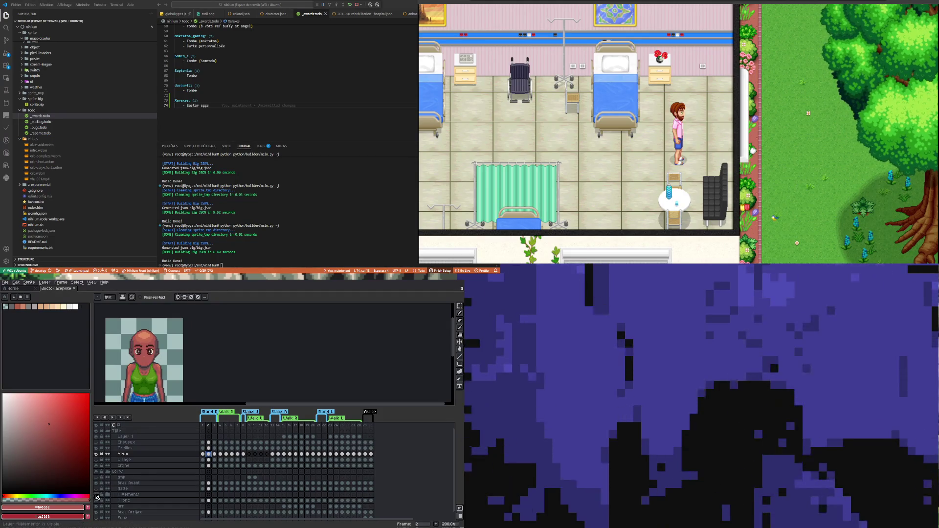
scroll(152, 336, "up", 1)
scroll(152, 337, "down", 1)
scroll(150, 342, "up", 1)
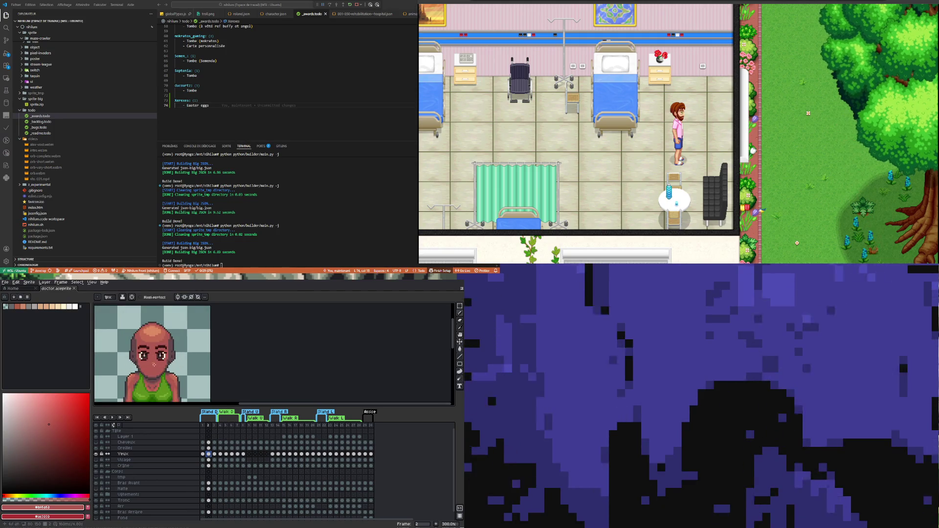
left_click(97, 444)
left_click(97, 444)
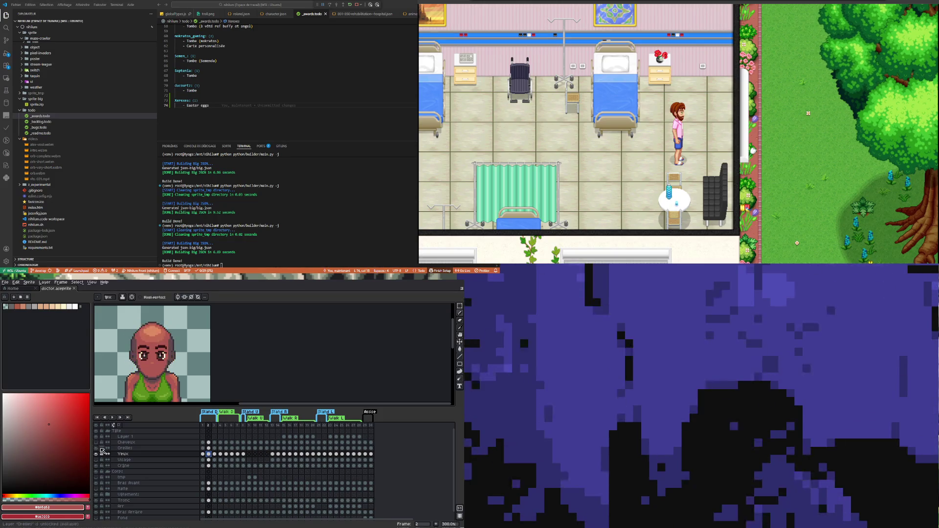
- View frames 13 and 7, compare the face with Visage toggled, and leave Visage hidden
left_click(274, 454)
left_click(238, 455)
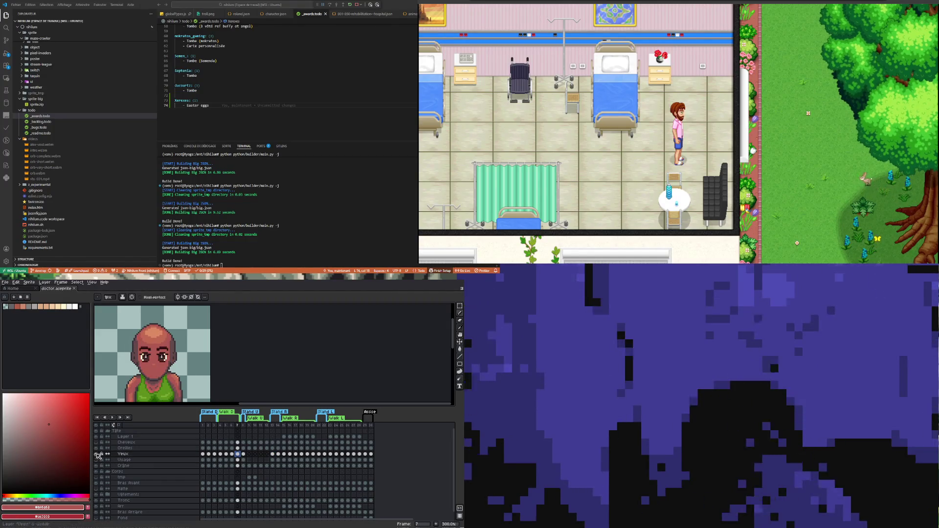
left_click(97, 460)
left_click(96, 462)
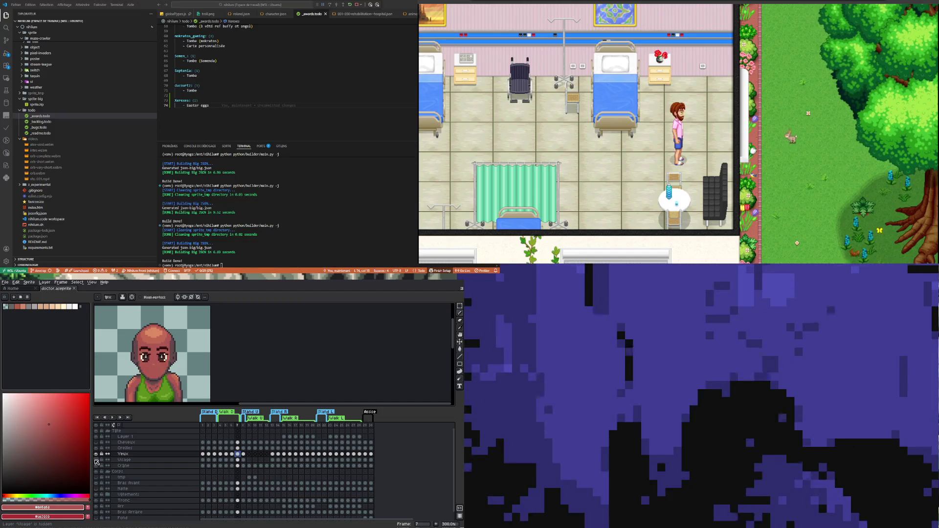
left_click(96, 462)
left_click(97, 462)
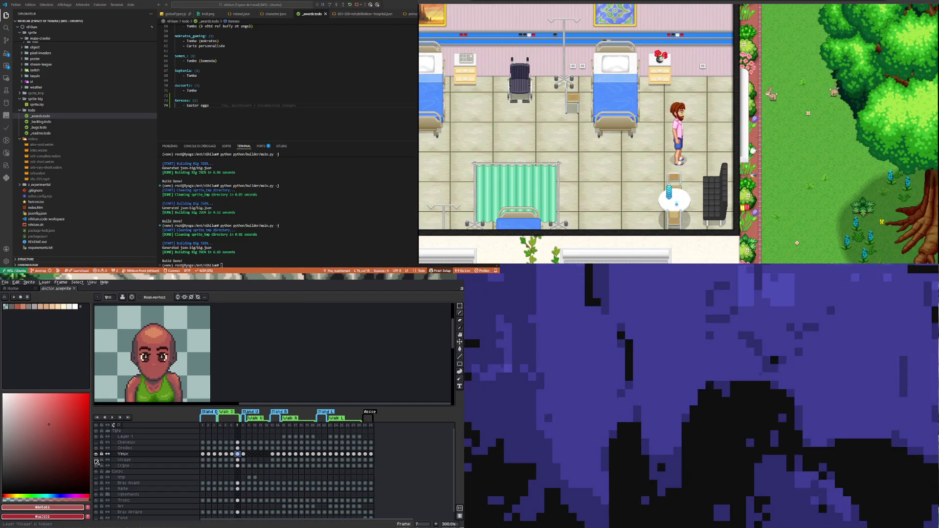
left_click(97, 461)
left_click(96, 462)
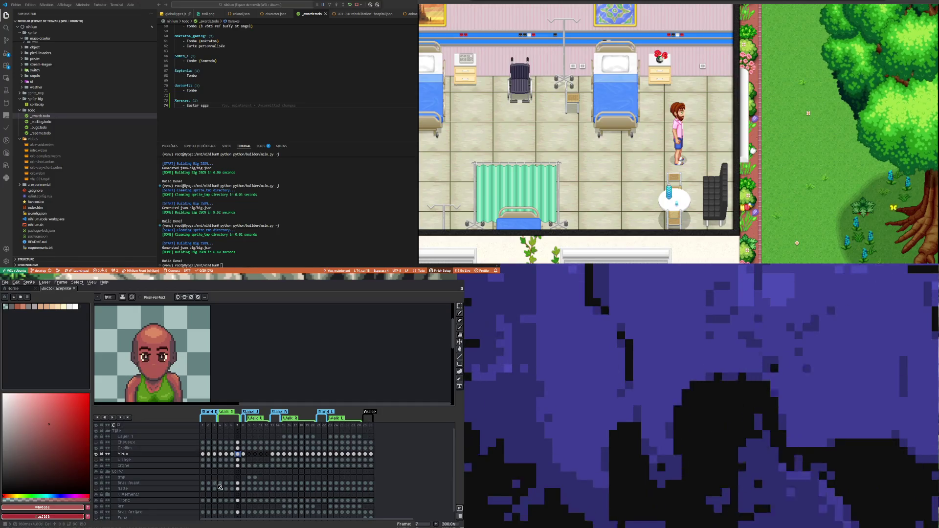
left_click(203, 461)
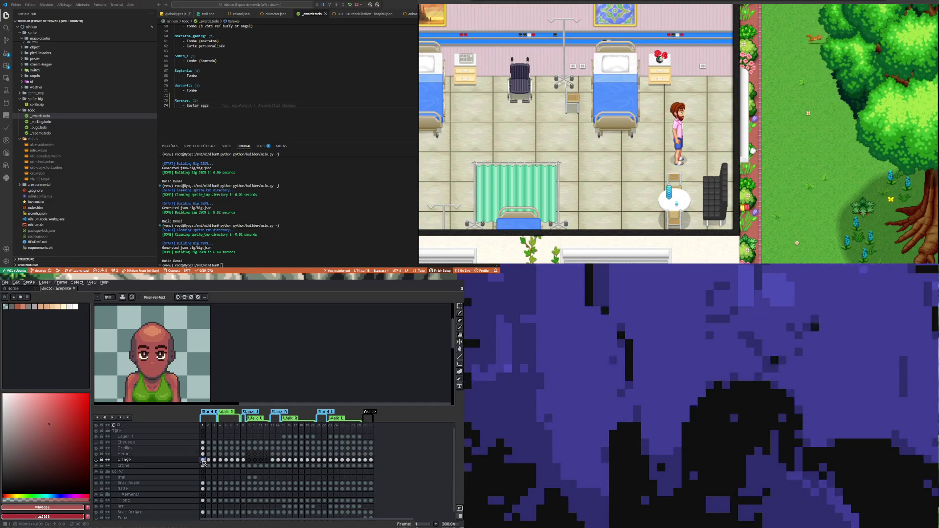
- Make the Visage face layer visible again and zoom in on the doctor's face
left_click(97, 460)
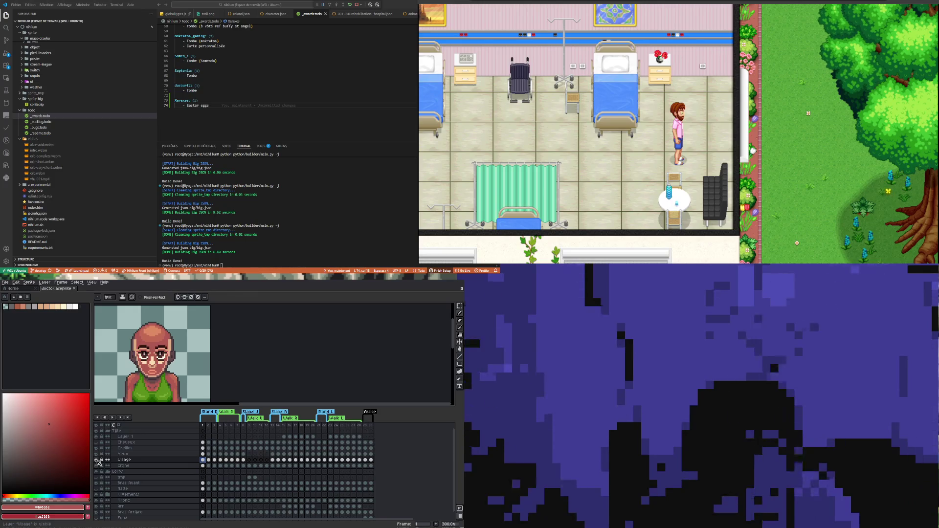
scroll(172, 368, "up", 2)
scroll(172, 368, "down", 2)
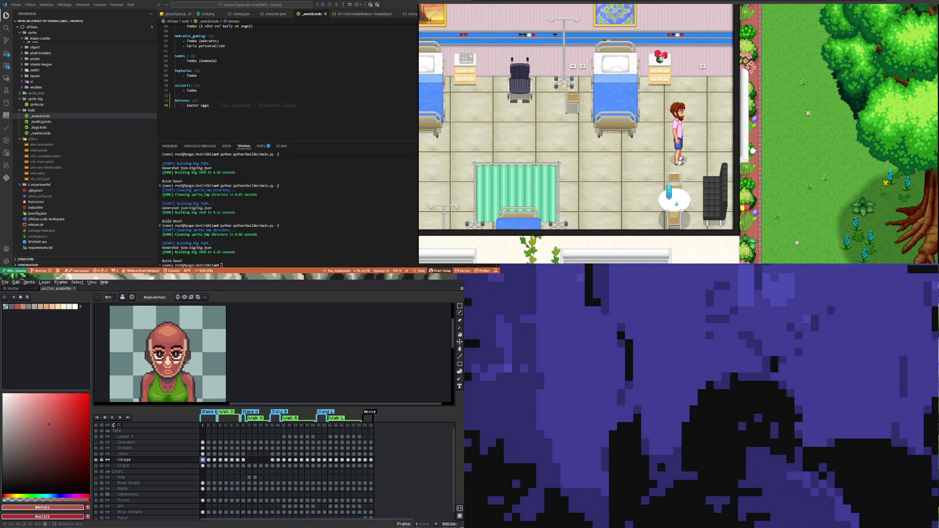
scroll(172, 368, "up", 2)
scroll(192, 371, "up", 1)
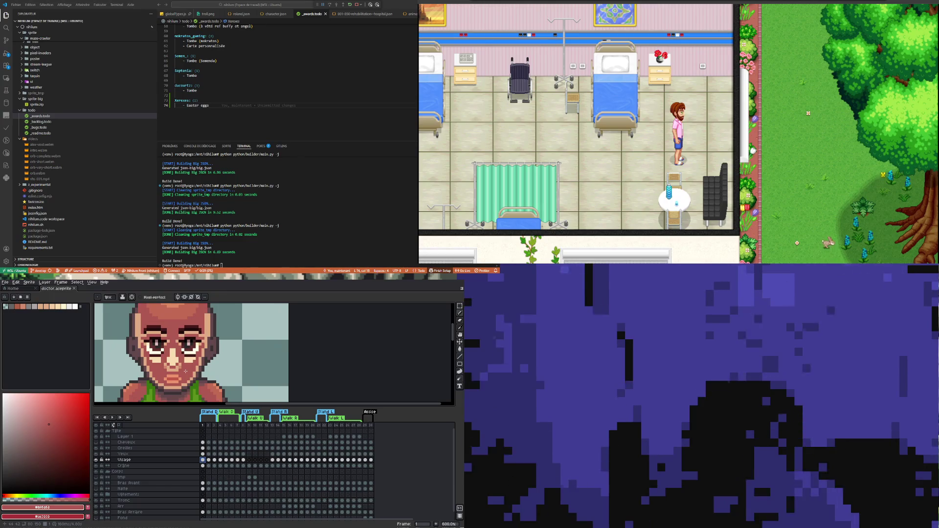
scroll(186, 372, "down", 2)
scroll(184, 374, "up", 1)
scroll(184, 374, "down", 1)
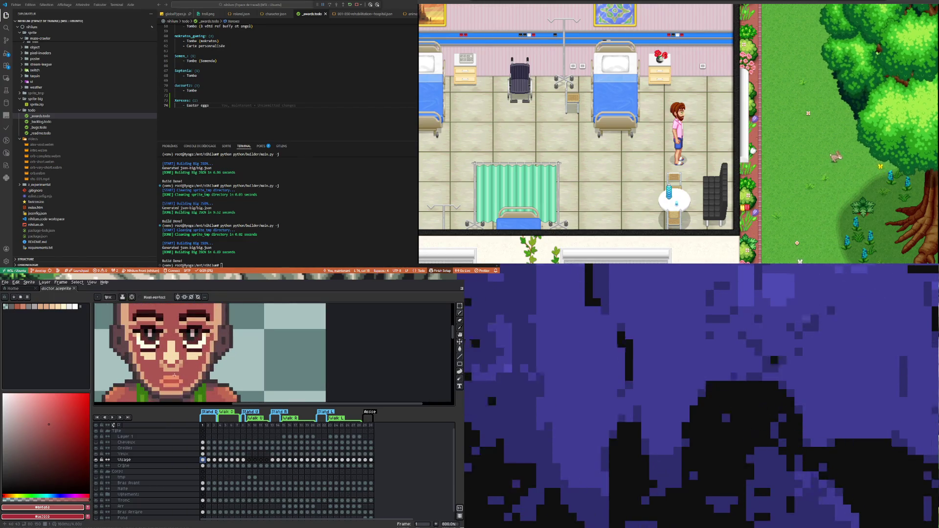
scroll(171, 376, "up", 1)
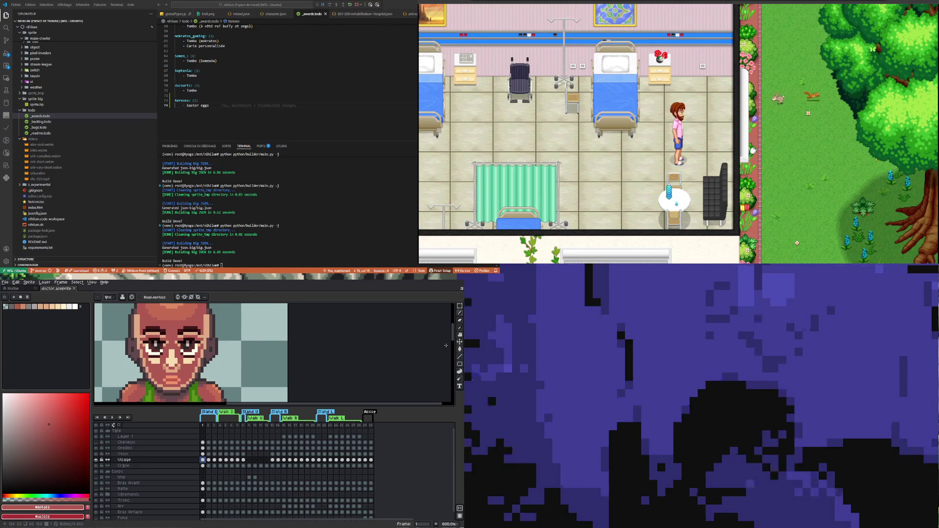
left_click(16, 282)
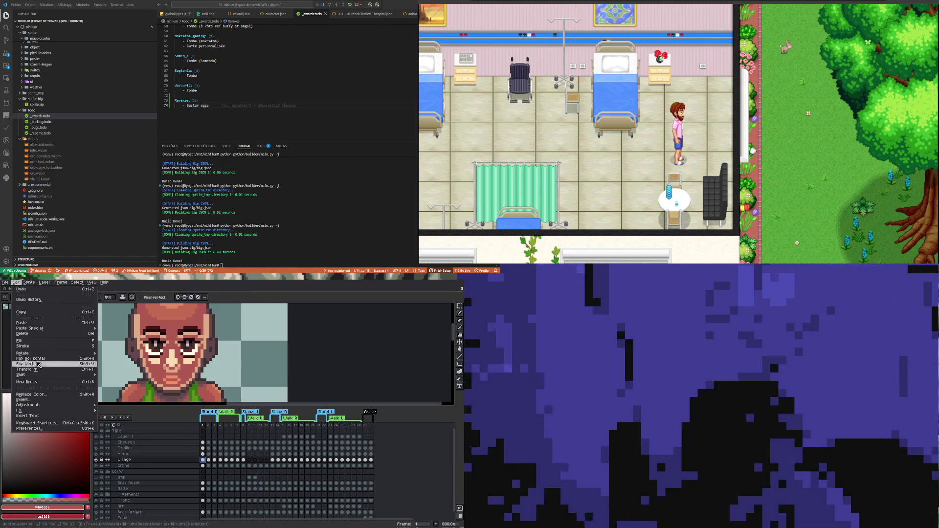
- Replace a sampled face colour with the darker red-brown shoulder colour via Replace Color
left_click(43, 392)
mouse_move(222, 443)
left_mouse_down()
mouse_move(472, 480)
mouse_move(474, 450)
mouse_move(196, 406)
mouse_move(173, 357)
left_mouse_up()
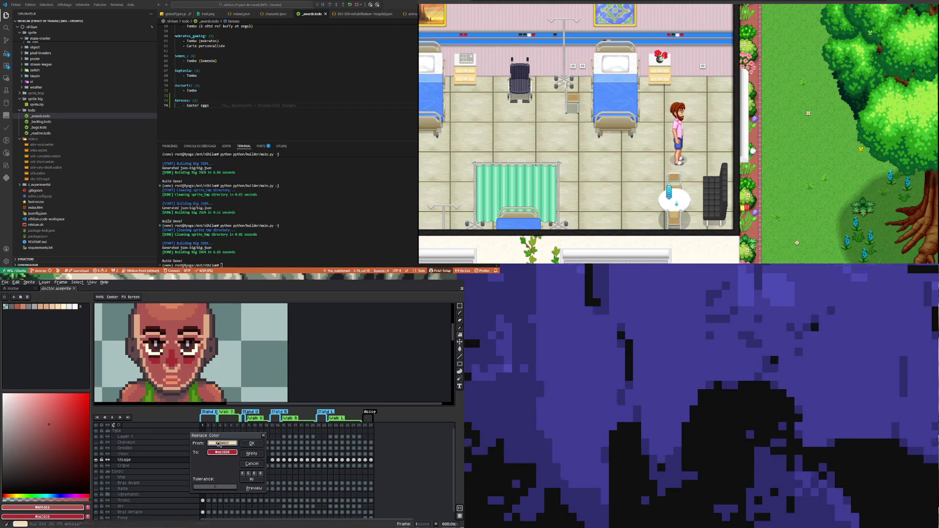
left_click_drag(223, 452, 187, 435)
left_click_drag(129, 384, 131, 385)
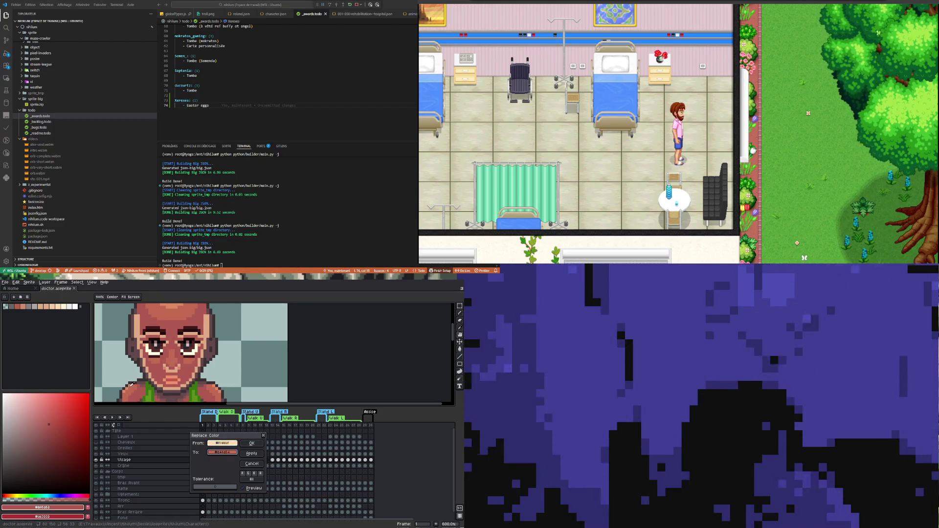
left_click(252, 454)
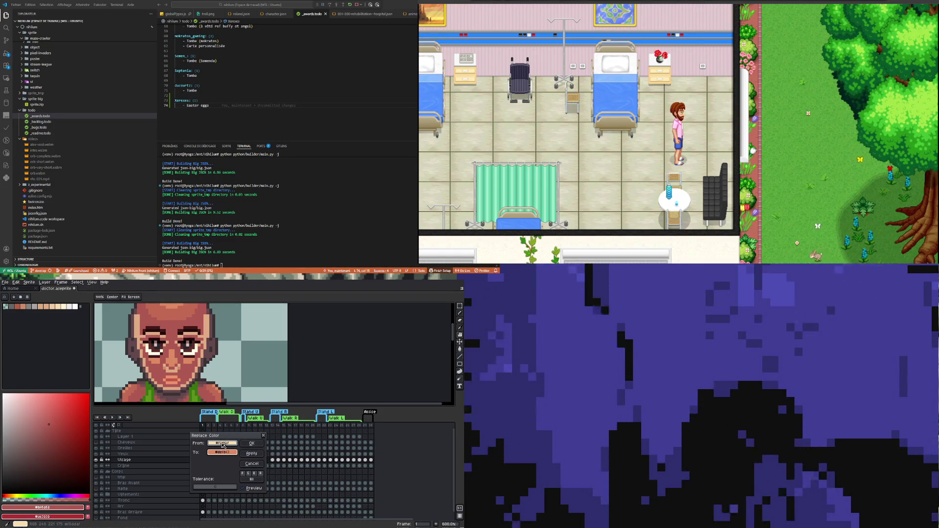
- Replace the face's skin tone with a dark colour sampled from the canvas and close the dialog
left_click_drag(223, 445, 220, 449)
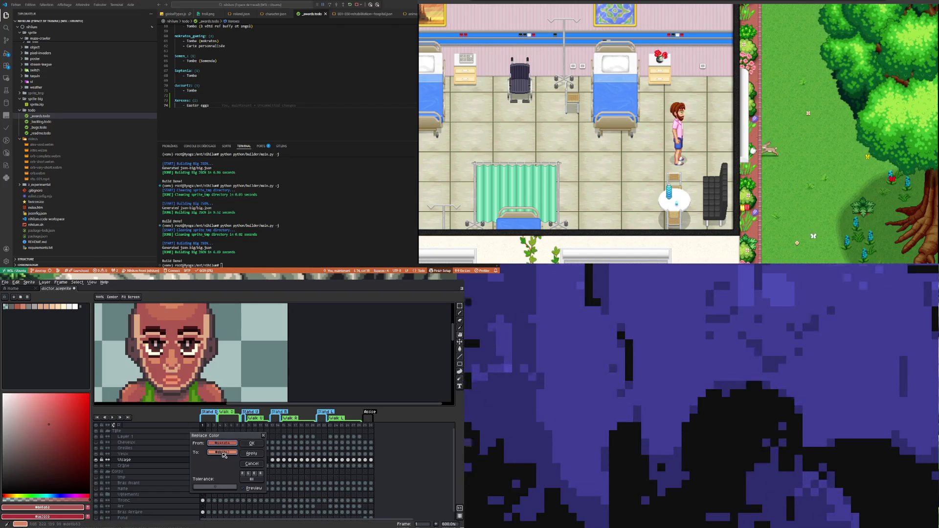
mouse_move(223, 455)
left_mouse_down()
mouse_move(163, 379)
mouse_move(166, 363)
left_mouse_up()
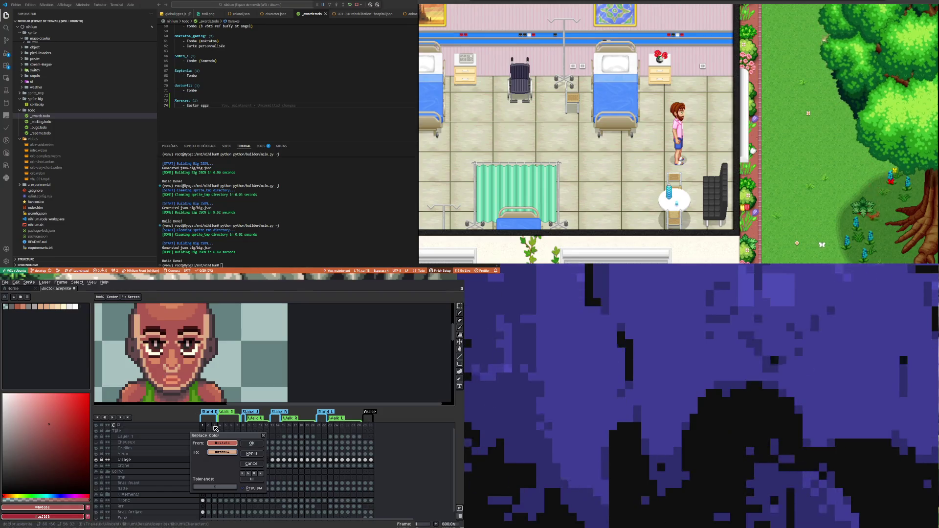
left_click(174, 377)
left_click(174, 378)
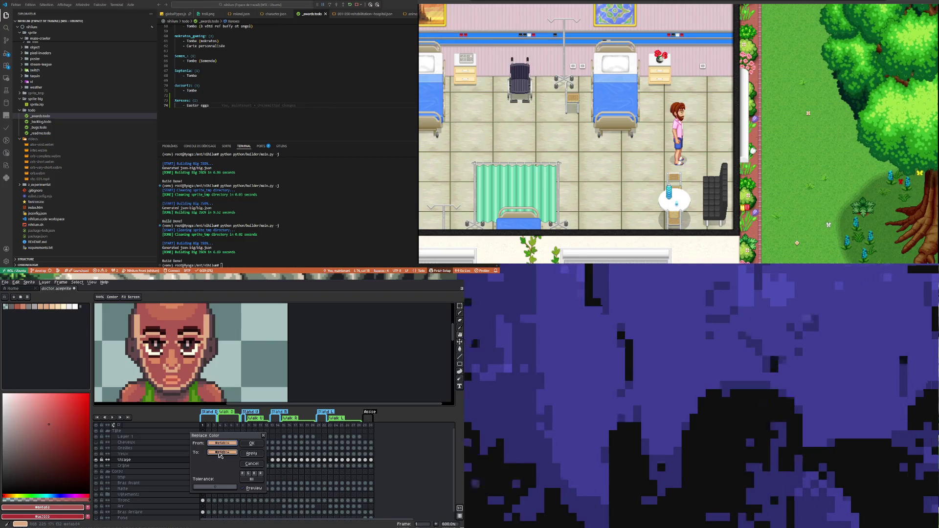
mouse_move(222, 452)
left_mouse_down()
mouse_move(166, 372)
mouse_move(147, 362)
mouse_move(138, 388)
mouse_move(145, 384)
left_mouse_up()
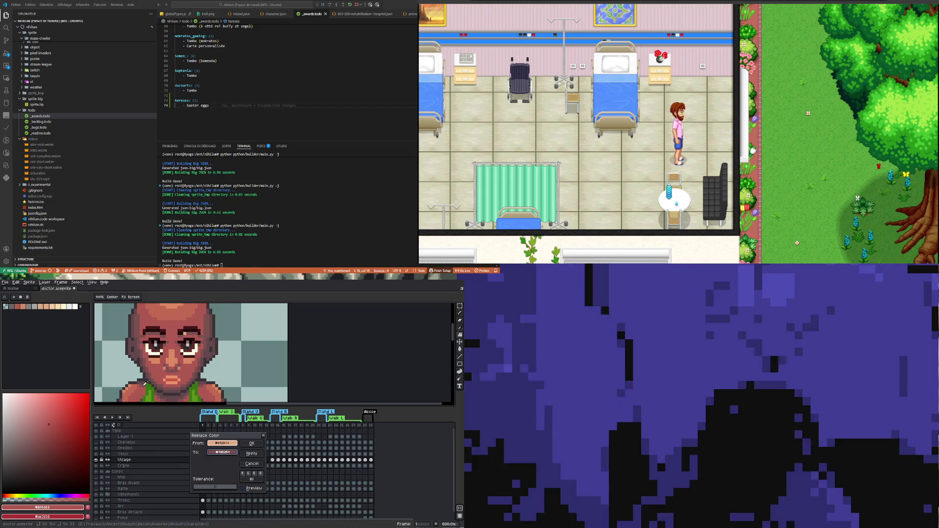
left_click(252, 454)
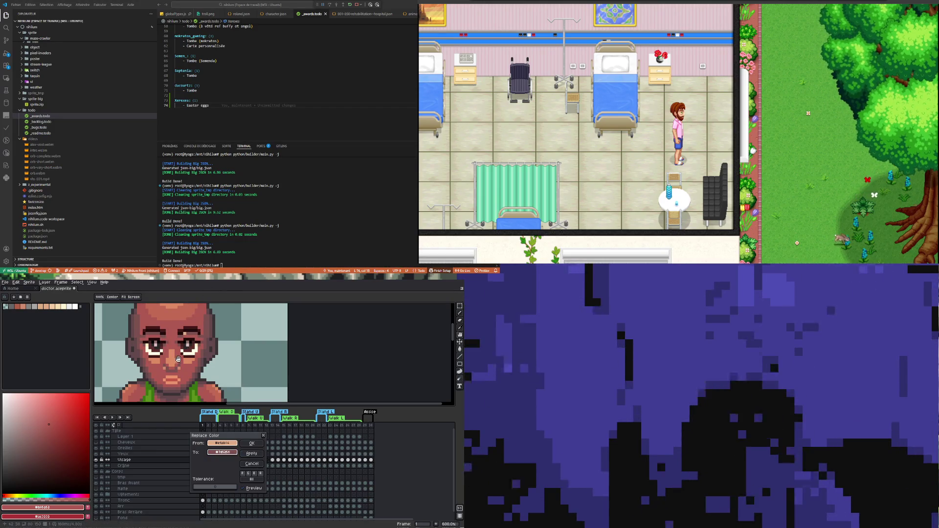
key("Return")
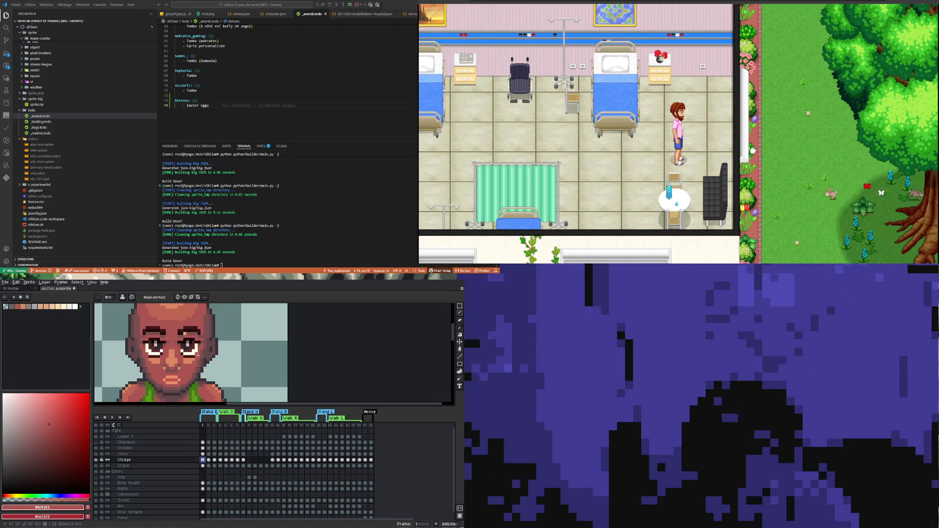
- Hide the Visage layer, pick a darker brown, and compare Visage frames 1 and 2
scroll(186, 333, "up", 3)
scroll(186, 333, "down", 3)
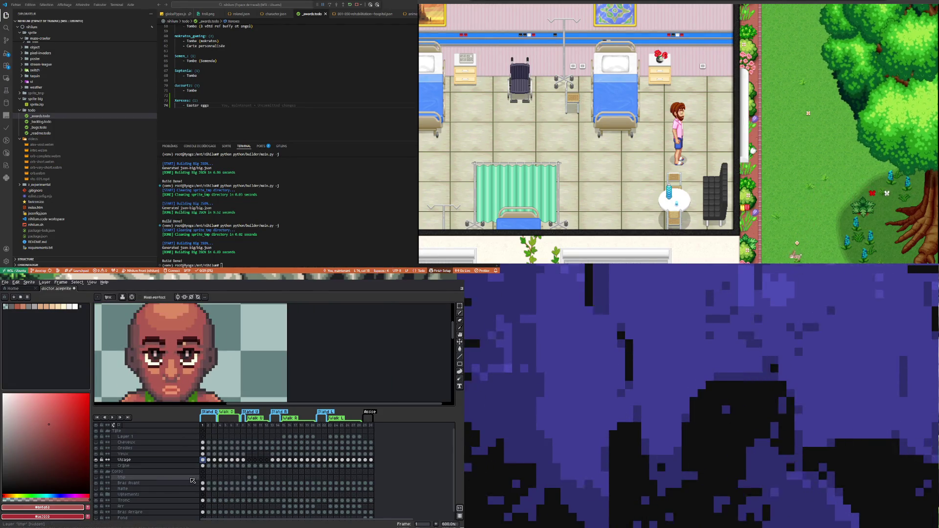
left_click(96, 460)
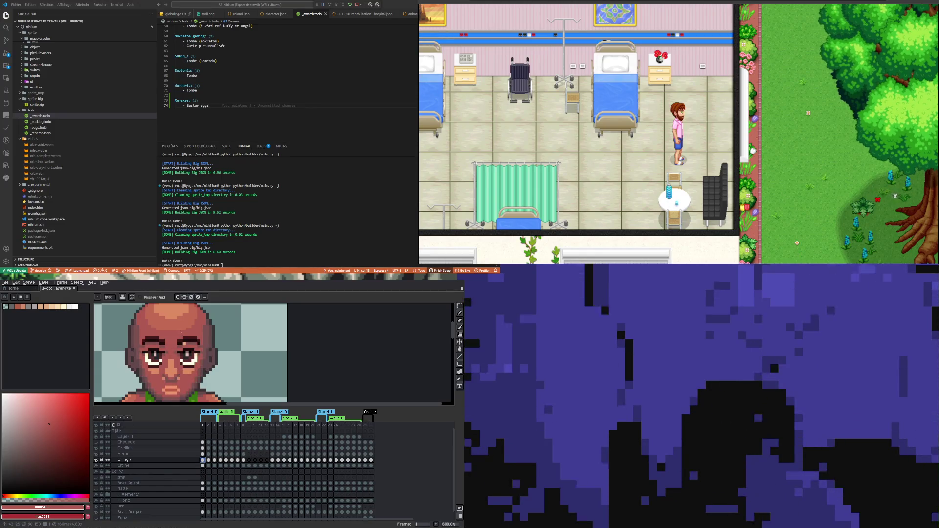
scroll(180, 332, "up", 3)
left_click(187, 345, "alt")
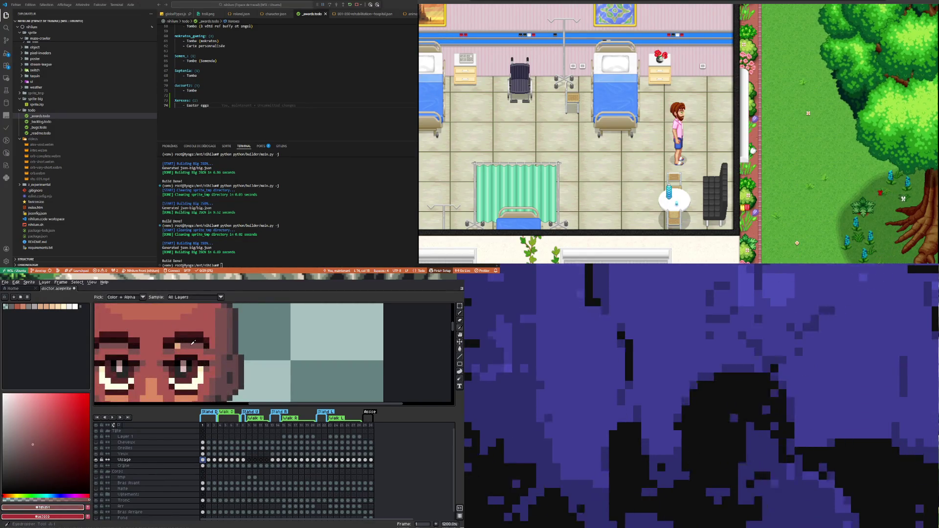
left_click(208, 461)
left_click(204, 460)
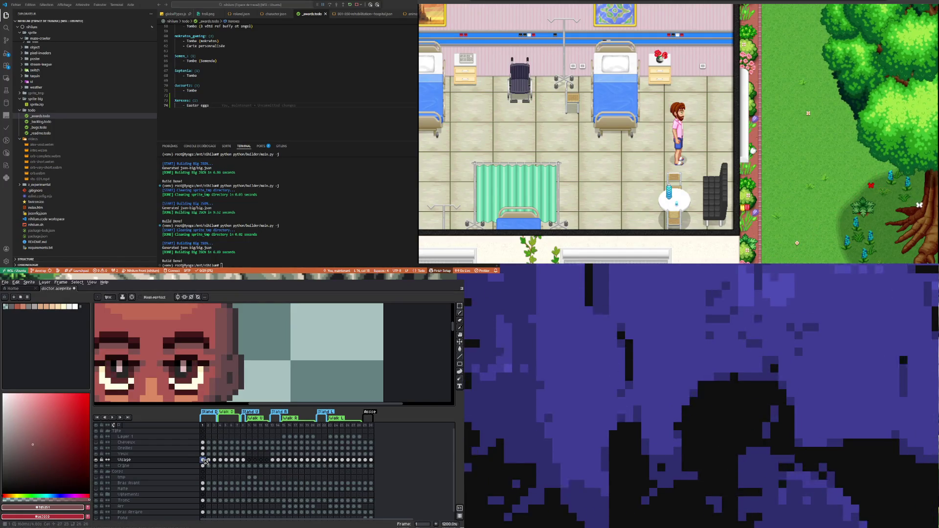
- Eyedrop the lighter face skin tone, choose the Paint Bucket, then sample a dark brown
scroll(147, 355, "down", 4)
scroll(164, 360, "down", 2)
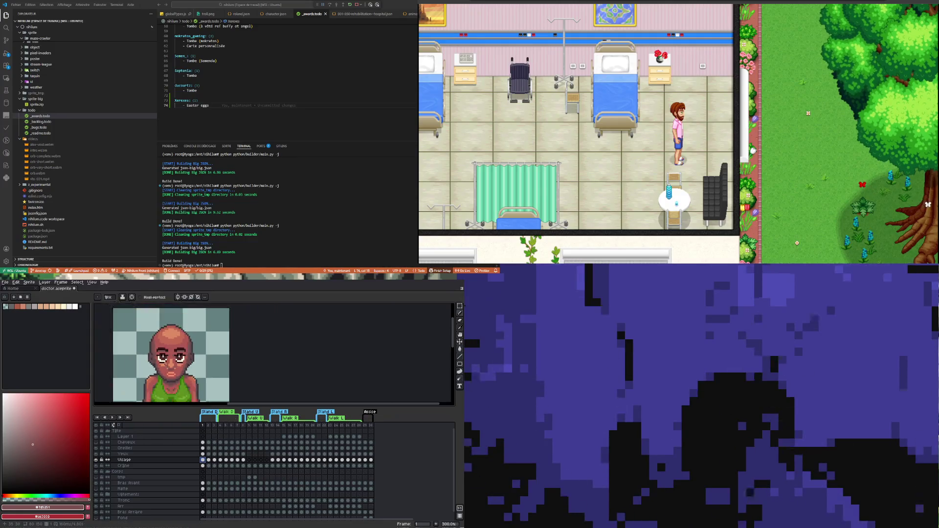
scroll(172, 373, "up", 2)
scroll(176, 369, "up", 2)
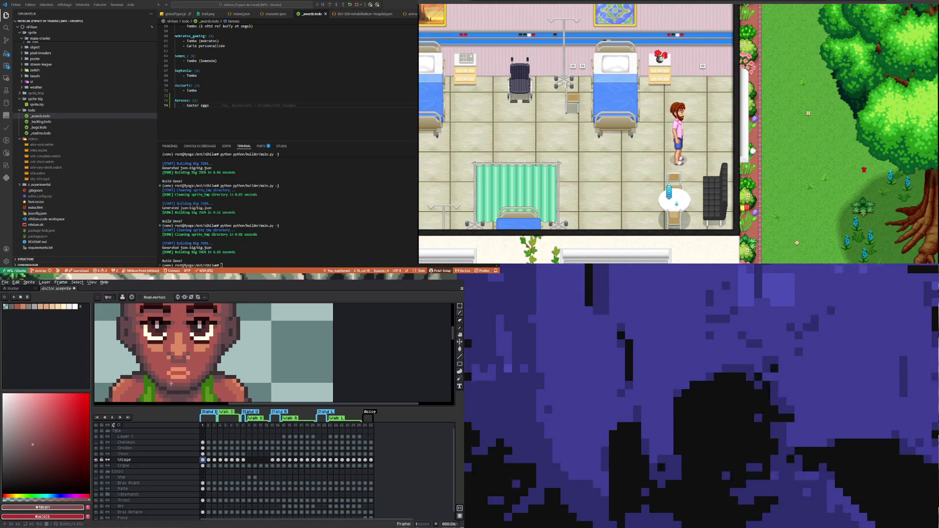
key("i")
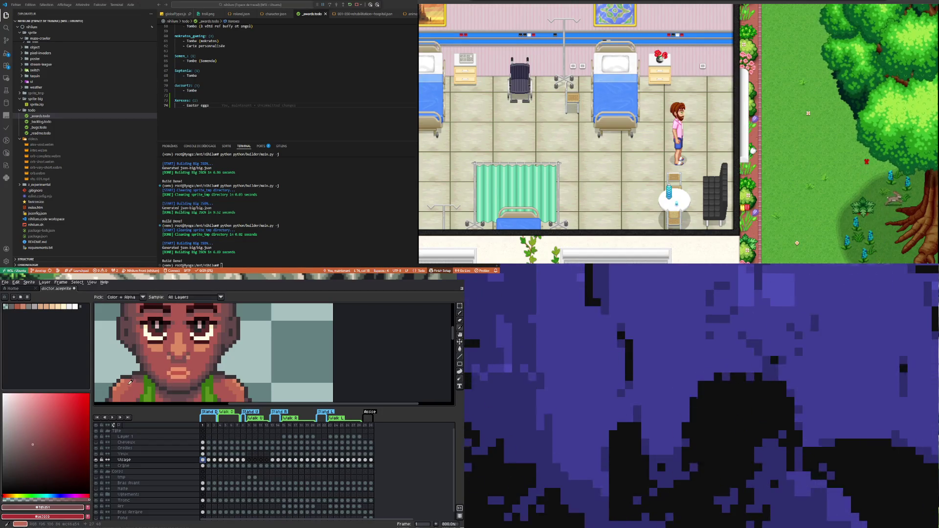
left_click(165, 384)
left_click(459, 351)
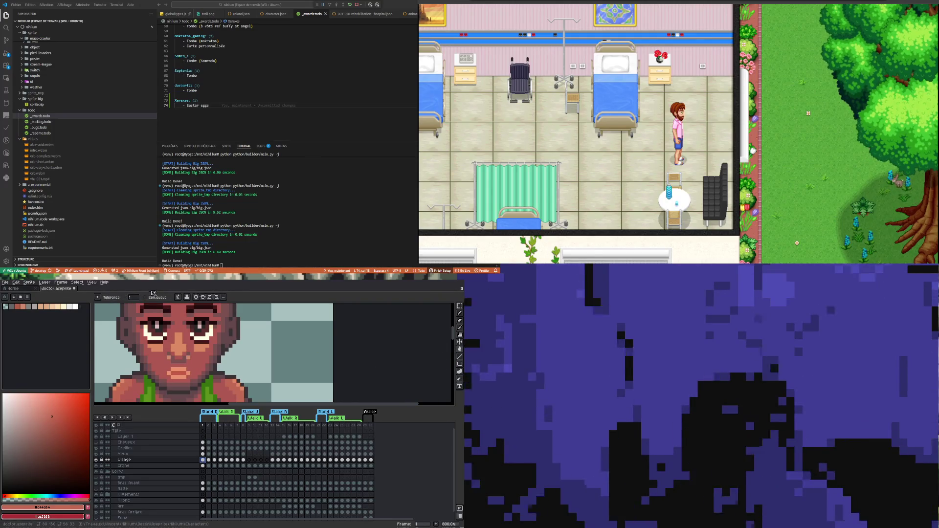
scroll(184, 350, "down", 4)
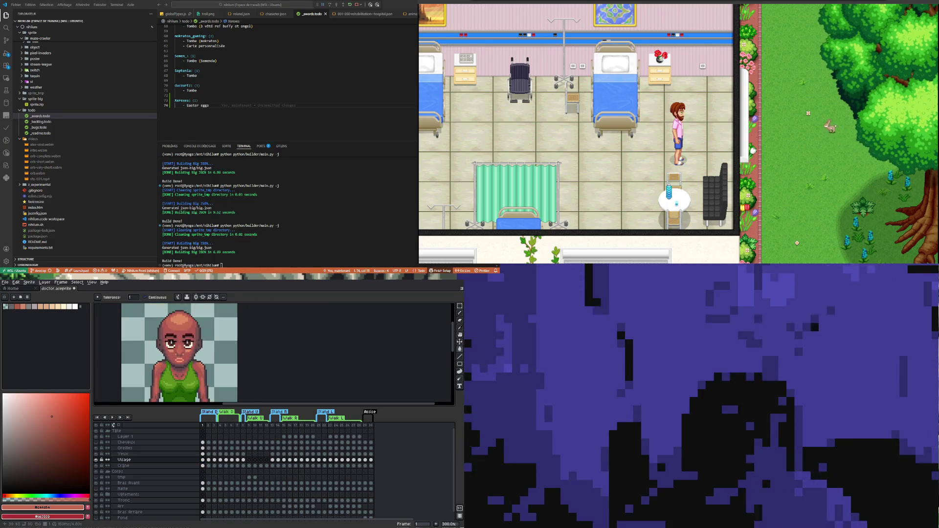
scroll(181, 364, "up", 3)
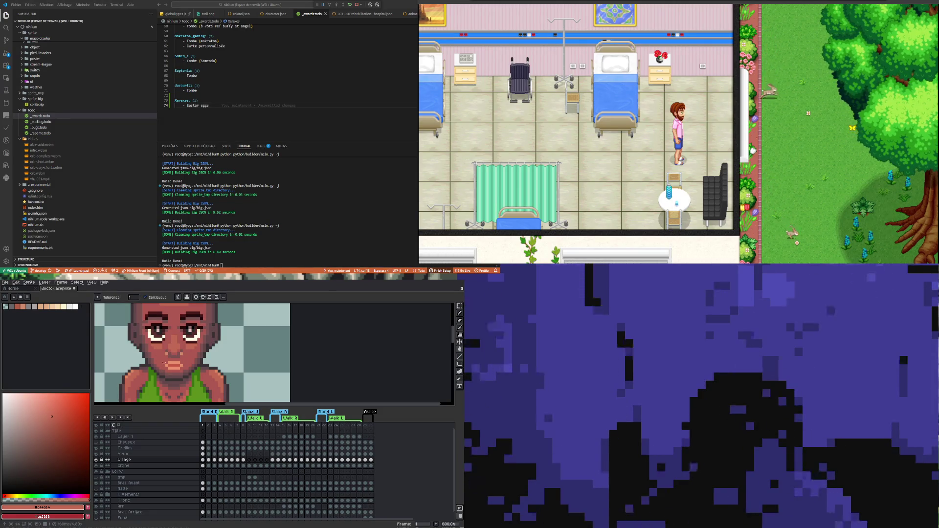
scroll(164, 363, "up", 3)
left_click(142, 356, "alt")
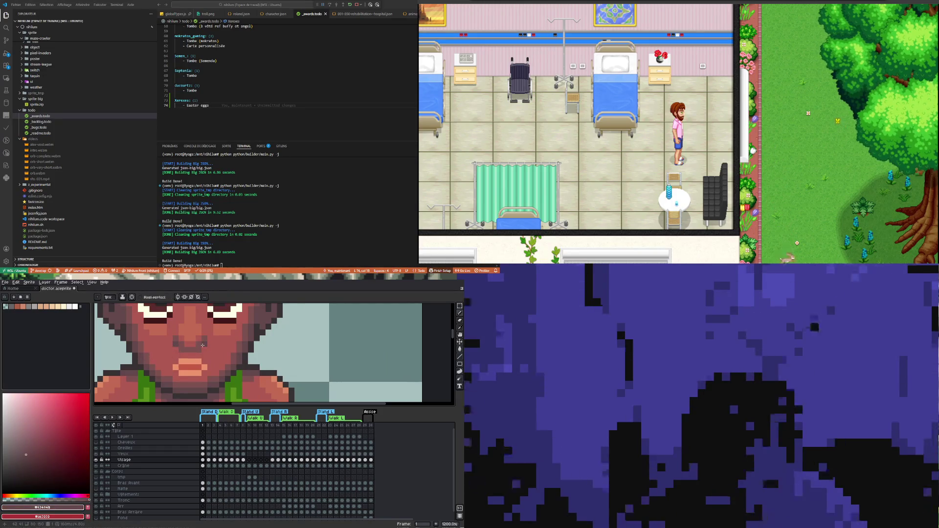
- Zoom in and out on the doctor's face to inspect the dark red-brown recolour
scroll(177, 367, "down", 3)
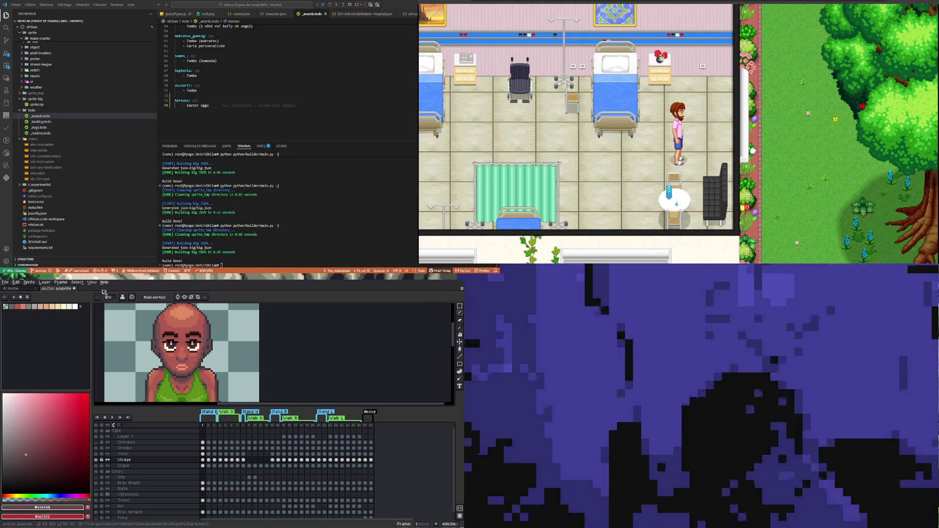
scroll(193, 357, "up", 1)
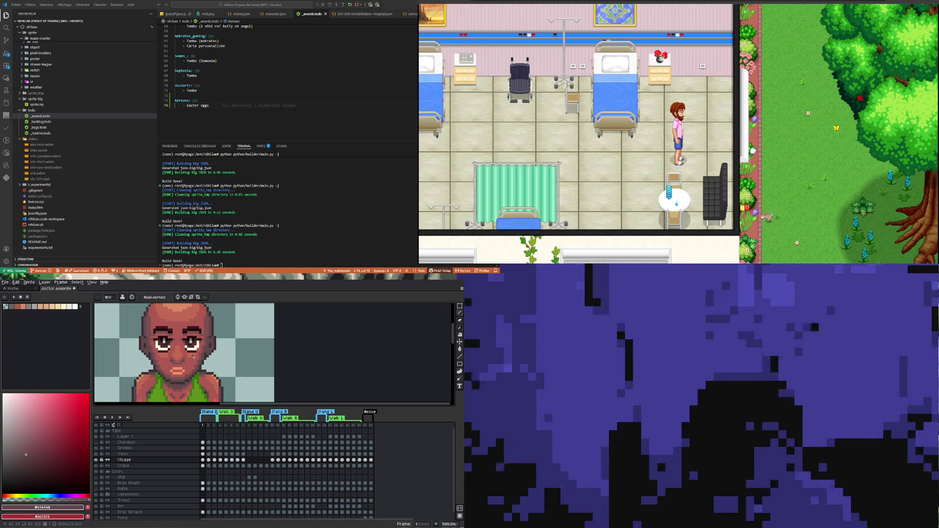
scroll(181, 357, "up", 1)
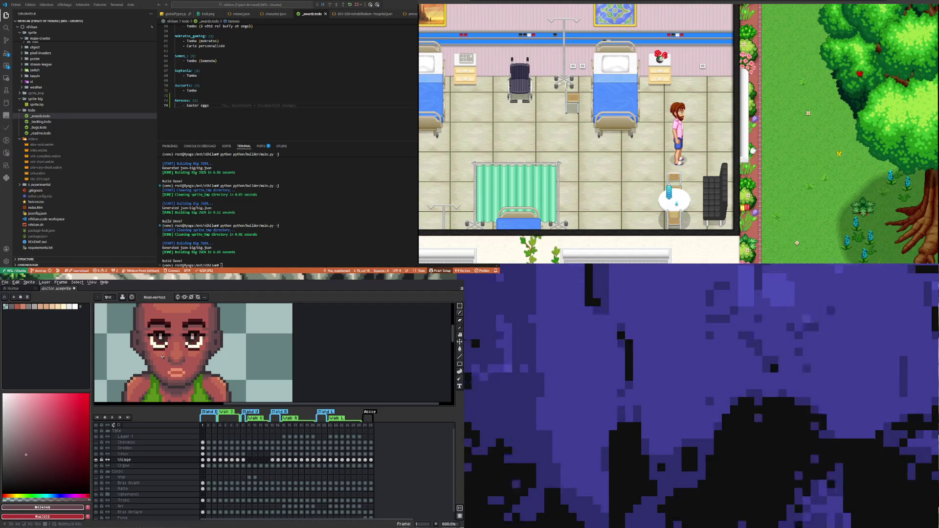
scroll(162, 356, "up", 1)
scroll(157, 351, "down", 1)
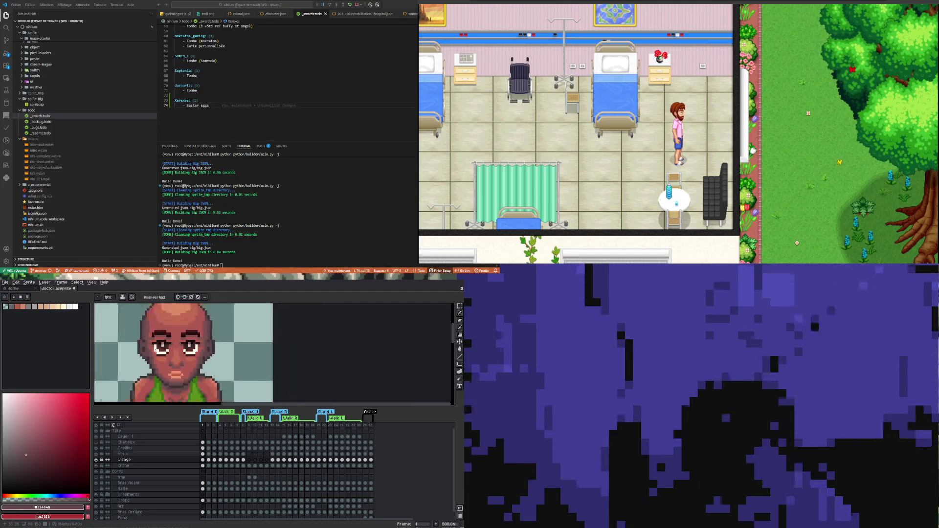
scroll(156, 352, "down", 1)
scroll(159, 362, "up", 2)
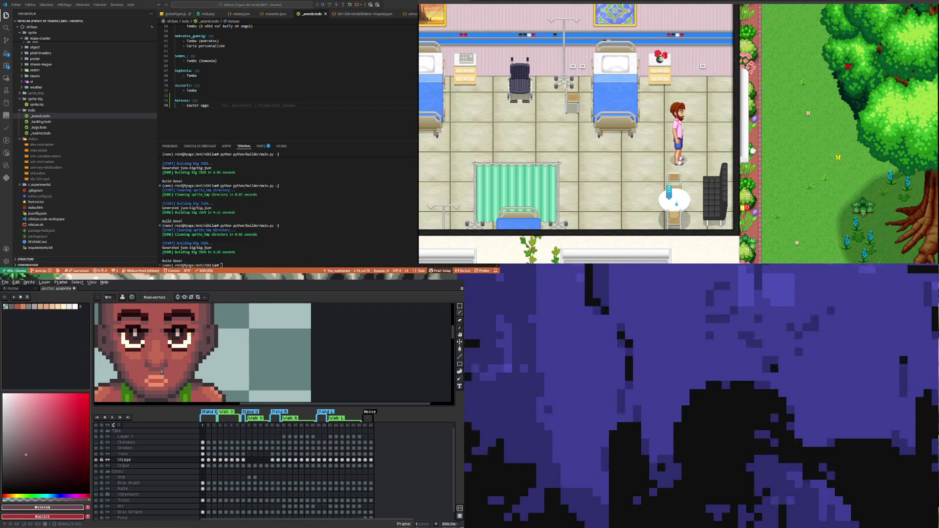
scroll(172, 367, "down", 1)
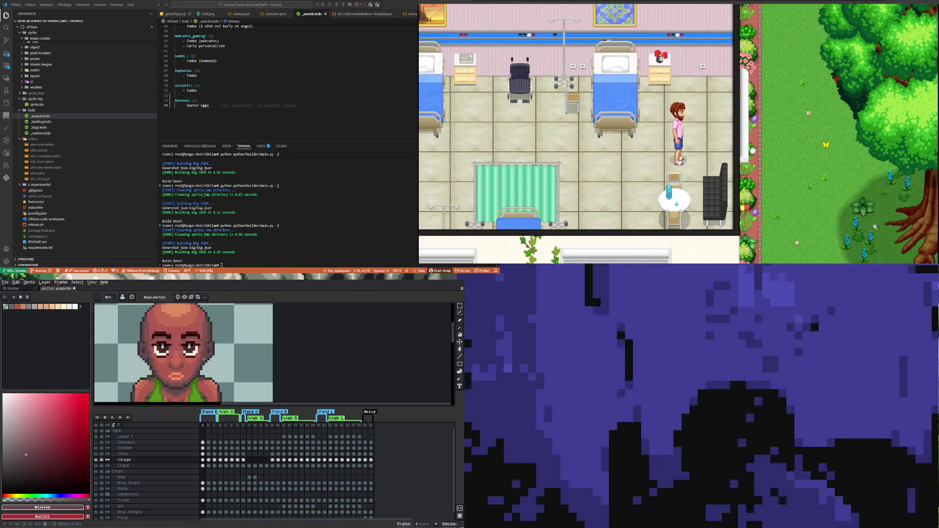
scroll(204, 359, "up", 1)
scroll(210, 366, "up", 1)
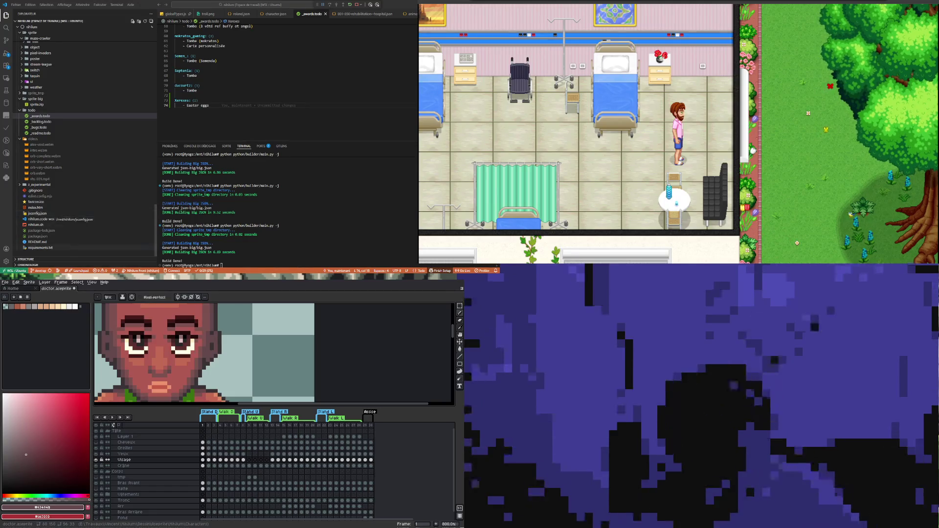
scroll(213, 329, "down", 2)
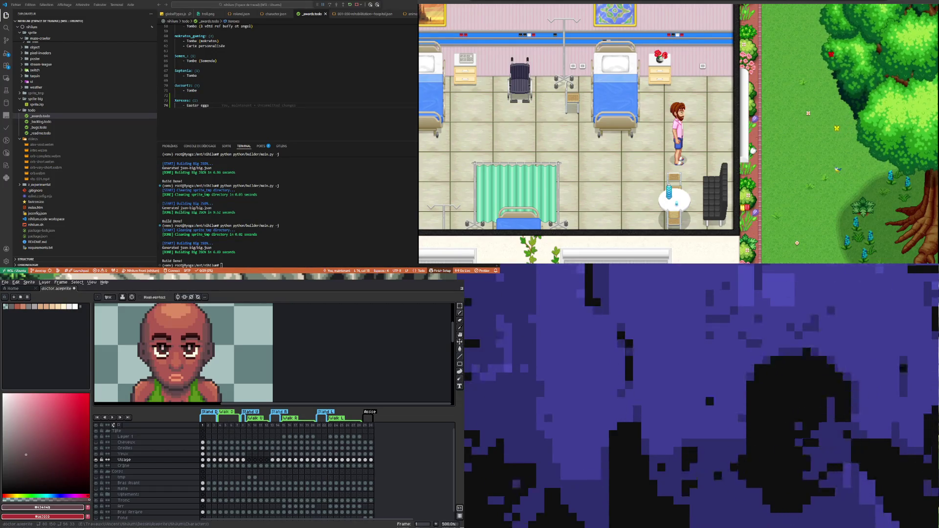
scroll(158, 362, "down", 2)
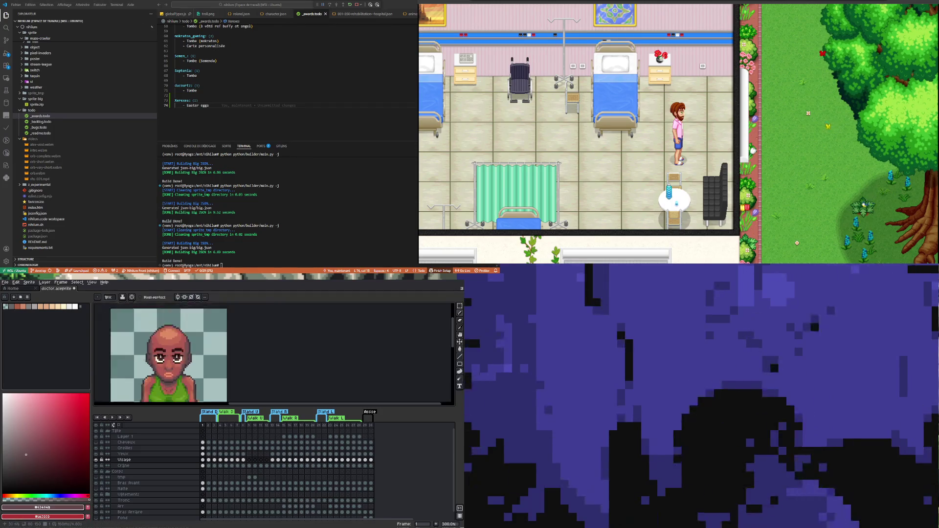
scroll(174, 369, "up", 3)
scroll(166, 365, "down", 1)
scroll(186, 364, "up", 1)
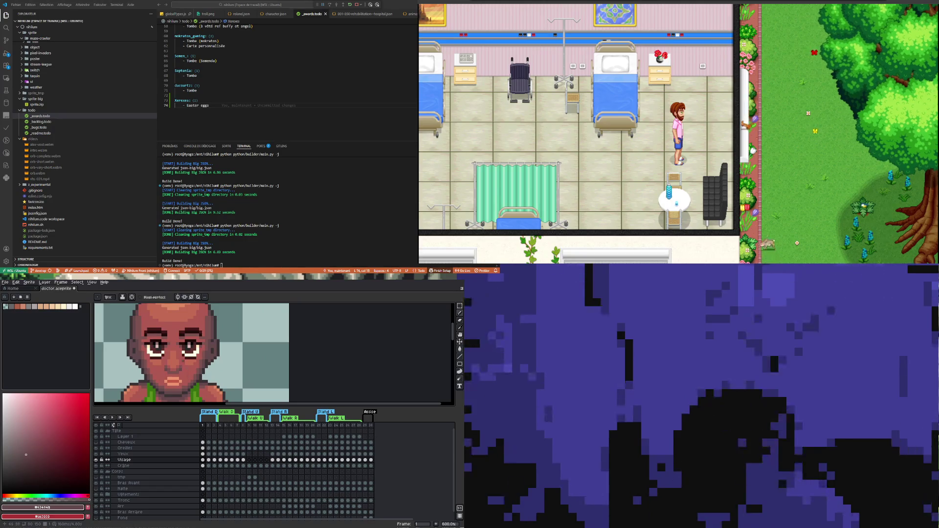
scroll(182, 364, "down", 3)
scroll(183, 371, "up", 3)
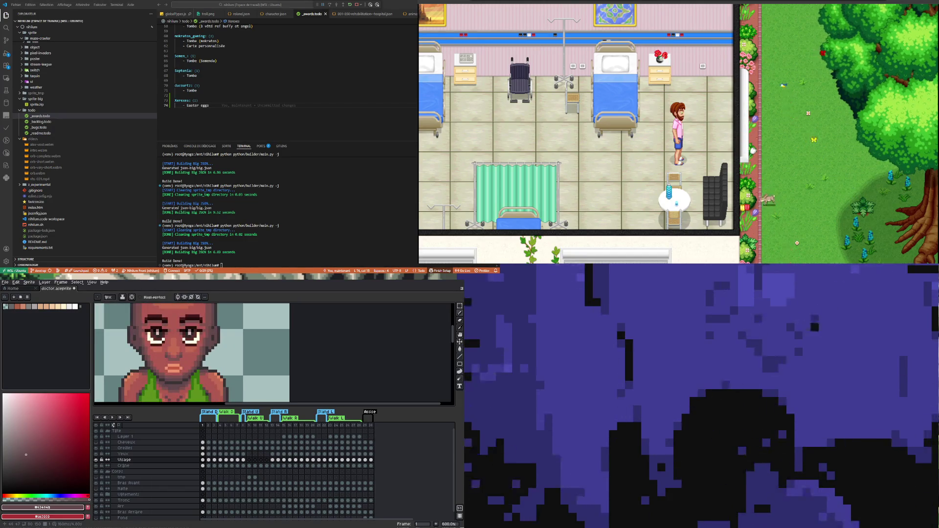
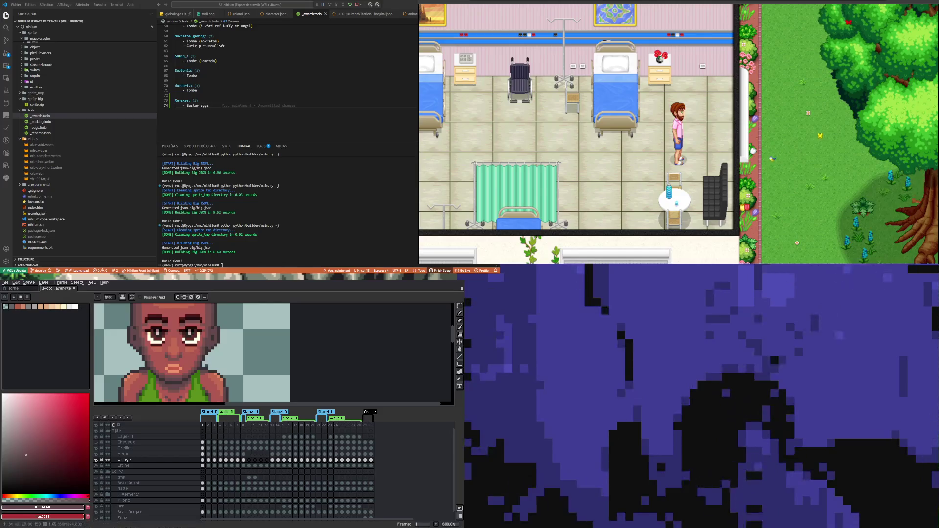
- Zoom in on the doctor's face and sample its skin tone with the Eyedropper
key("minus")
key("minus")
key("minus")
key("minus")
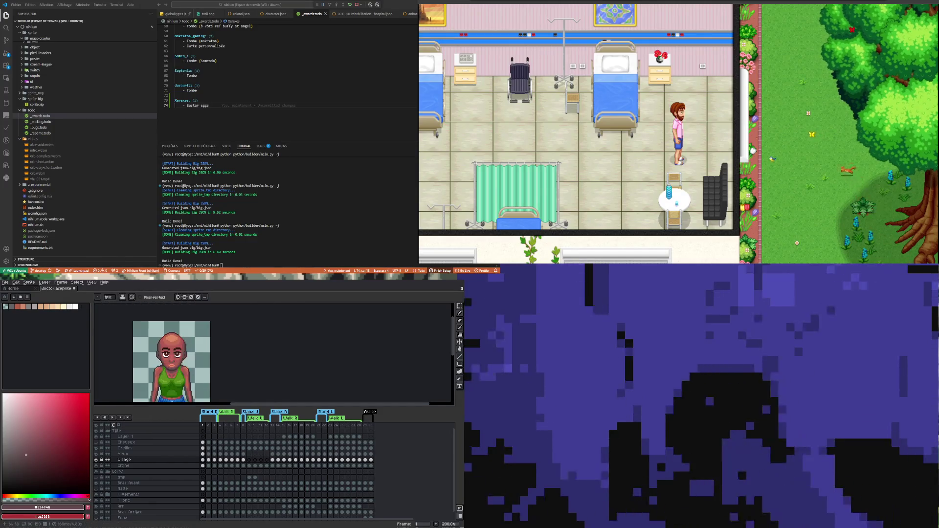
key("plus")
key("plus")
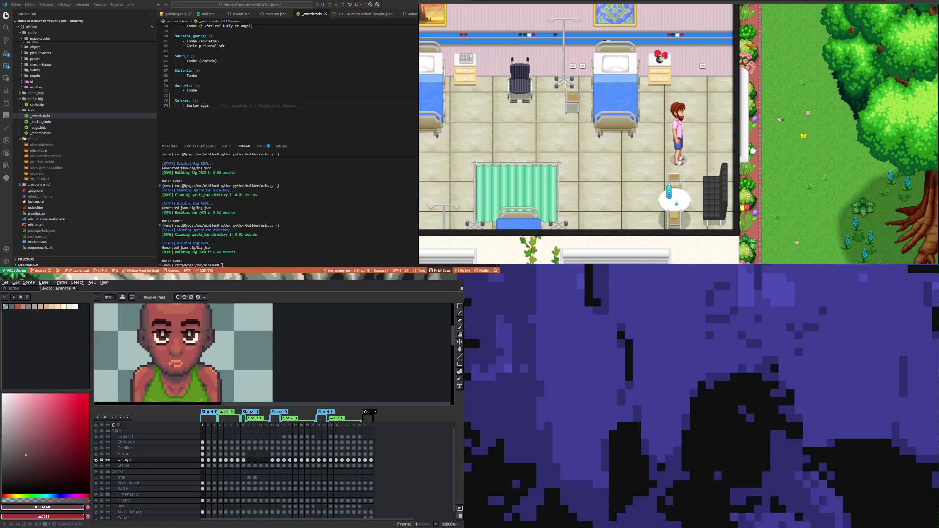
key("plus")
key("plus")
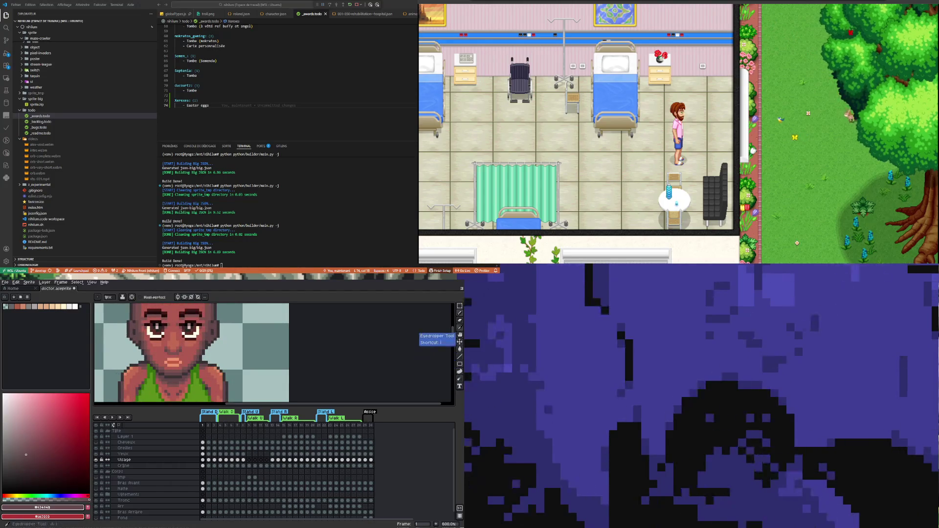
left_click(459, 328)
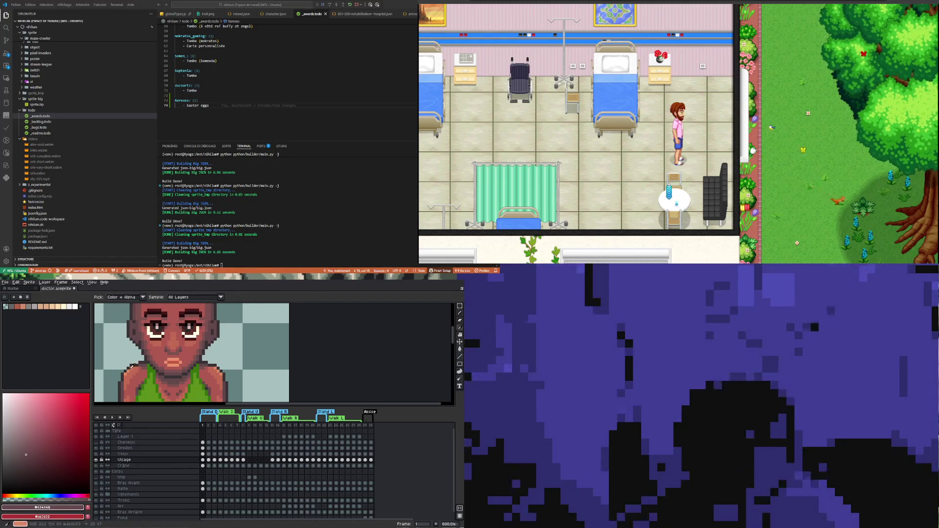
left_click(134, 364)
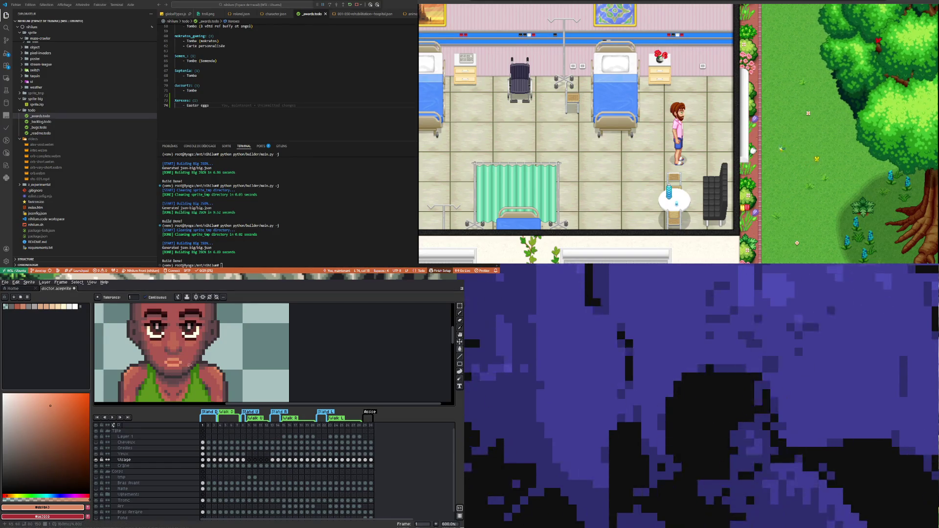
- In Edit > Replace Color, set the lip colour as From and the skin tone as To
left_click(16, 282)
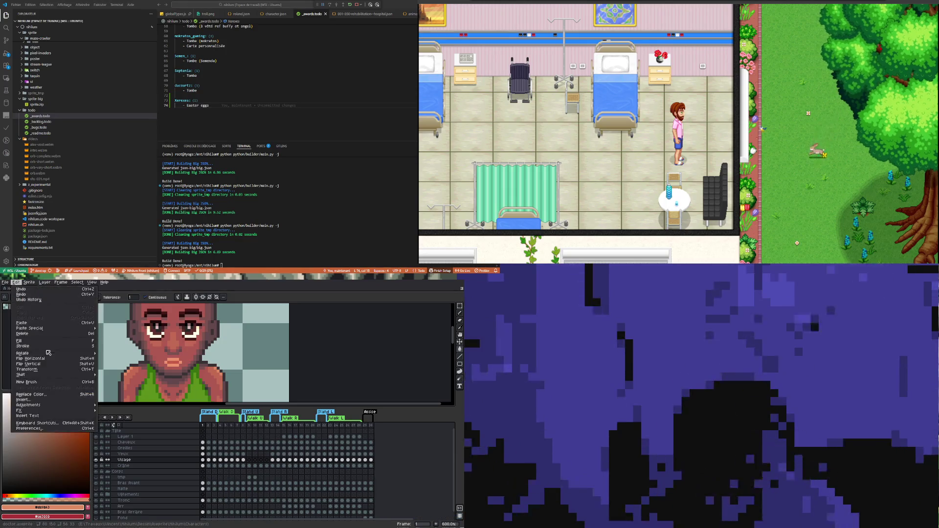
left_click(34, 394)
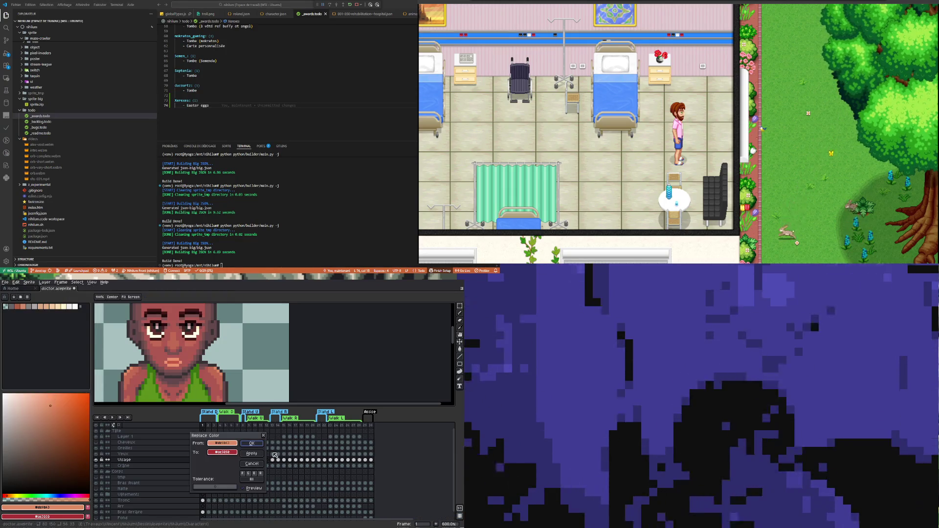
left_click(180, 358)
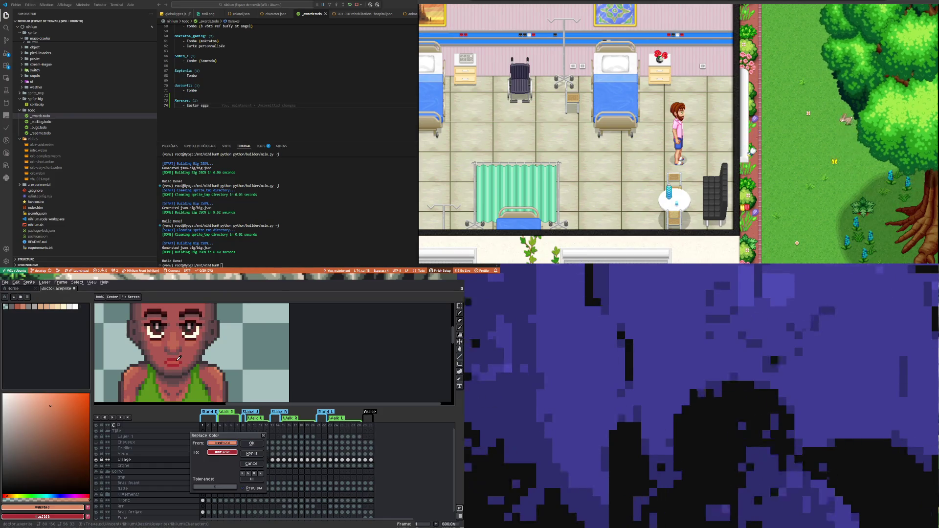
left_click(135, 366)
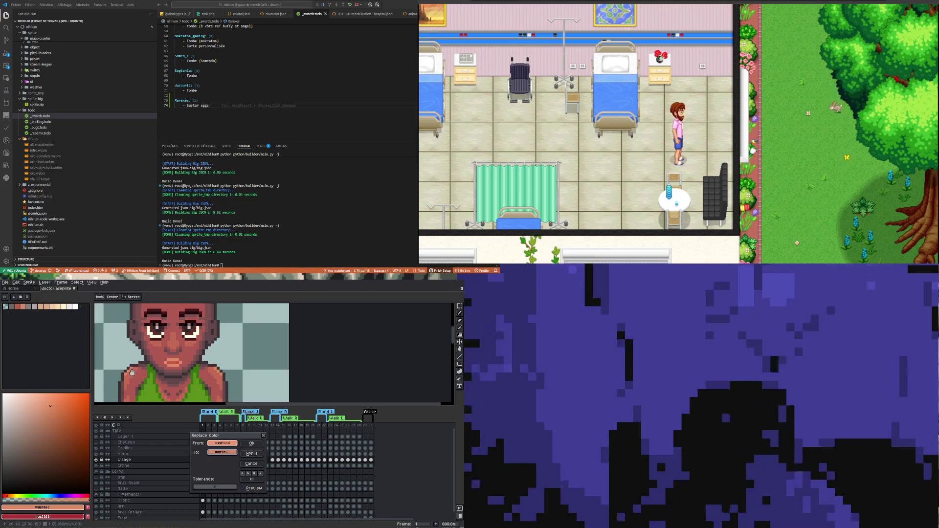
- Apply the lip-to-skin colour replacement to the sprite, then apply it again
scroll(198, 376, "down", 3)
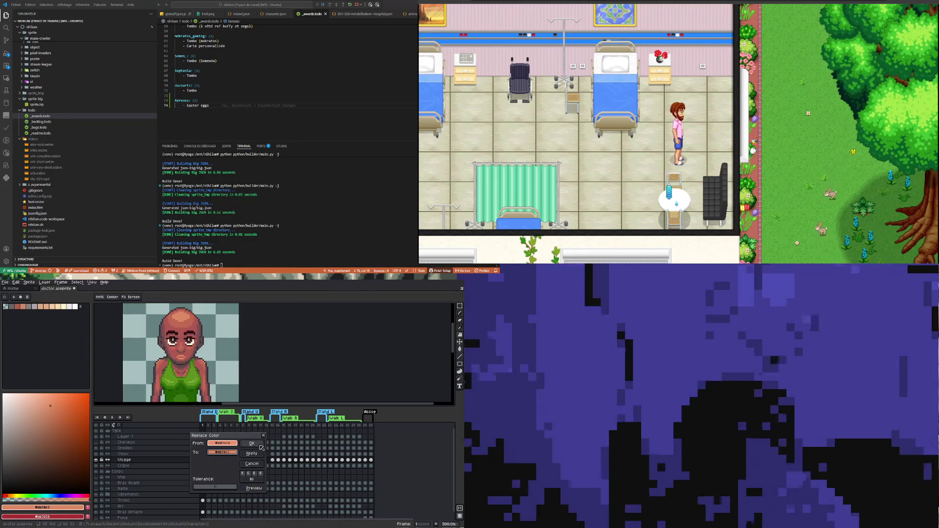
left_click(258, 455)
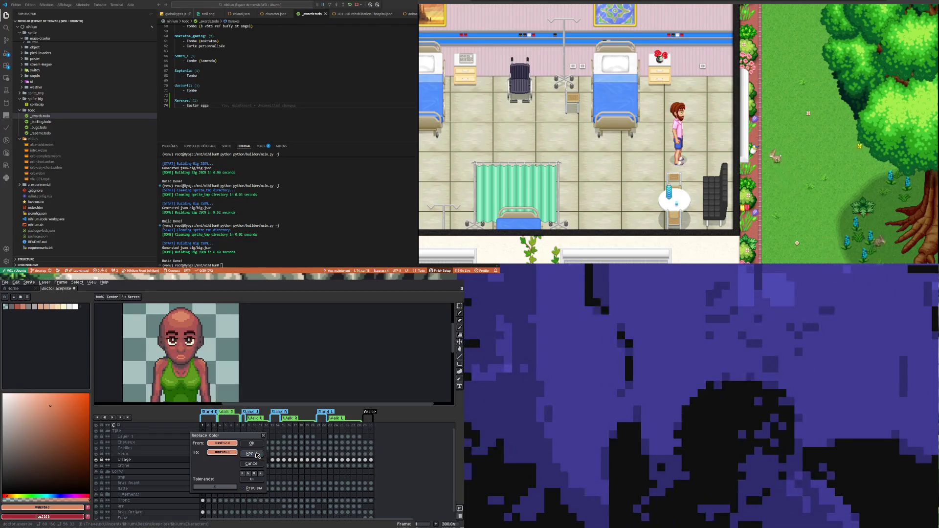
scroll(195, 355, "down", 2)
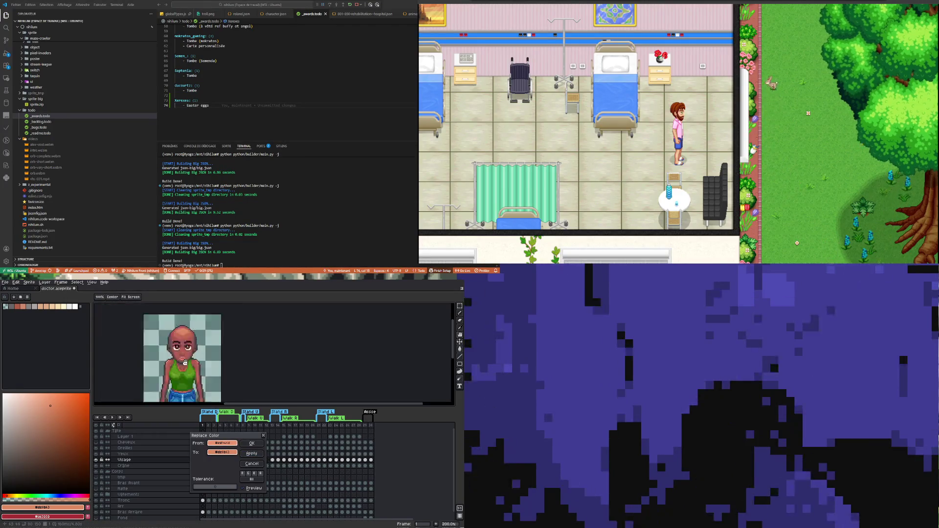
scroll(188, 358, "up", 6)
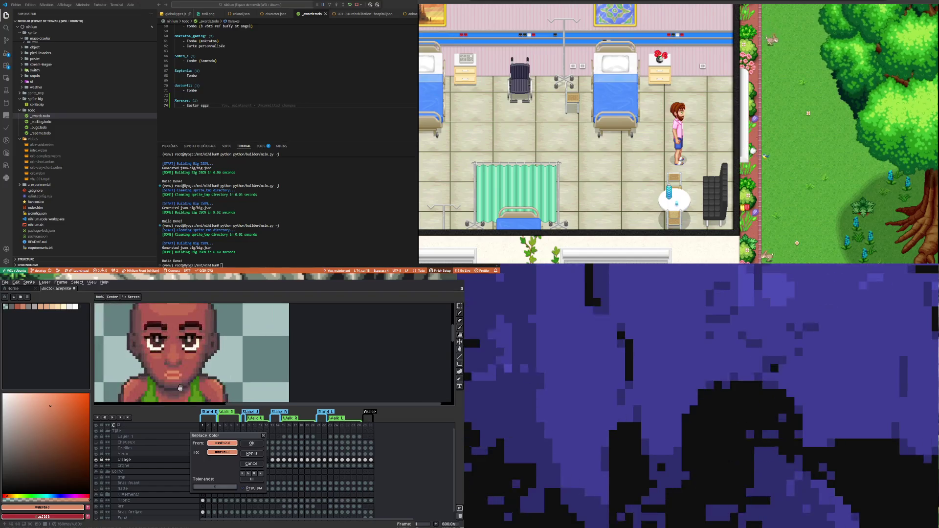
scroll(189, 358, "down", 1)
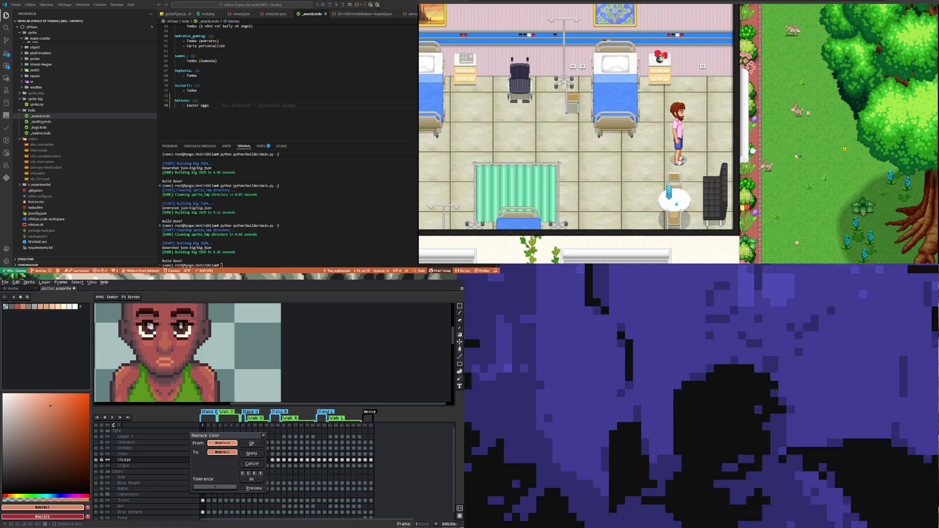
left_click(252, 455)
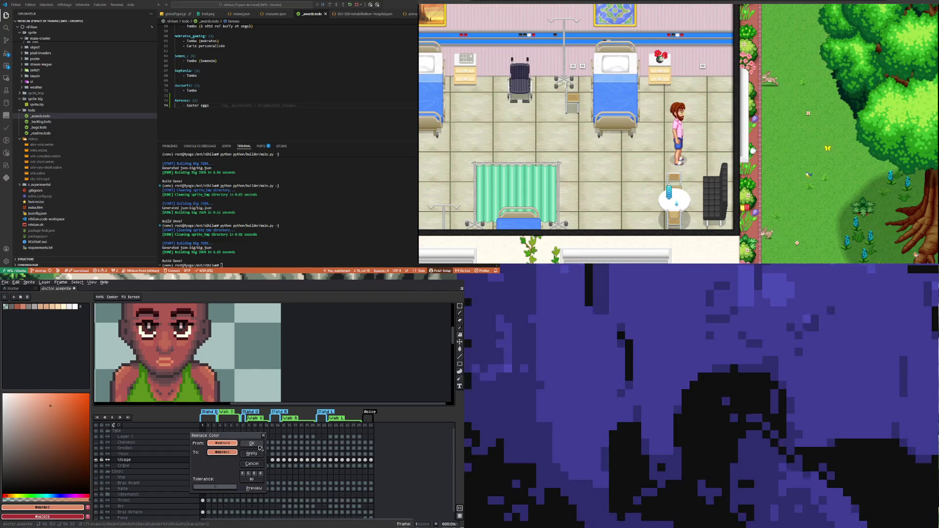
- Target the darker lip tone and lower green in the To colour toward pinkish red
left_click(222, 452)
mouse_move(239, 480)
left_mouse_down()
mouse_move(228, 481)
mouse_move(255, 484)
left_mouse_up()
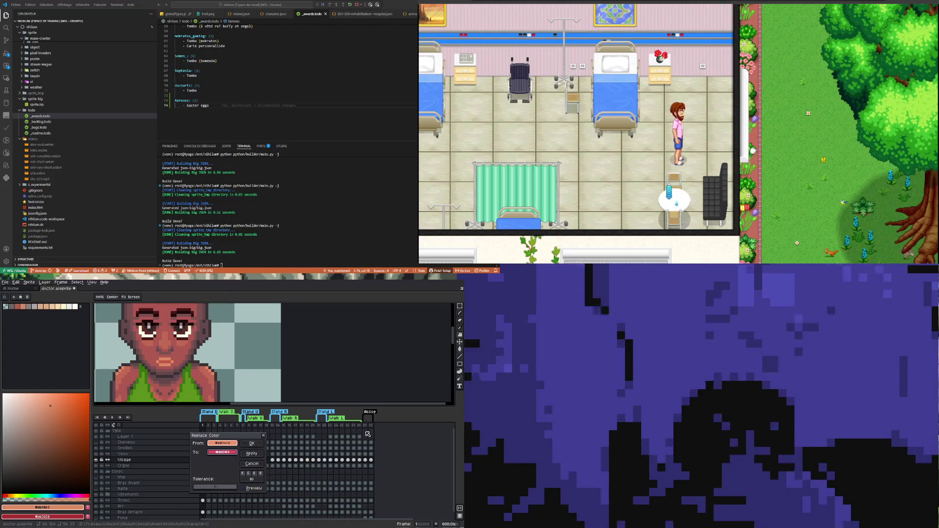
left_click(173, 356)
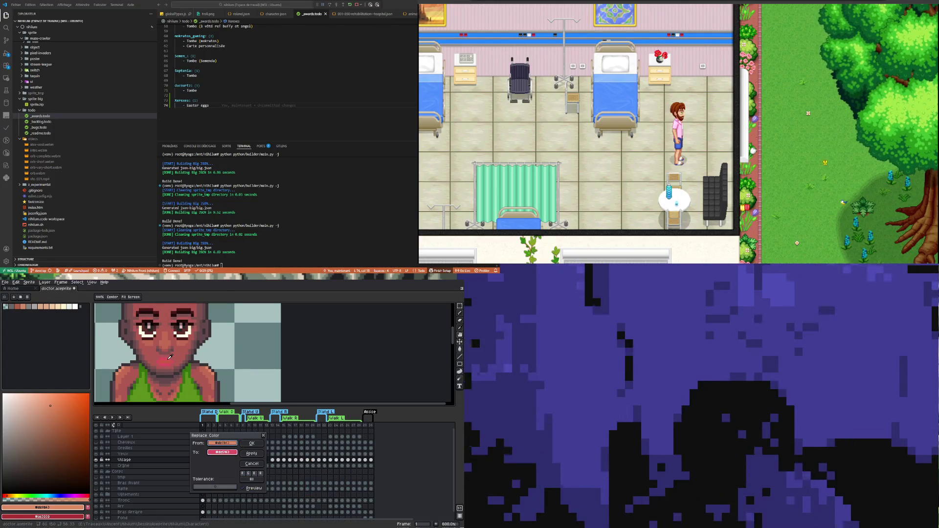
scroll(148, 349, "down", 4)
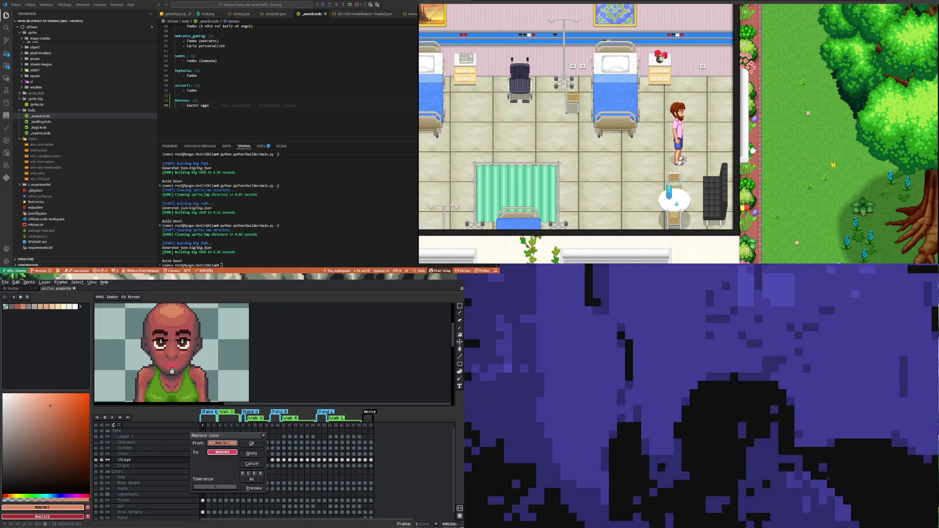
scroll(172, 360, "up", 3)
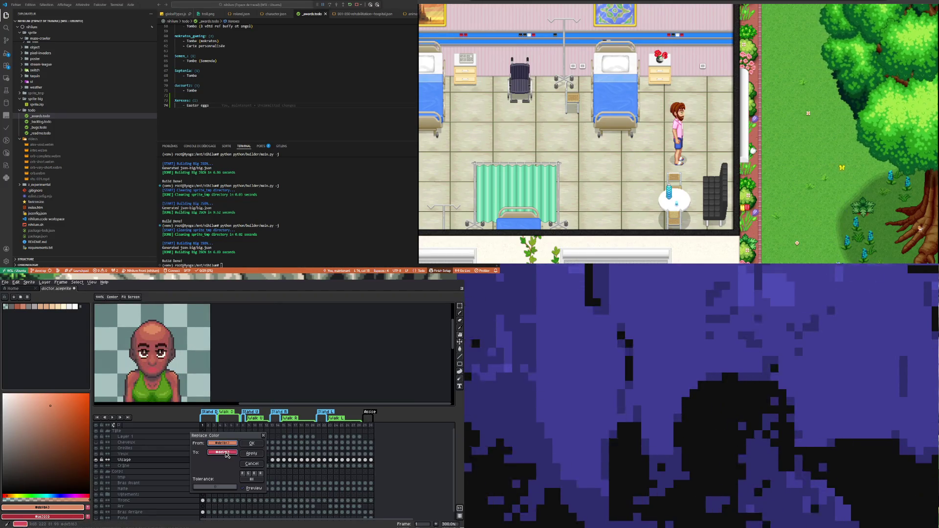
left_click(231, 455)
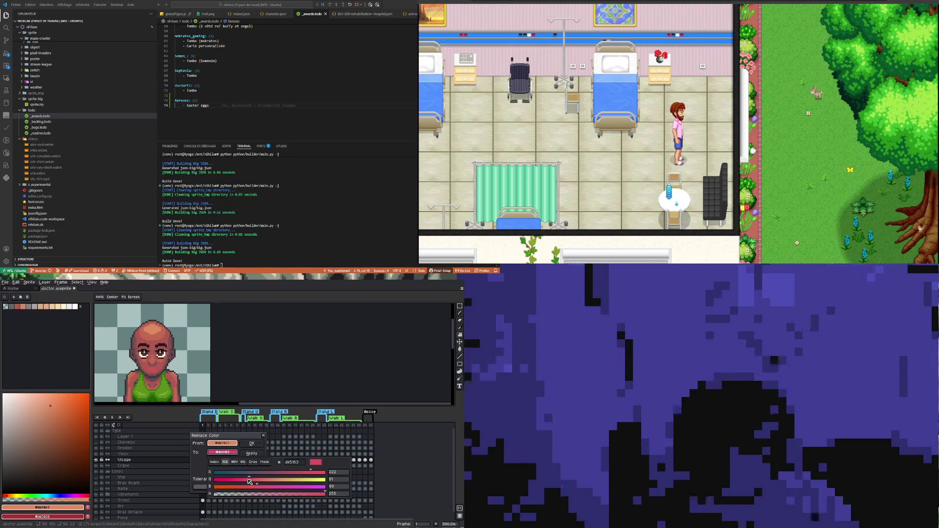